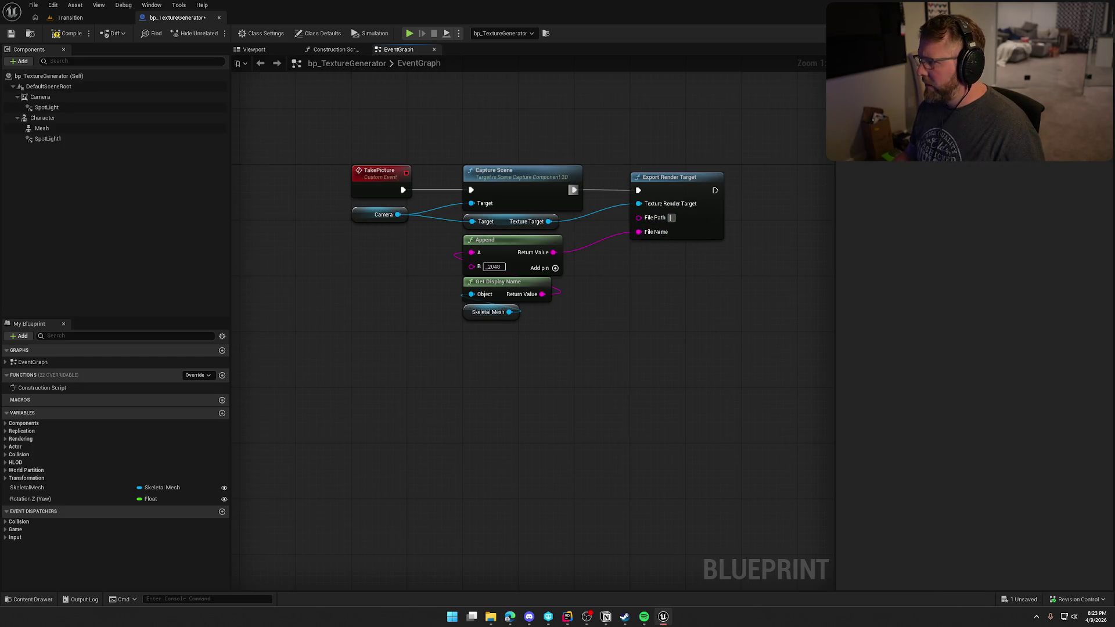
Step: Set the Camera's export File Path to Z:\Art\TrailNError\Item_Textures\, compile, and show the Transition level
click(491, 617)
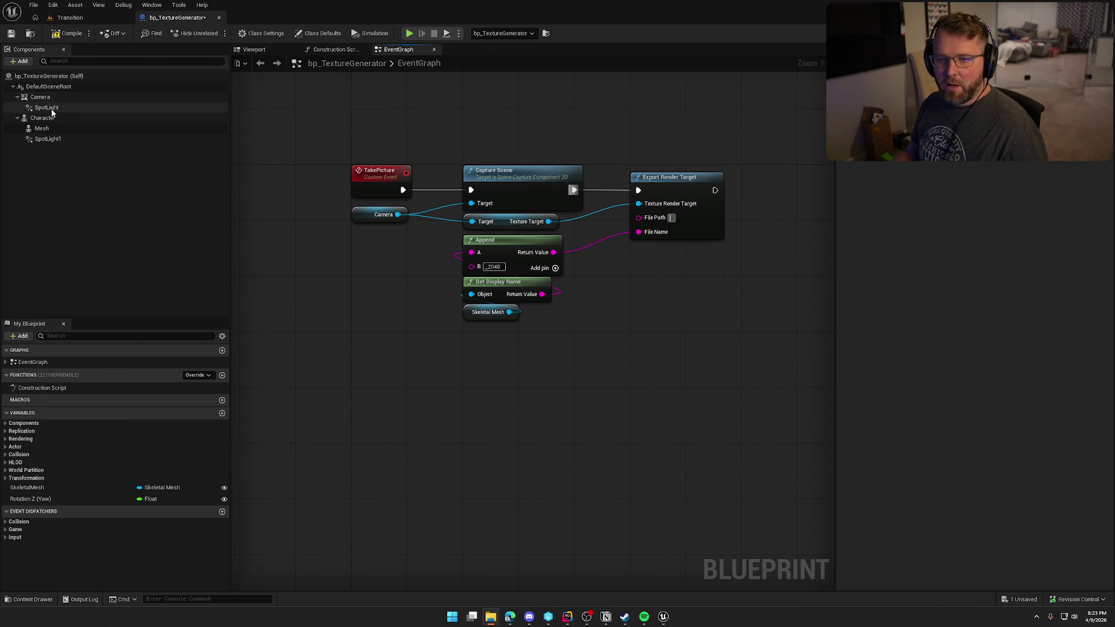
click(82, 97)
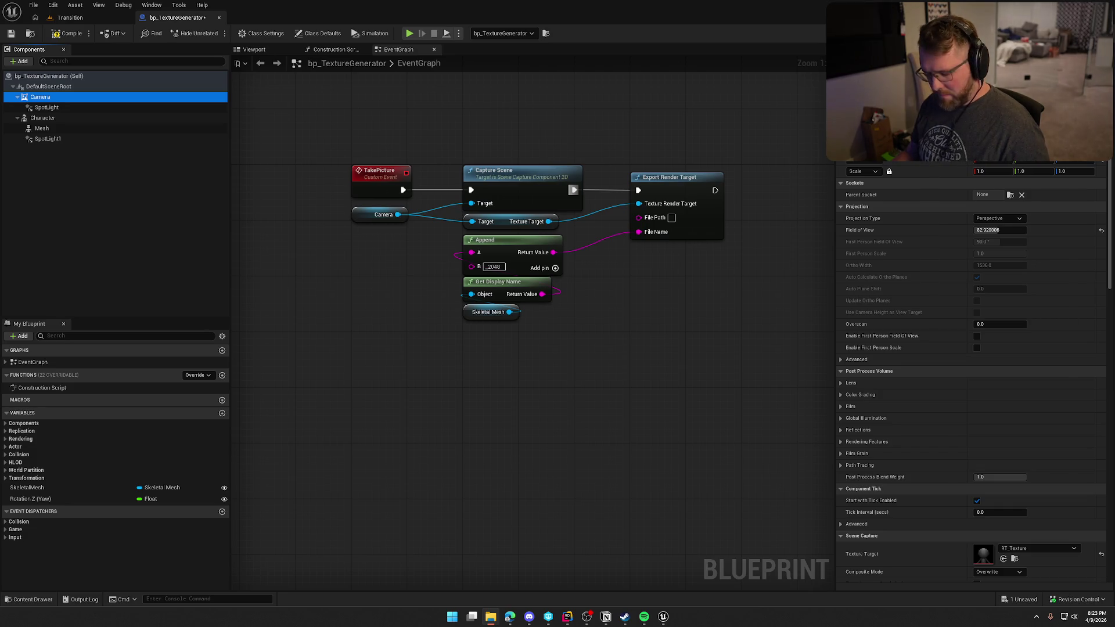
click(672, 218)
text(Z:\Art\TrailNError\Item_Textures)
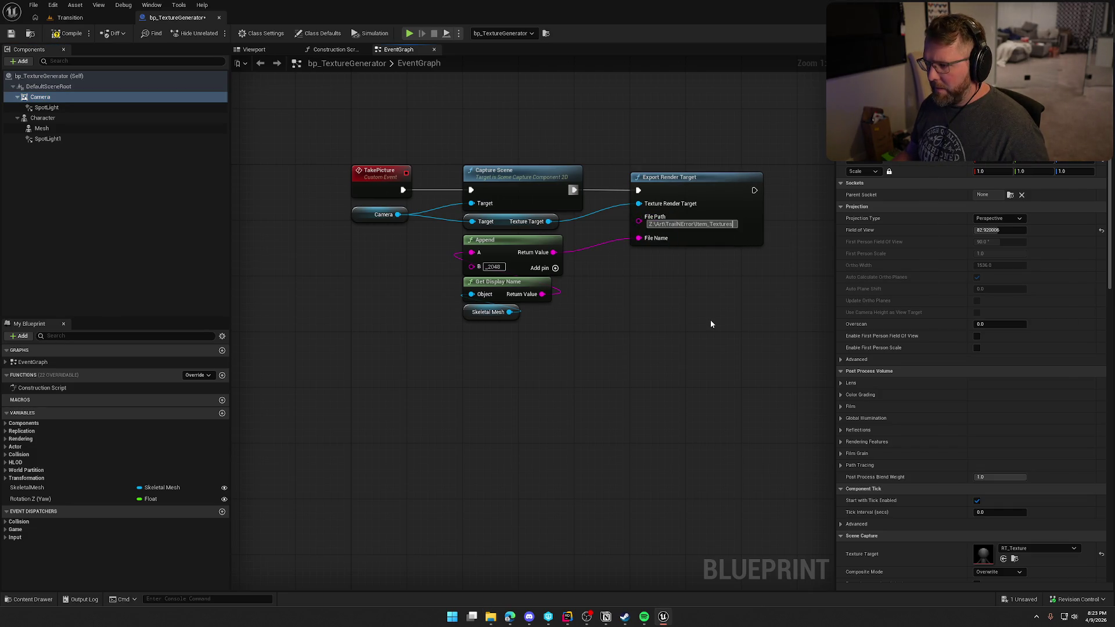
text(\)
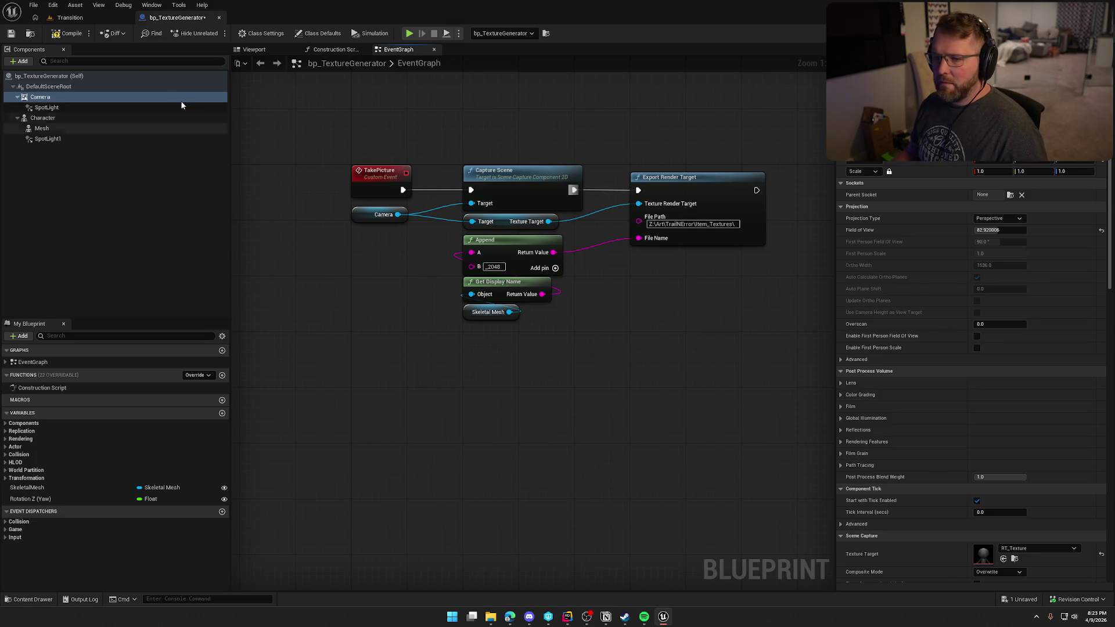
click(69, 33)
click(69, 18)
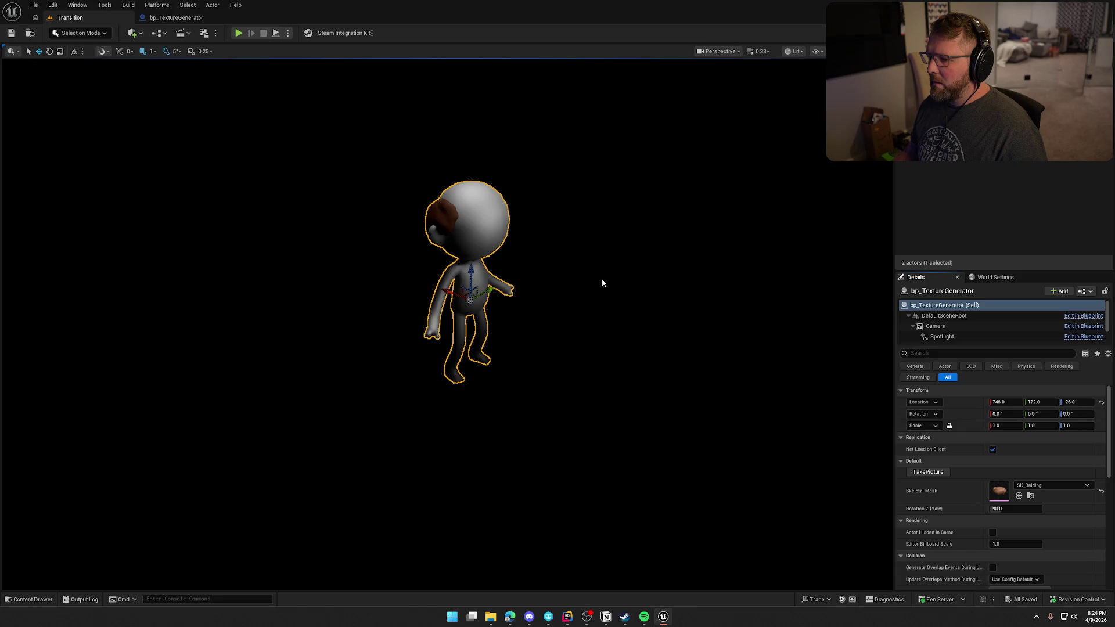
Step: Select the generator actor in the level and run a test TakePicture capture
click(602, 283)
key(ctrl+z)
click(928, 472)
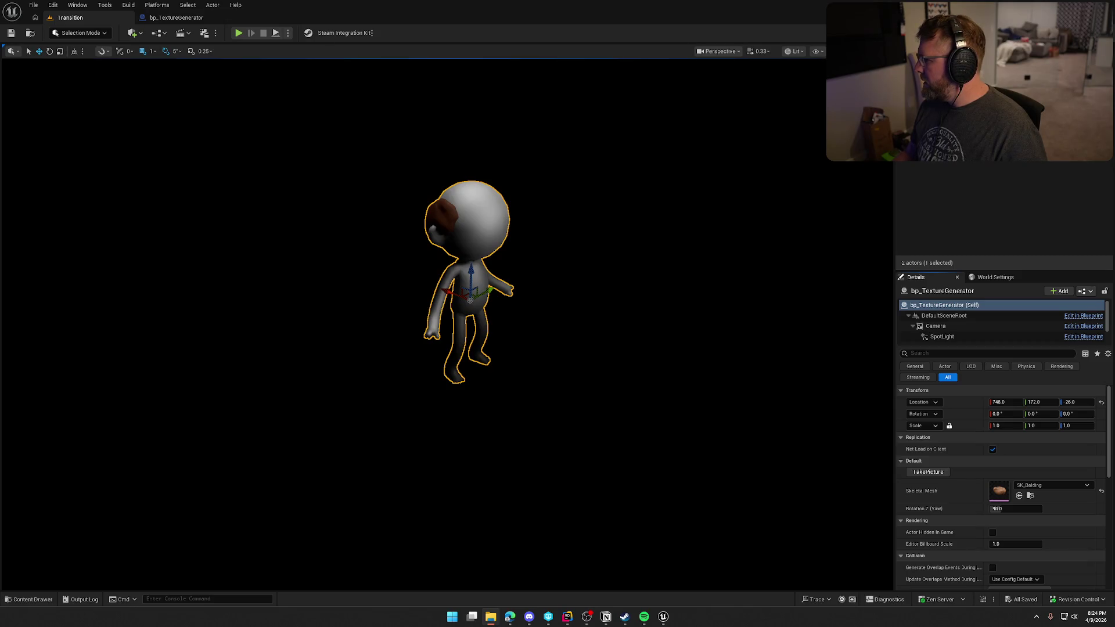
Step: Append .png to the Append node's file name suffix and recompile the blueprint
click(176, 17)
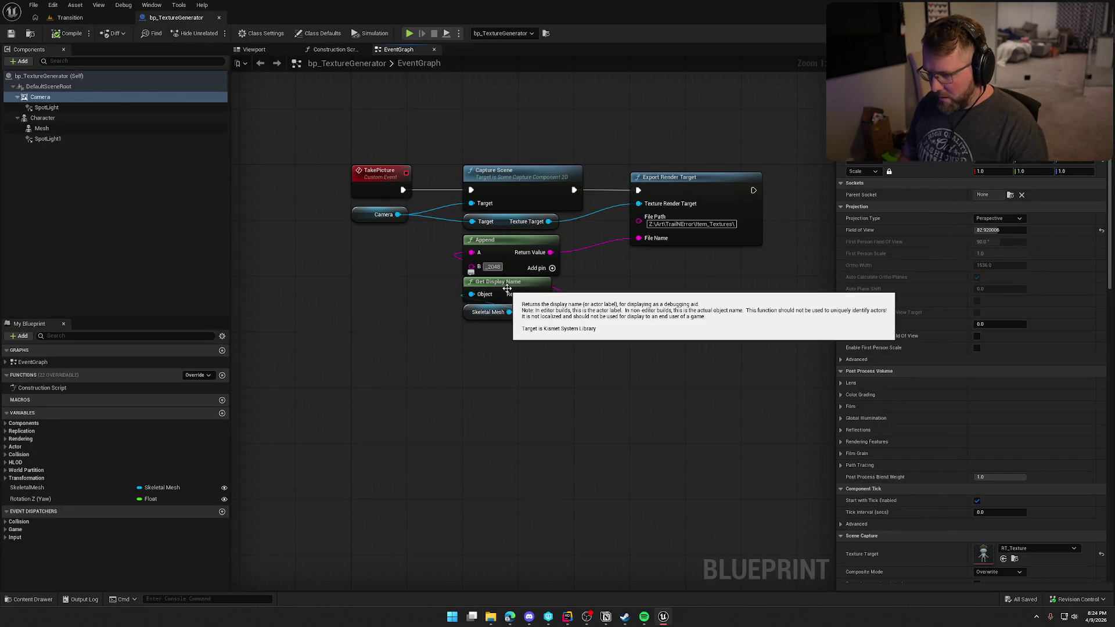
text(.png)
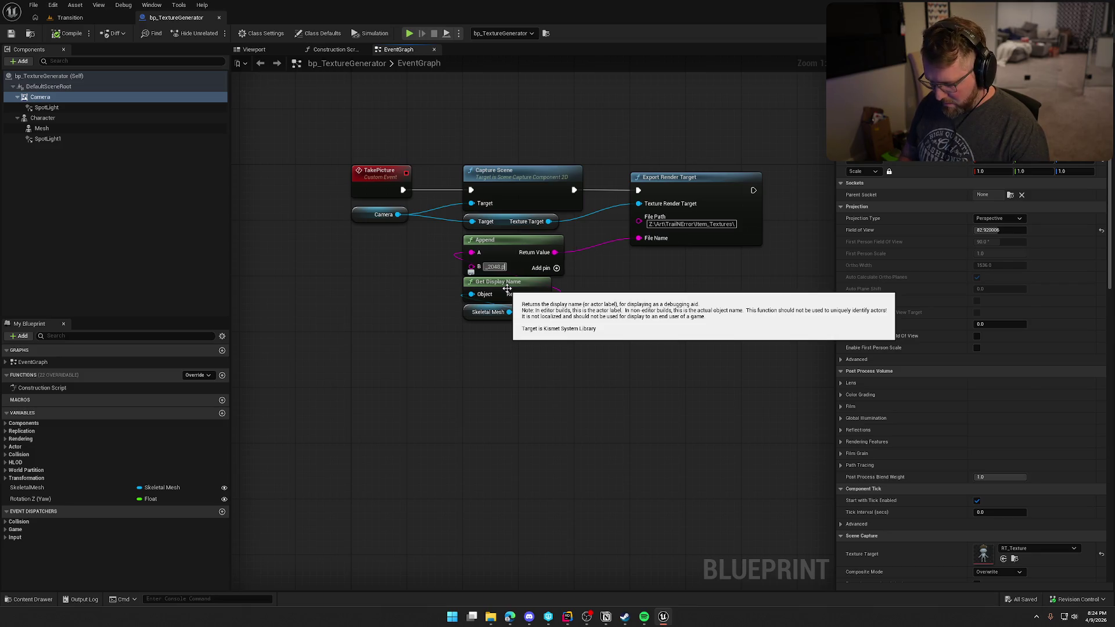
key(Return)
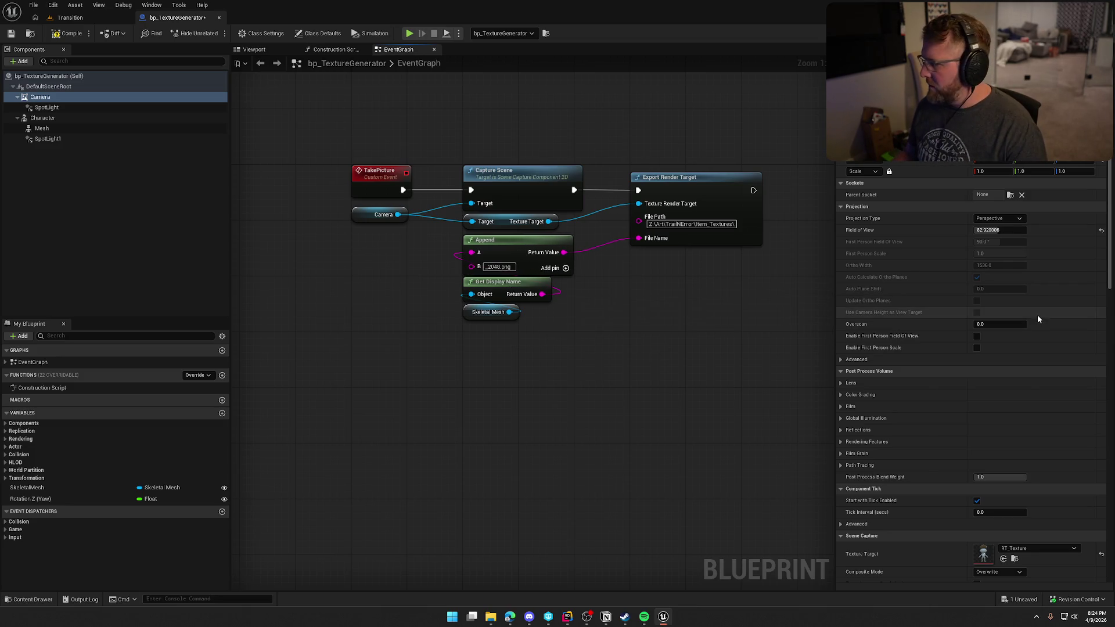
click(55, 33)
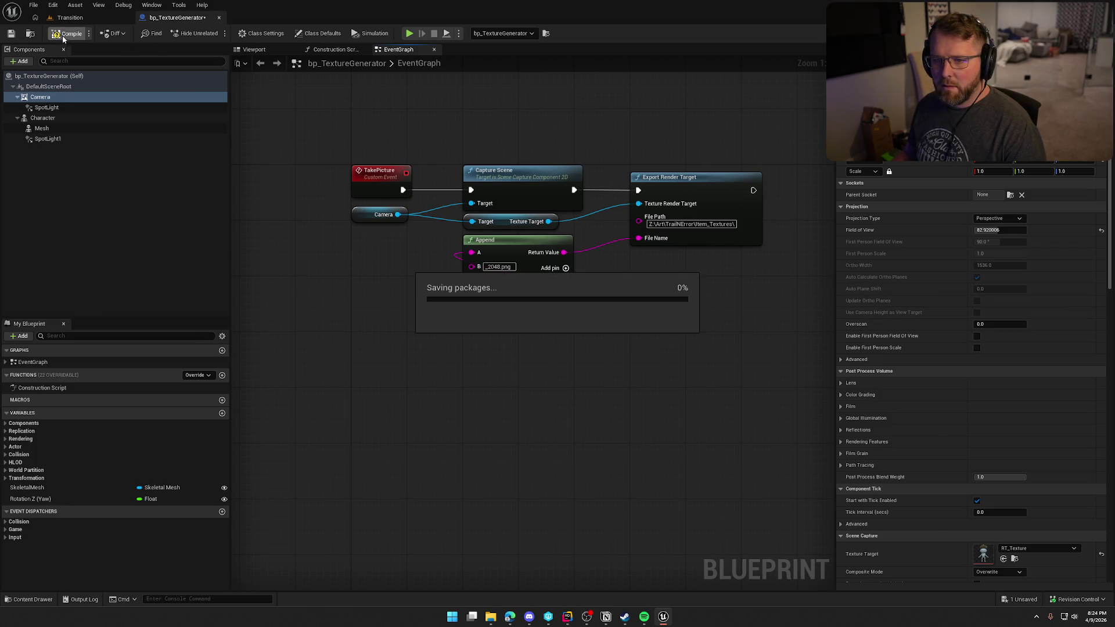
click(70, 17)
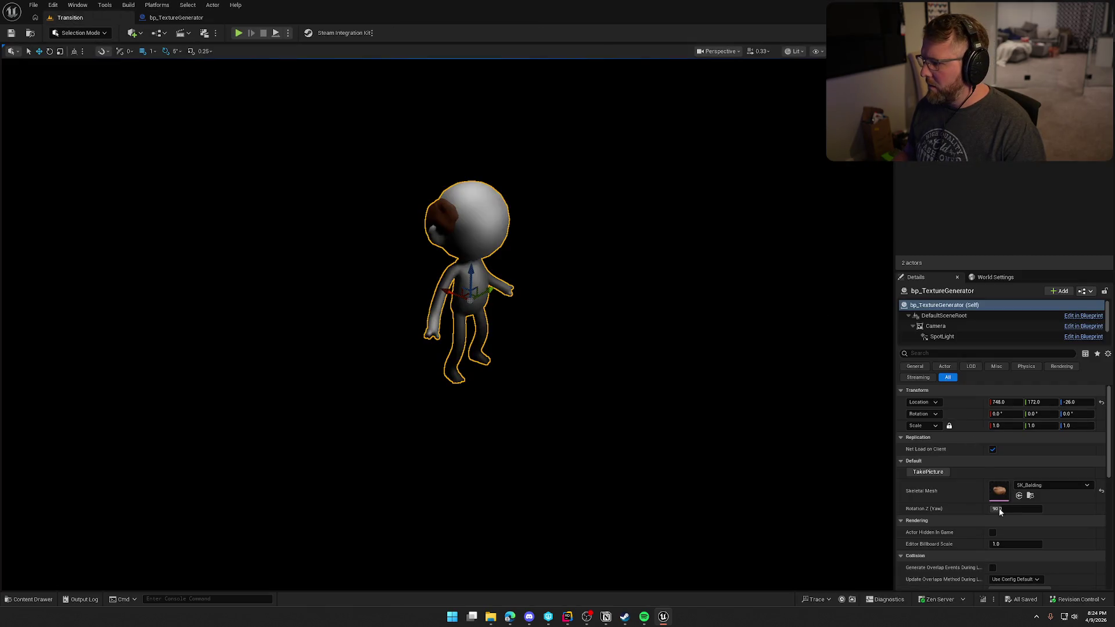
Step: Choose the SK_Balding skeletal mesh and export its capture as SK_Balding_2048.png
click(1040, 486)
click(1040, 483)
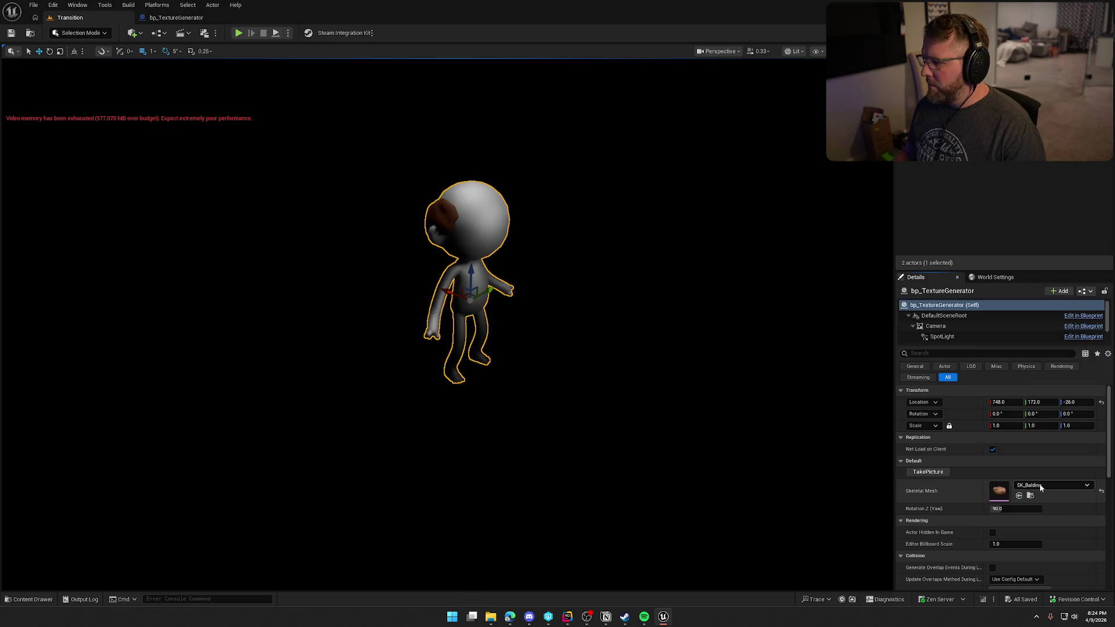
click(933, 473)
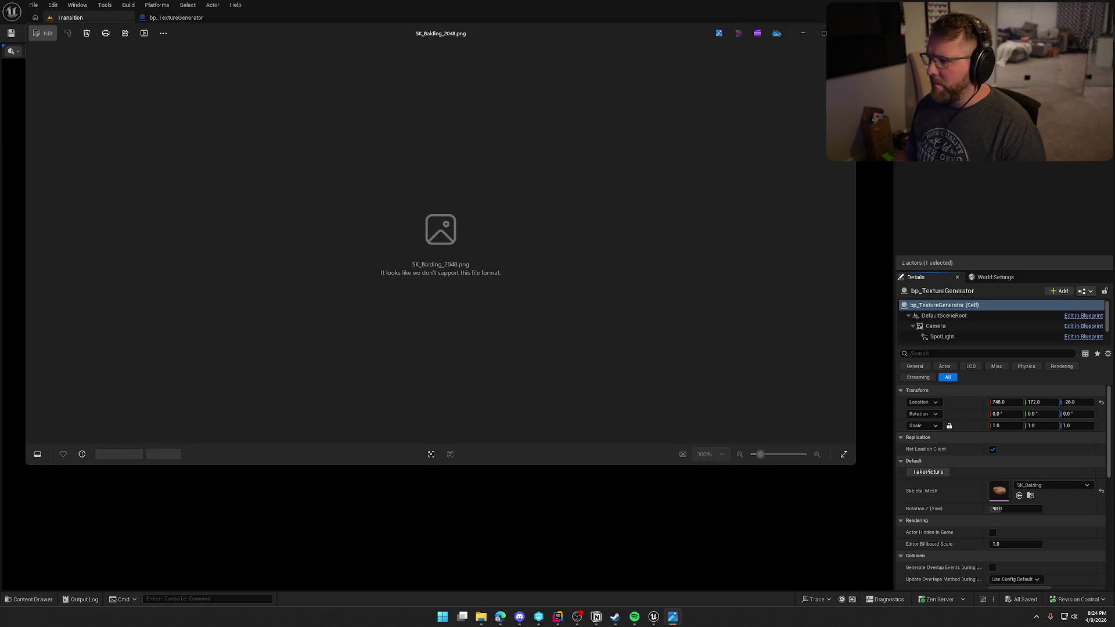
key(alt+F4)
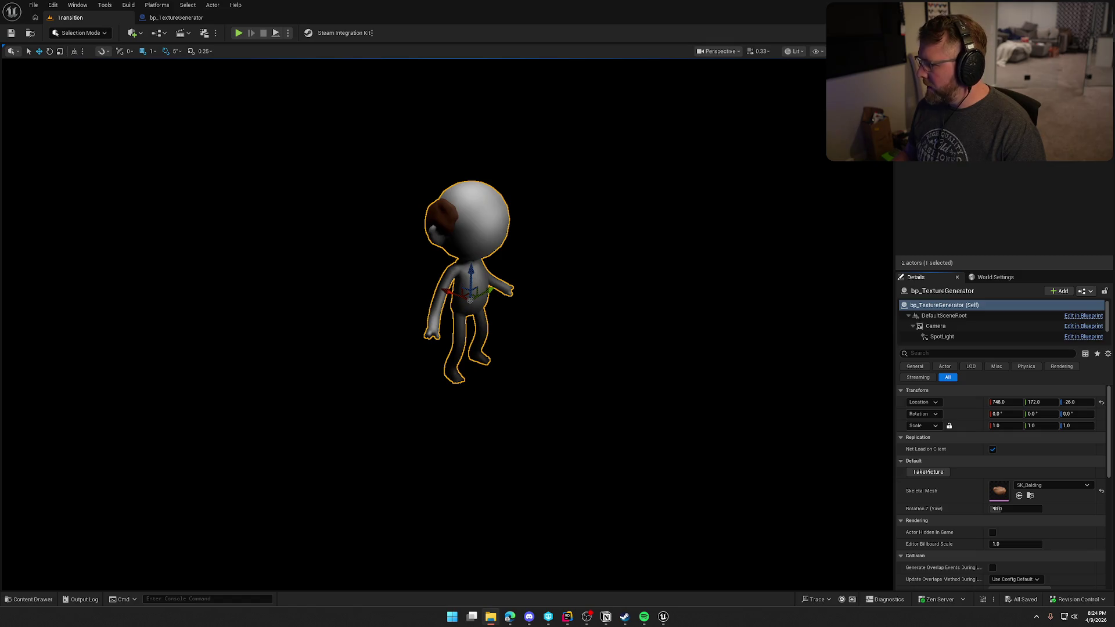
click(179, 17)
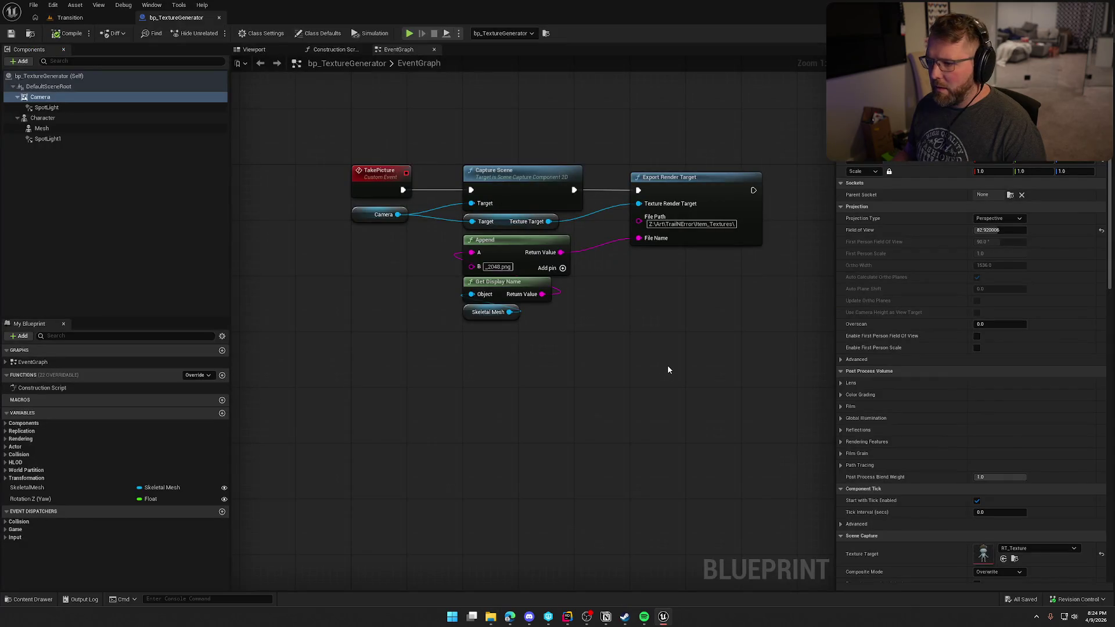
Step: Delete .png from the Append node's B pin so the suffix is _2048
click(500, 264)
key(BackSpace)
key(BackSpace)
key(BackSpace)
key(BackSpace)
key(Return)
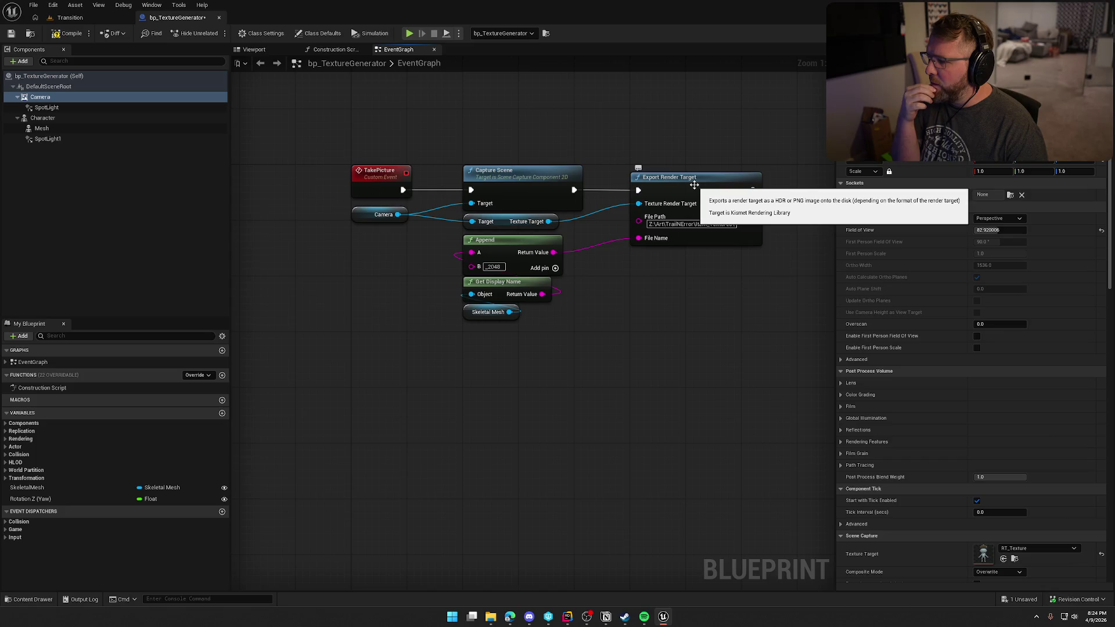
Step: Open the Camera's Scene Capture Texture Target, the RT_Texture render target
click(63, 119)
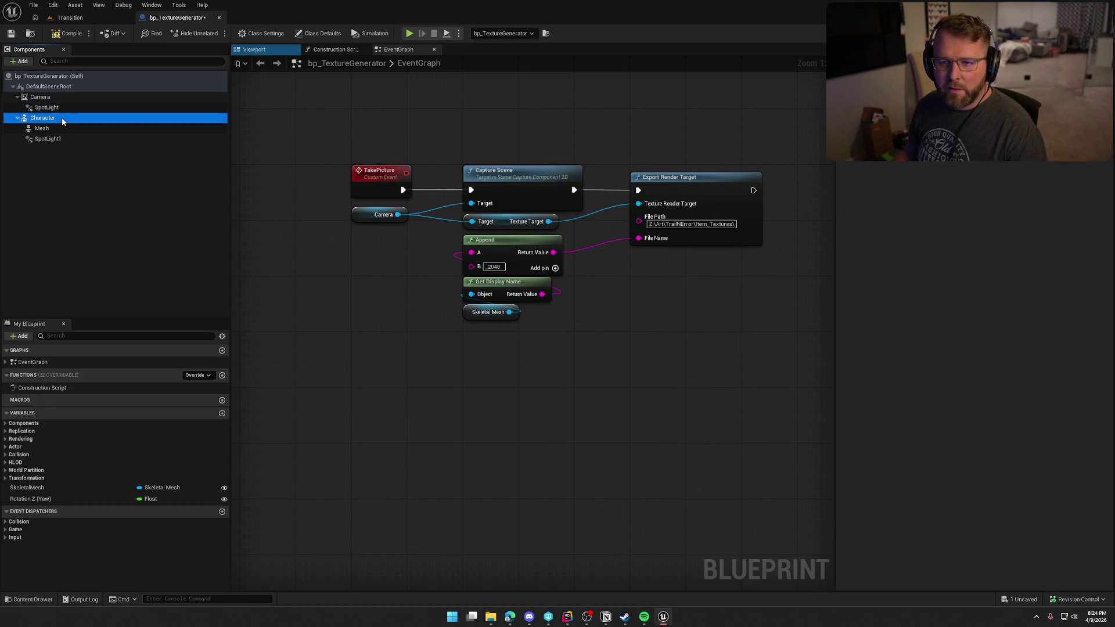
click(40, 97)
scroll(921, 428, down, 2)
scroll(922, 427, down, 3)
scroll(939, 450, down, 1)
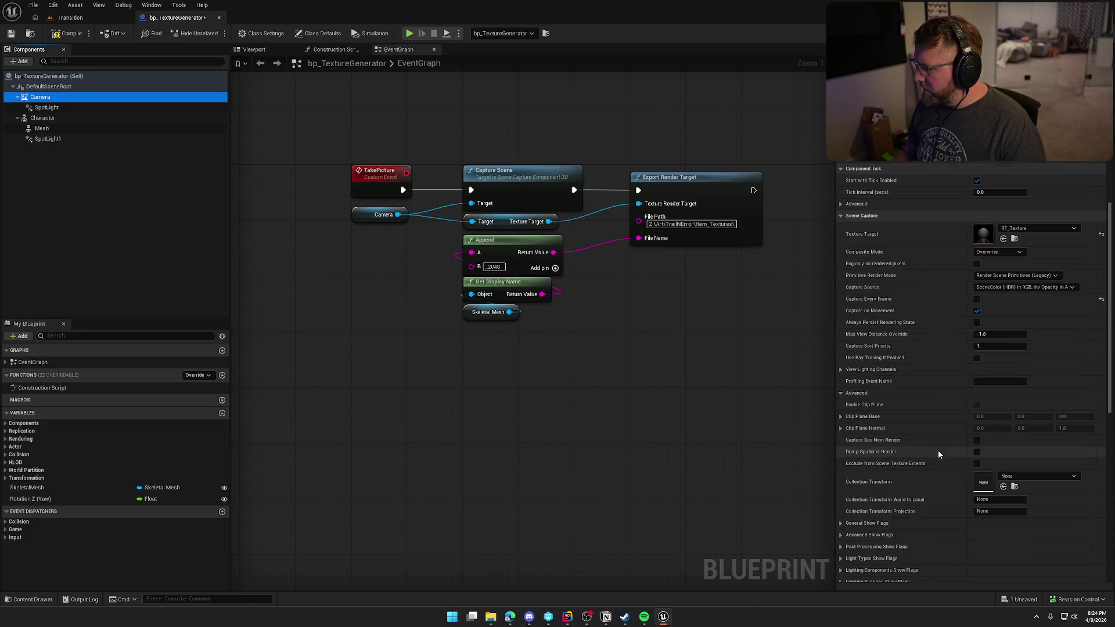
click(988, 228)
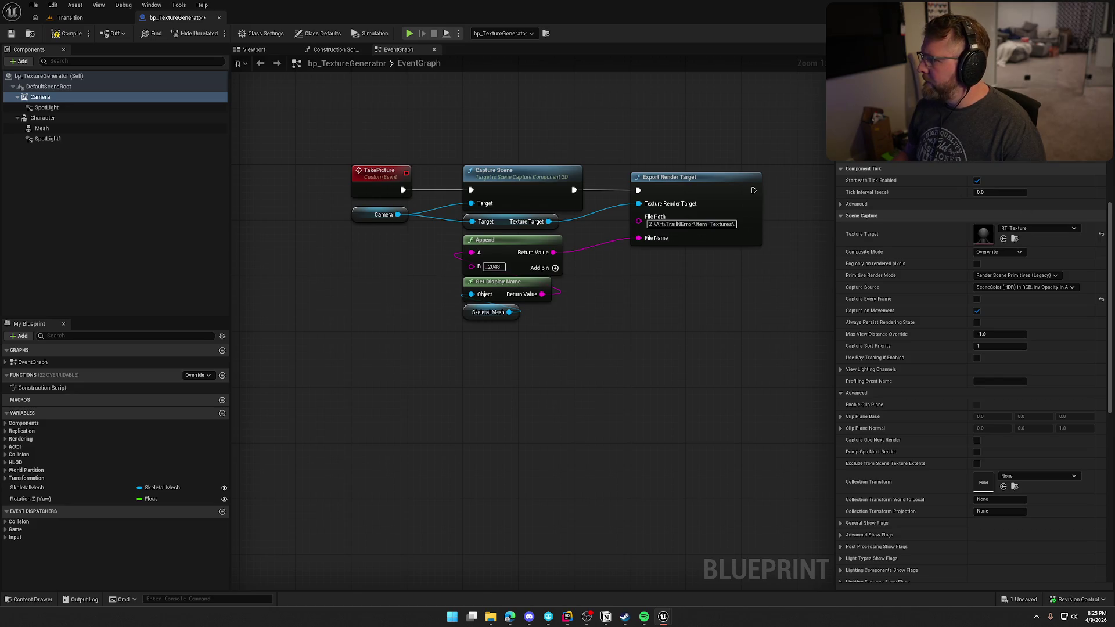
double_click(983, 234)
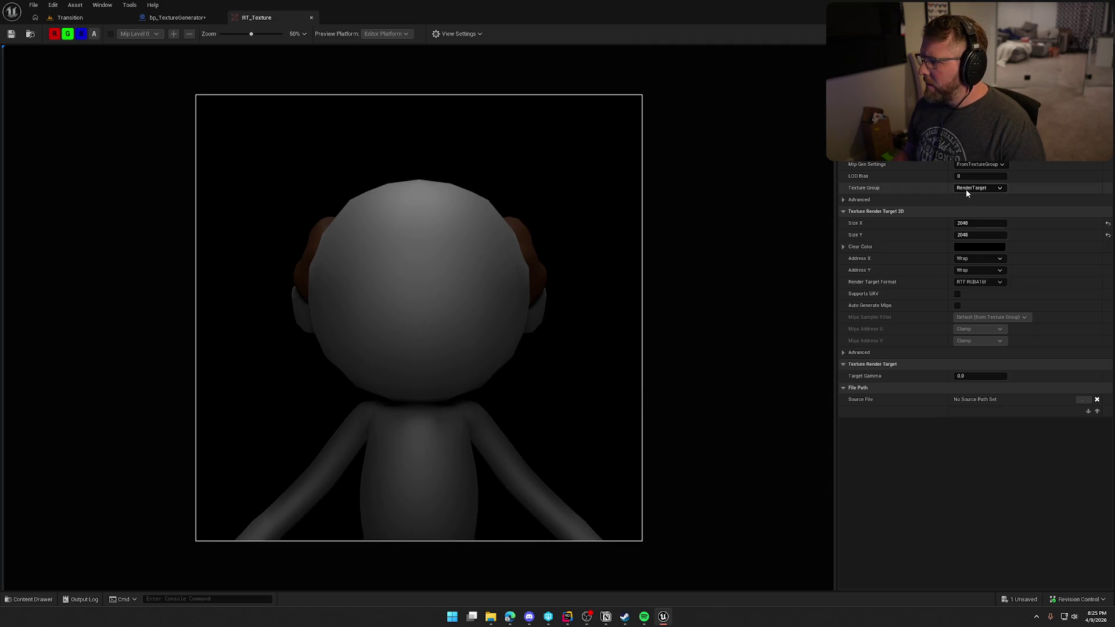
Step: Expand RT_Texture's Advanced settings and look over the Render Target Format list
click(871, 200)
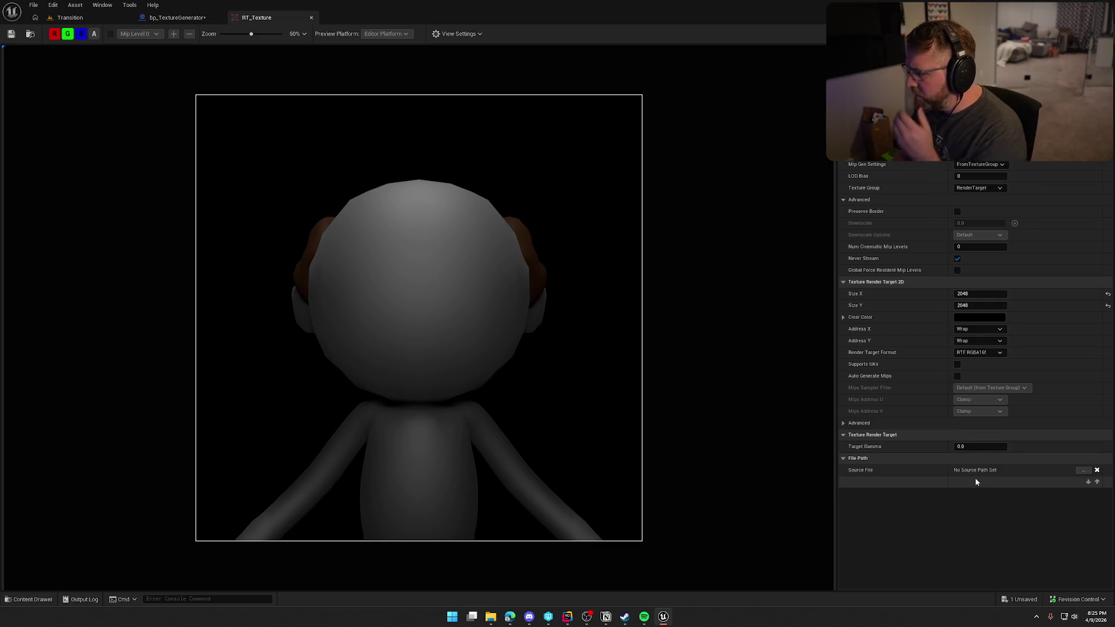
click(977, 354)
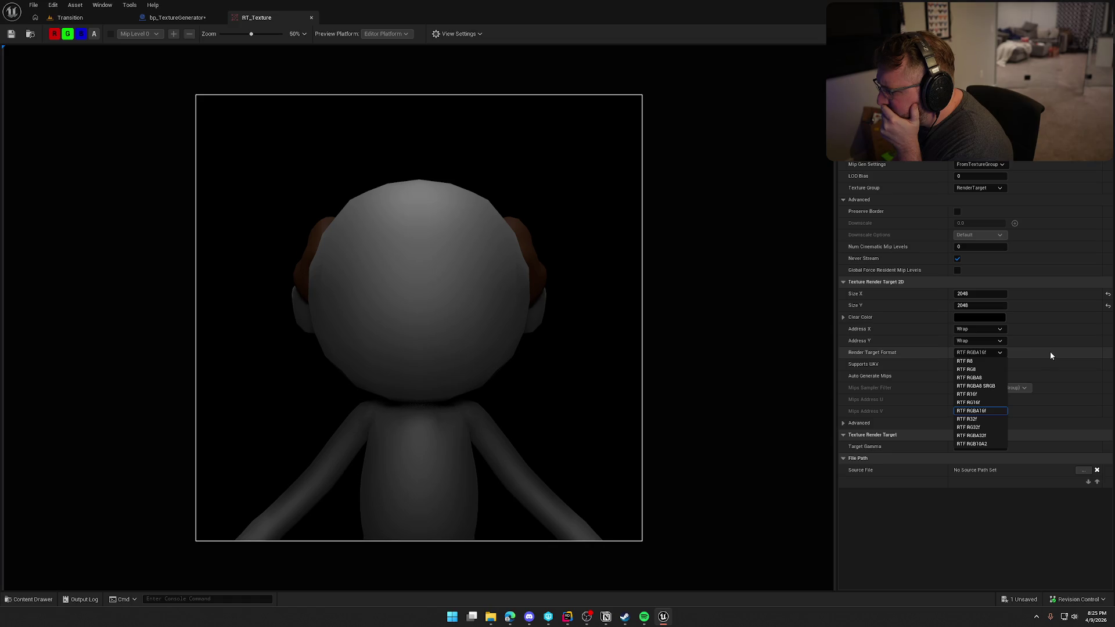
click(923, 543)
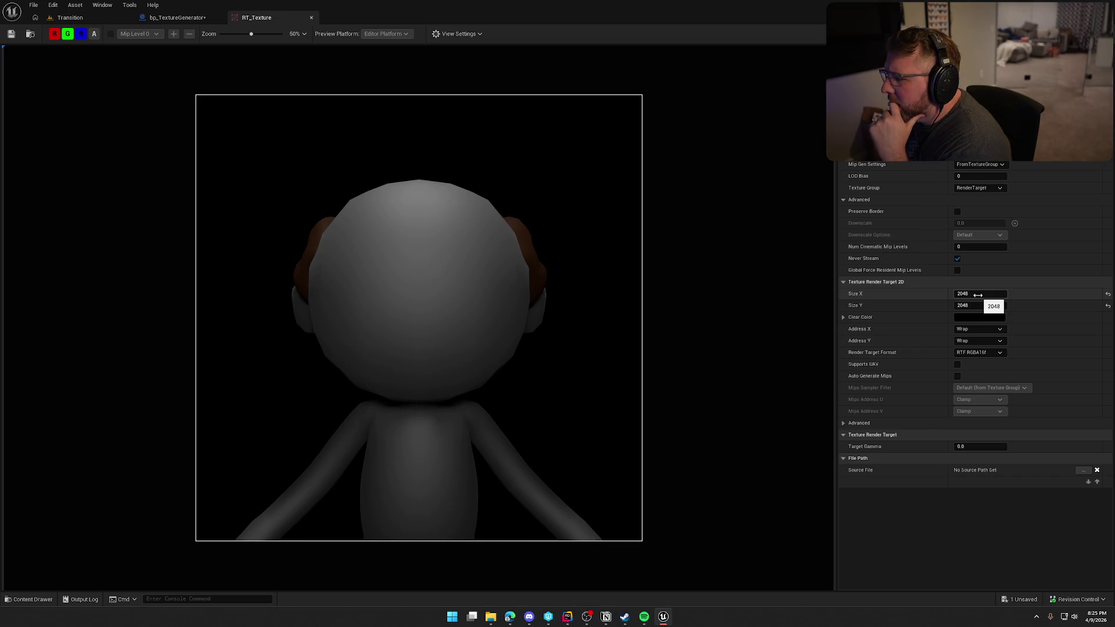
mouse_move(874, 357)
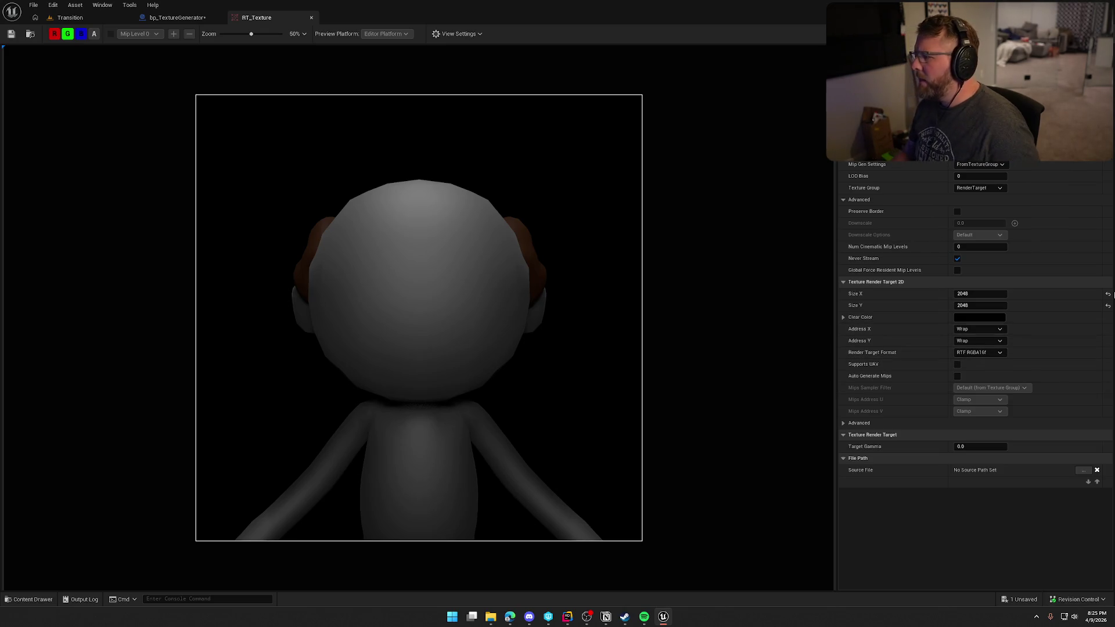
key(alt+Tab)
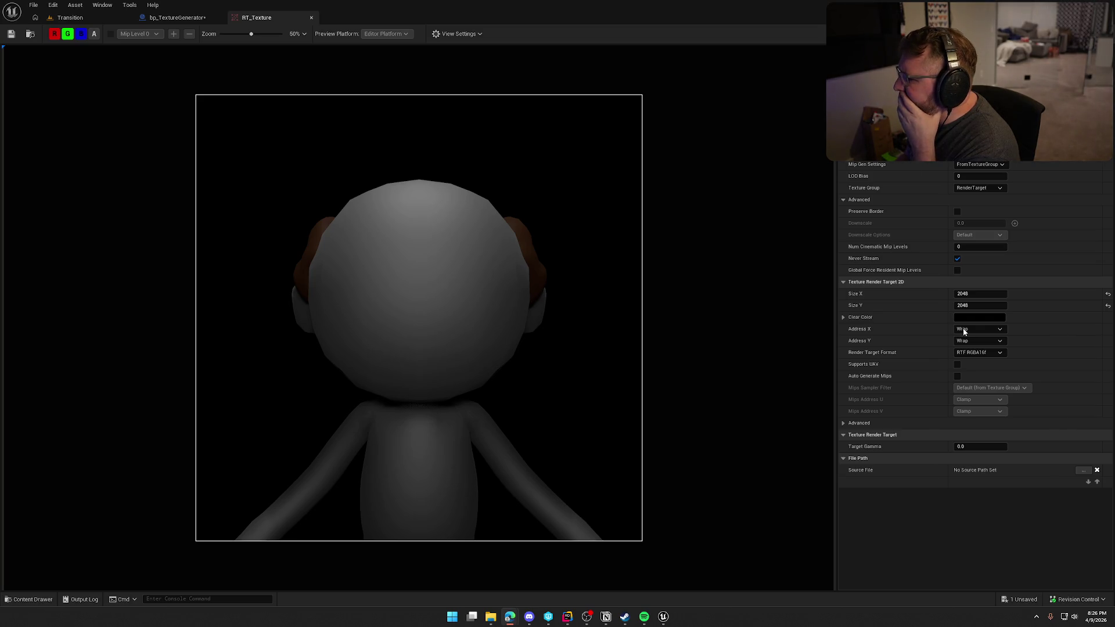
Step: Set the Render Target Format to RTF RGBA8 and expand the 2D Advanced options
click(987, 353)
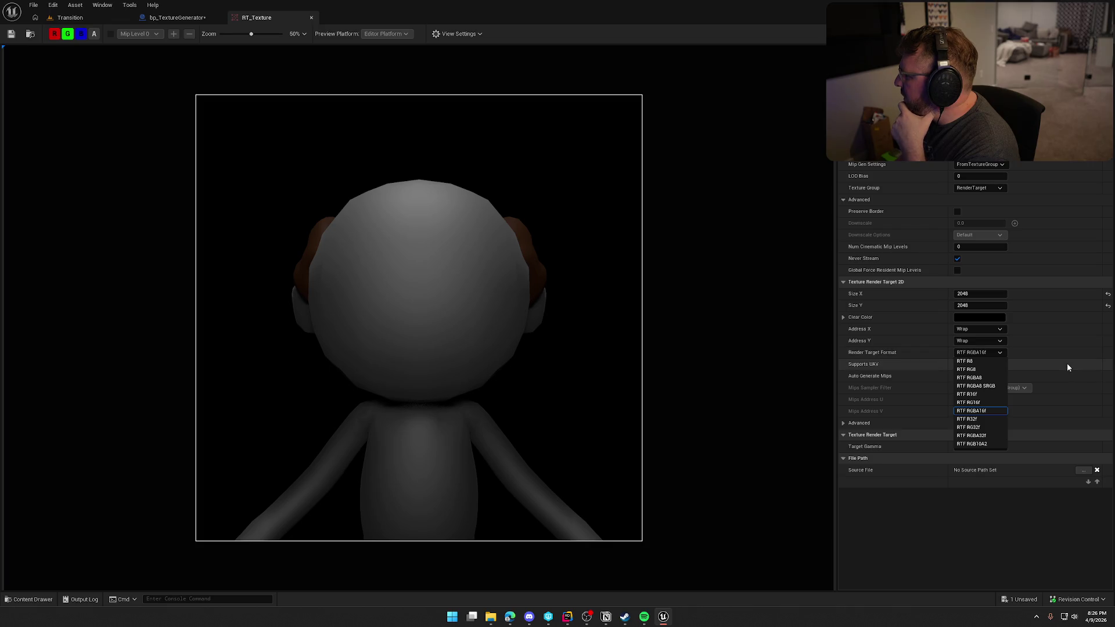
click(987, 378)
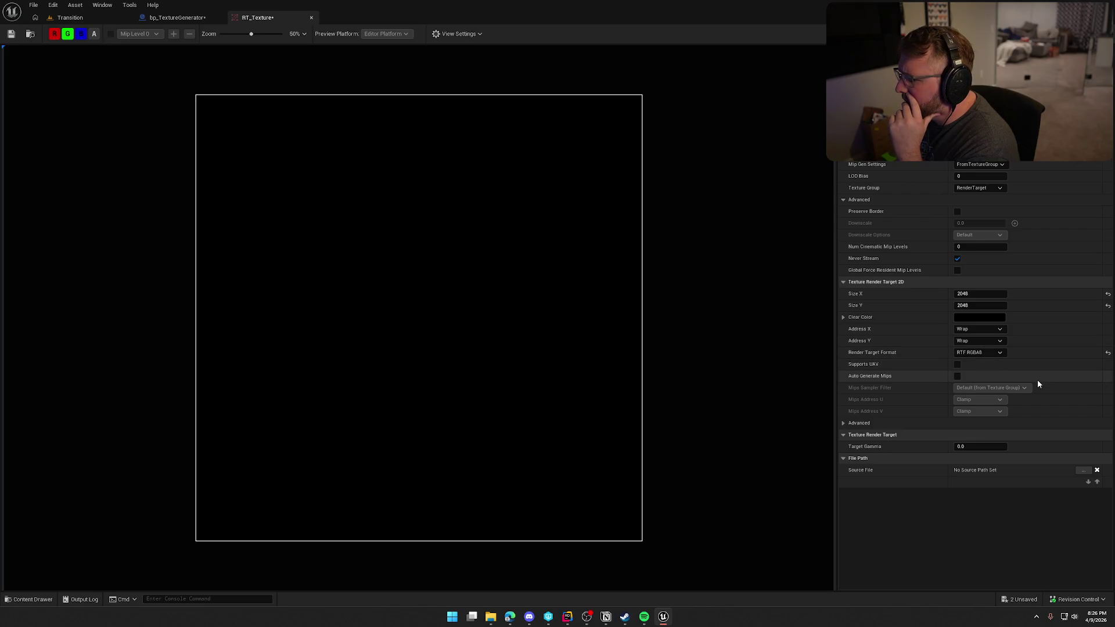
click(843, 423)
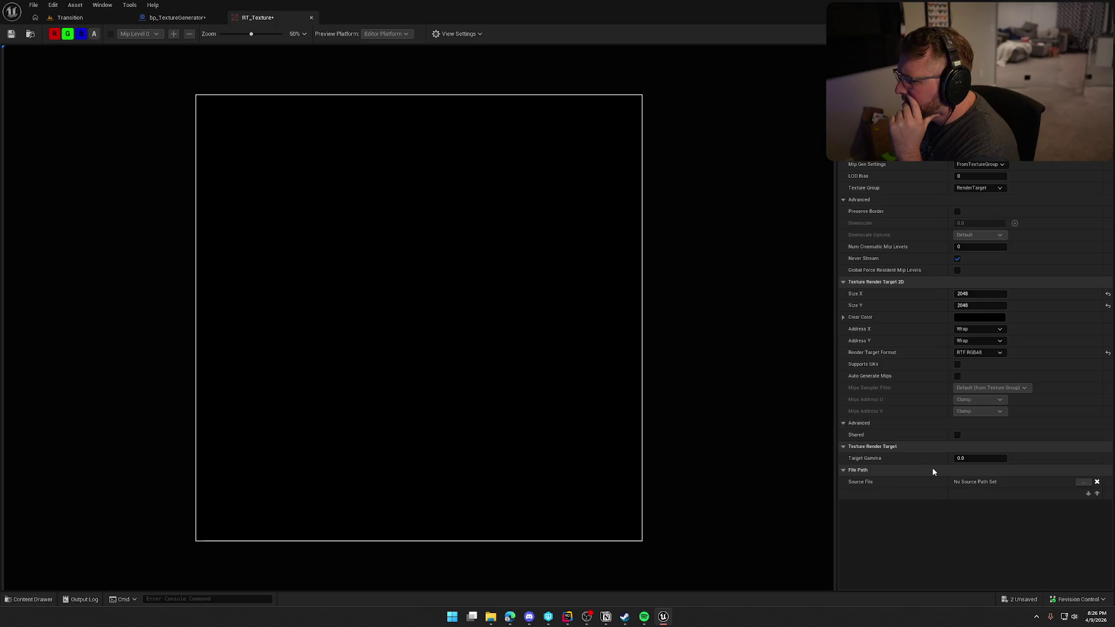
mouse_move(862, 436)
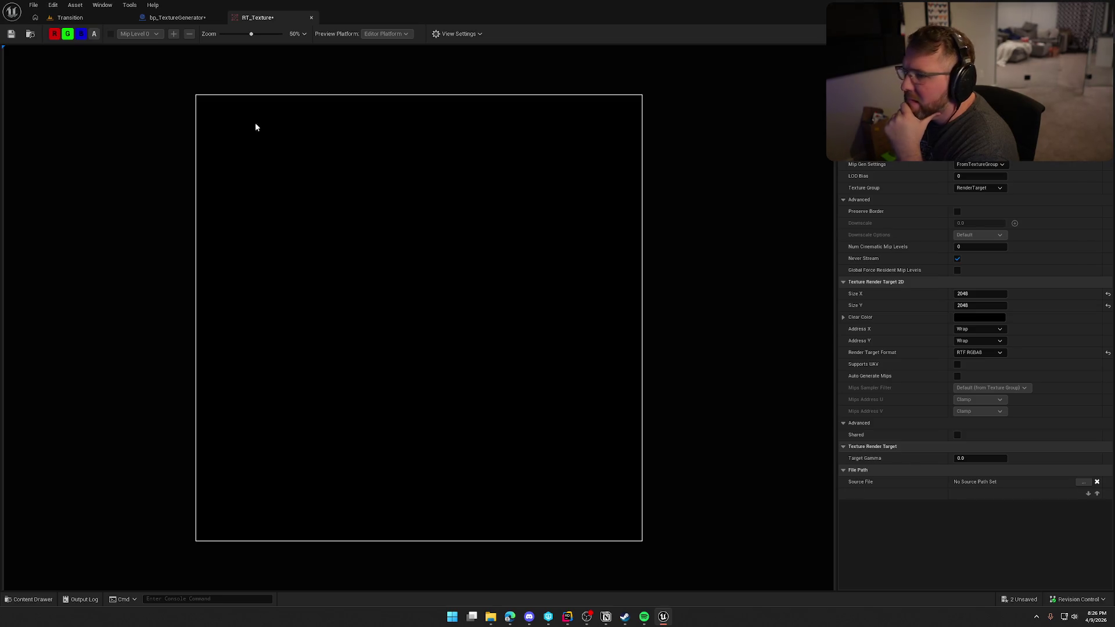
click(11, 35)
Step: Save RT_Texture, compile bp_TextureGenerator, and reopen the RT_Texture preview
click(174, 17)
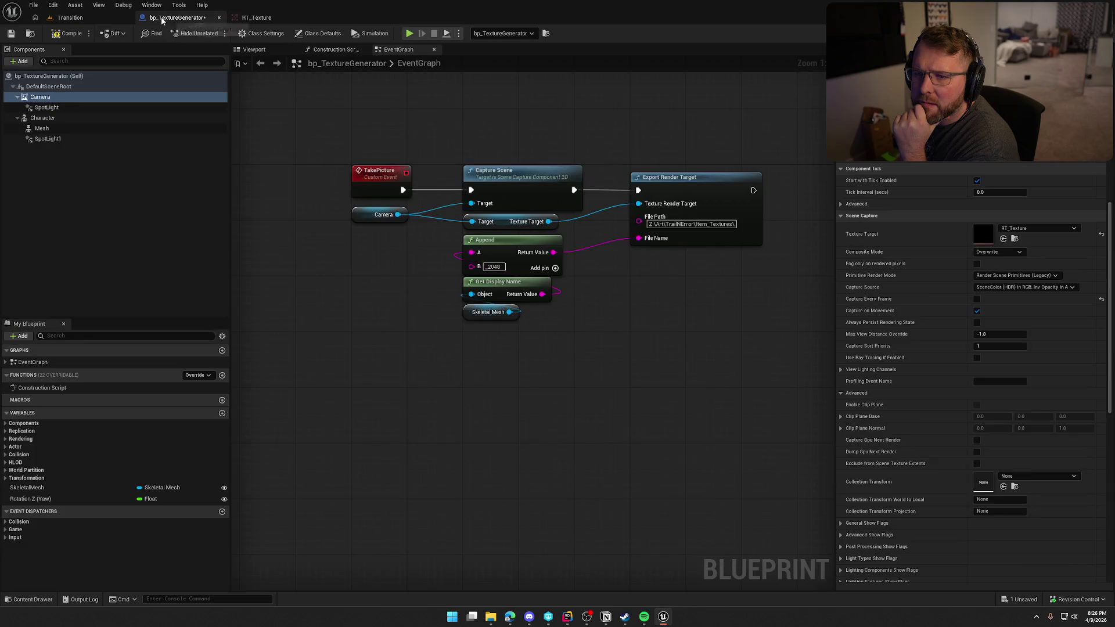
click(66, 33)
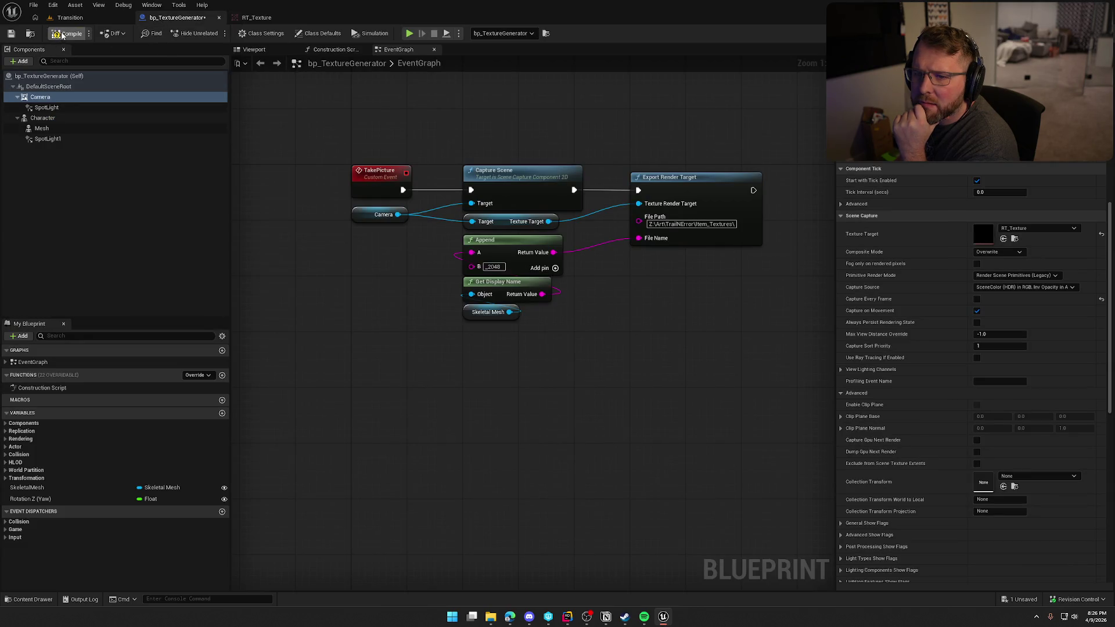
click(69, 20)
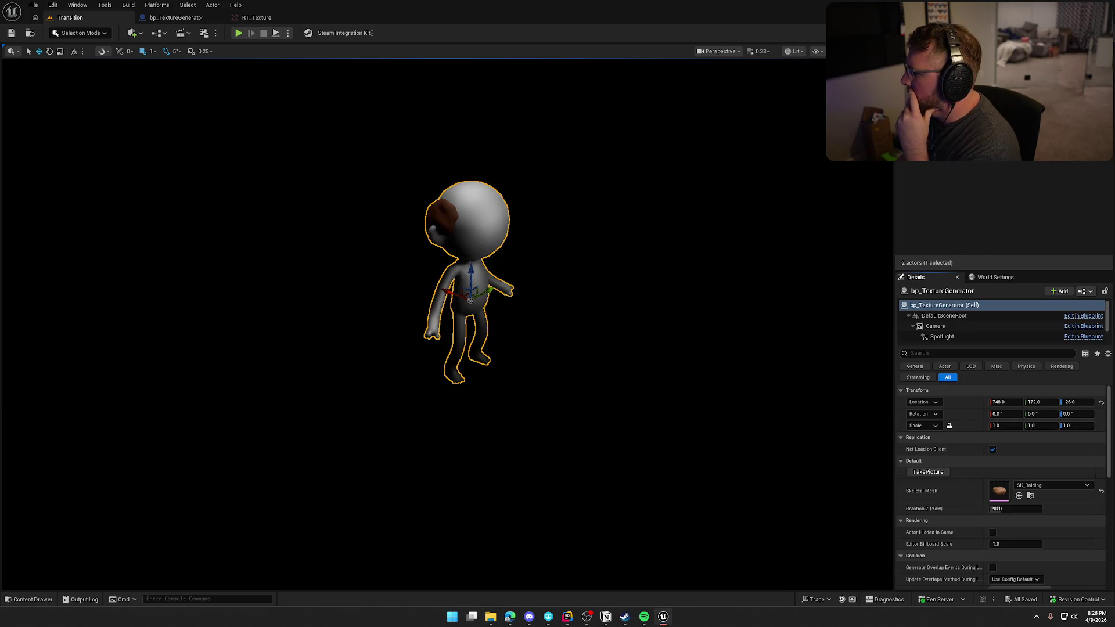
key(super+e)
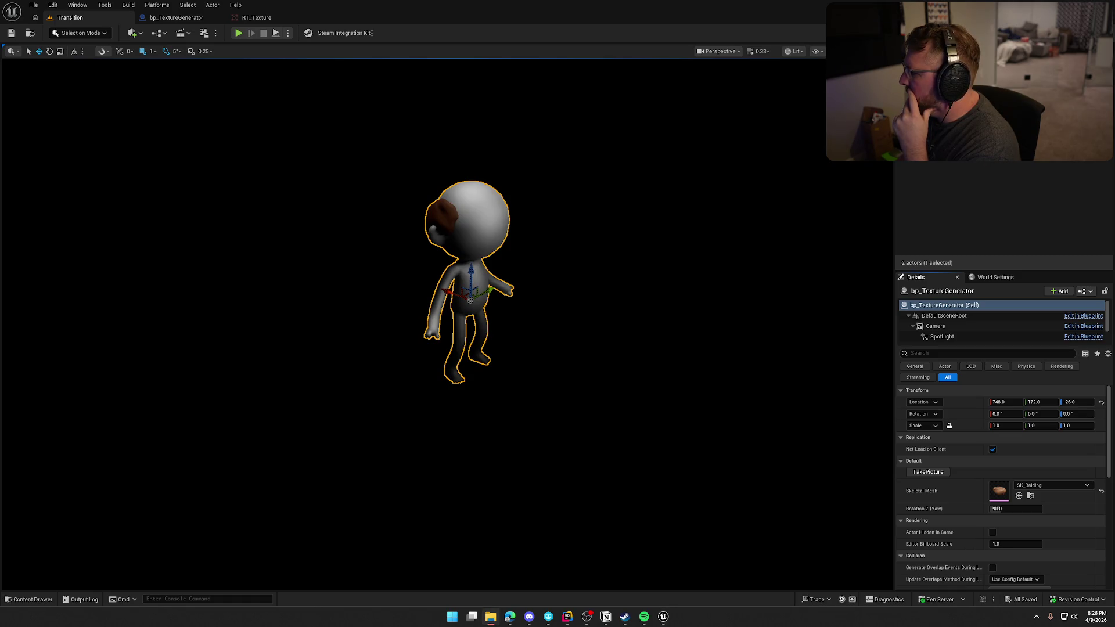
key(alt+Tab)
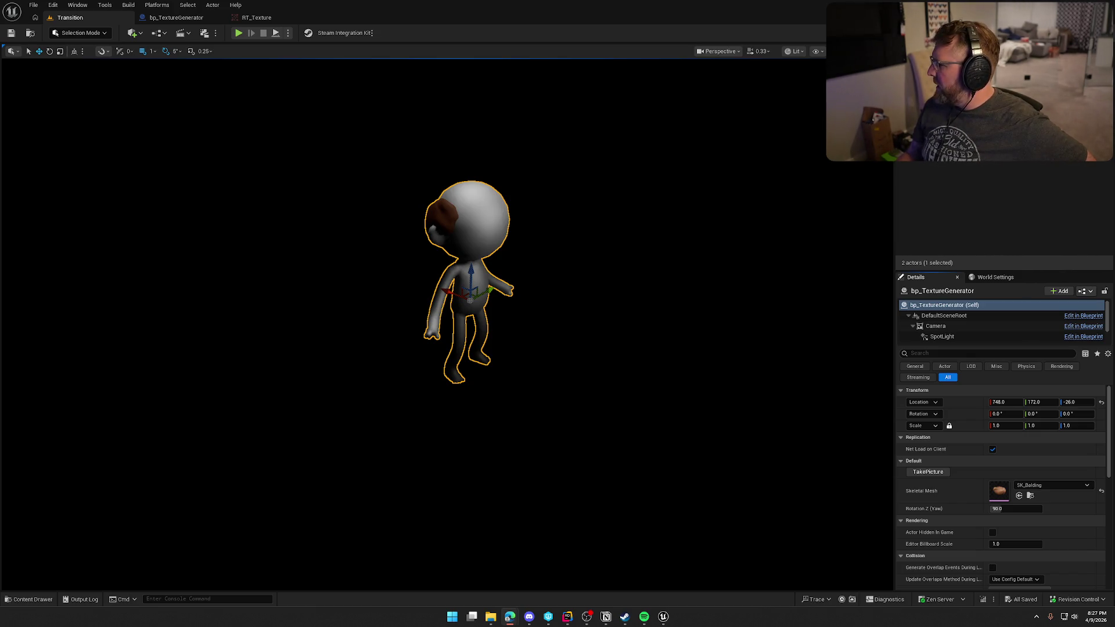
click(273, 17)
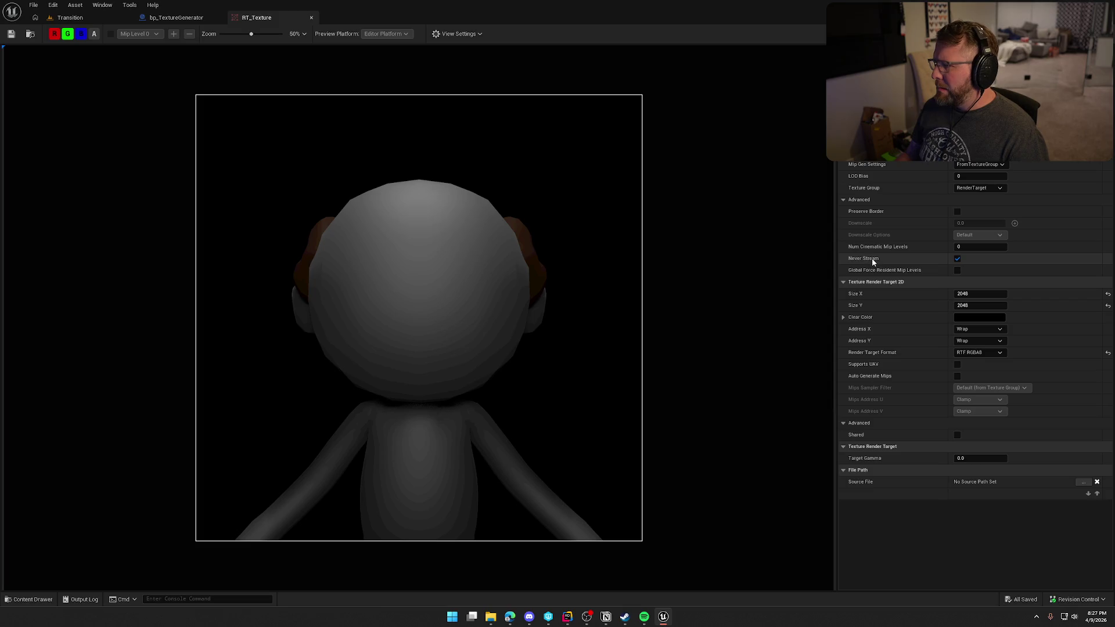
Step: Change RT_Texture's Render Target Format to RTF RGBA8 SRGB and save the asset
click(998, 354)
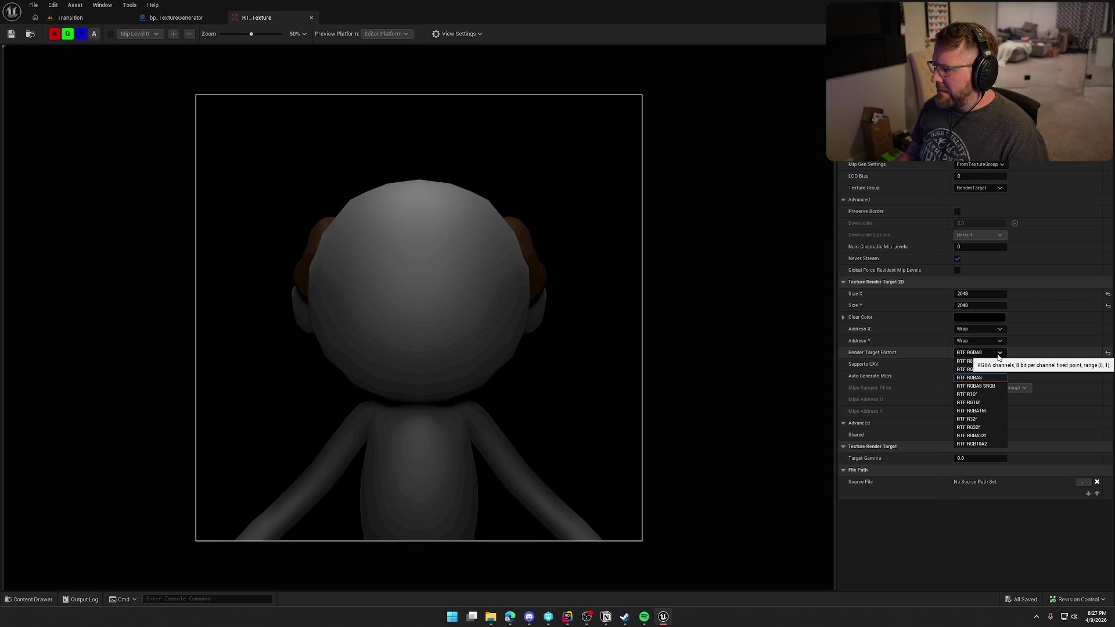
click(986, 386)
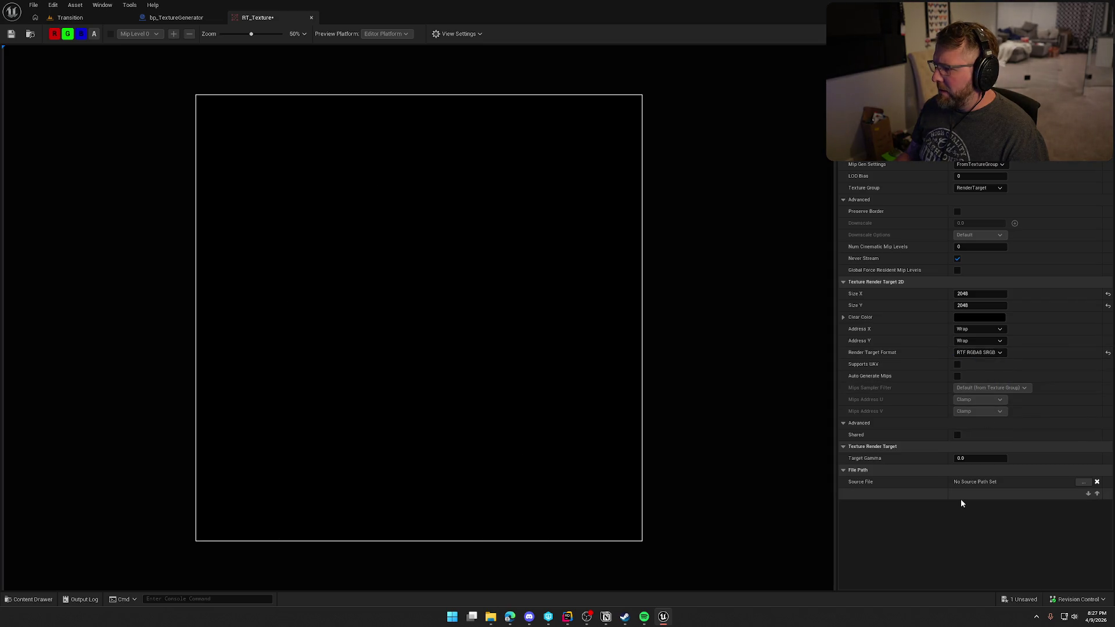
click(11, 35)
click(75, 18)
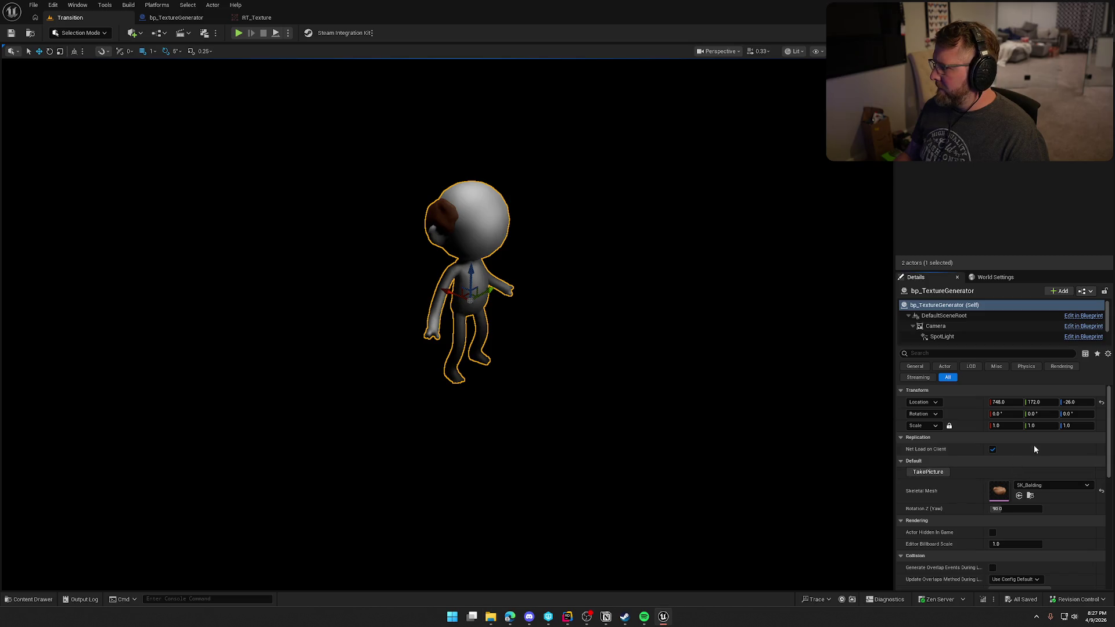
click(253, 18)
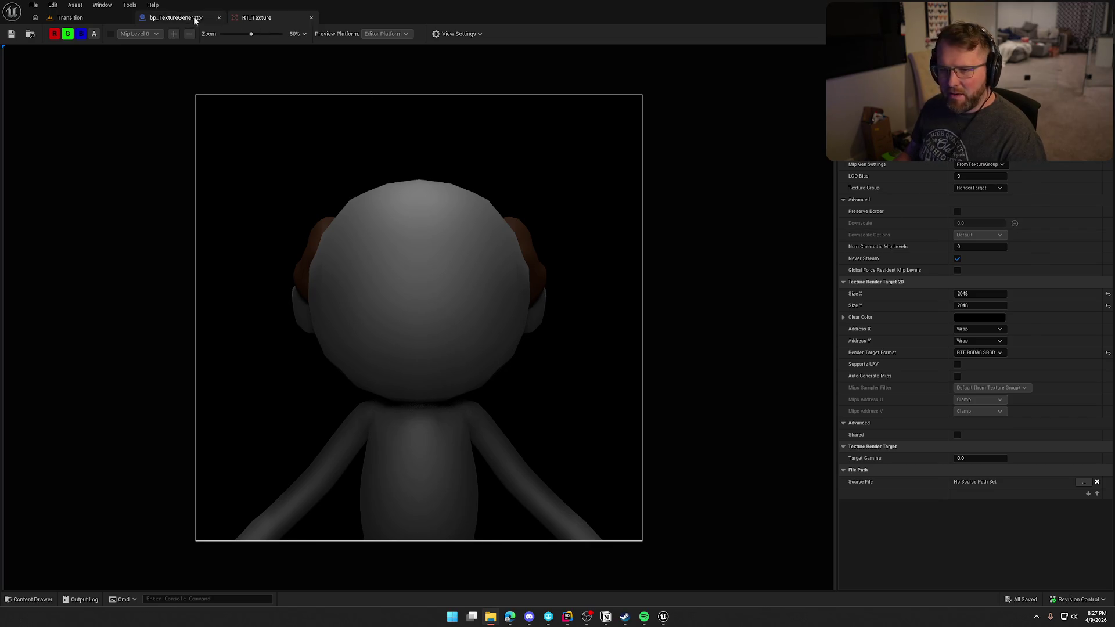
click(176, 17)
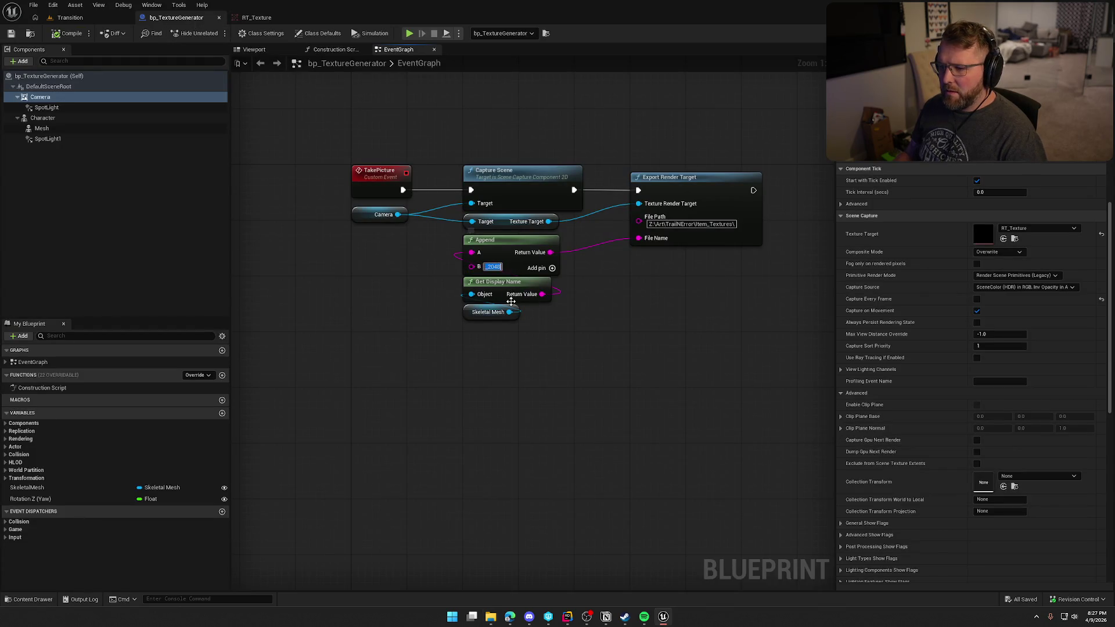
Step: Make the suffix _2048.png and export SK_Balding_2048.png with TakePicture
text(.png)
key(Return)
click(77, 18)
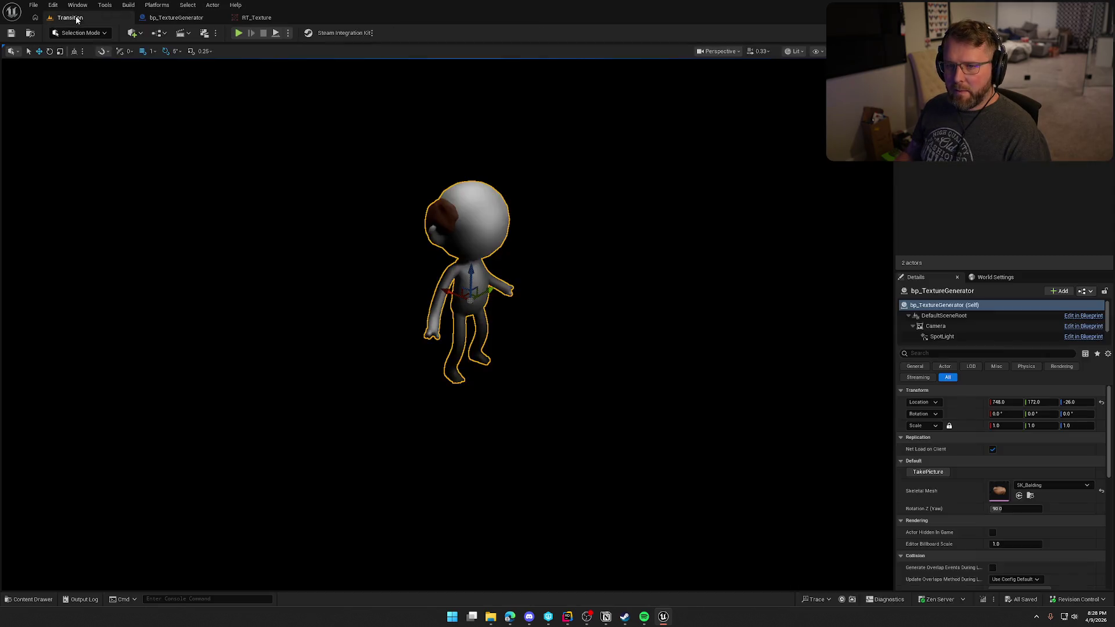
click(926, 472)
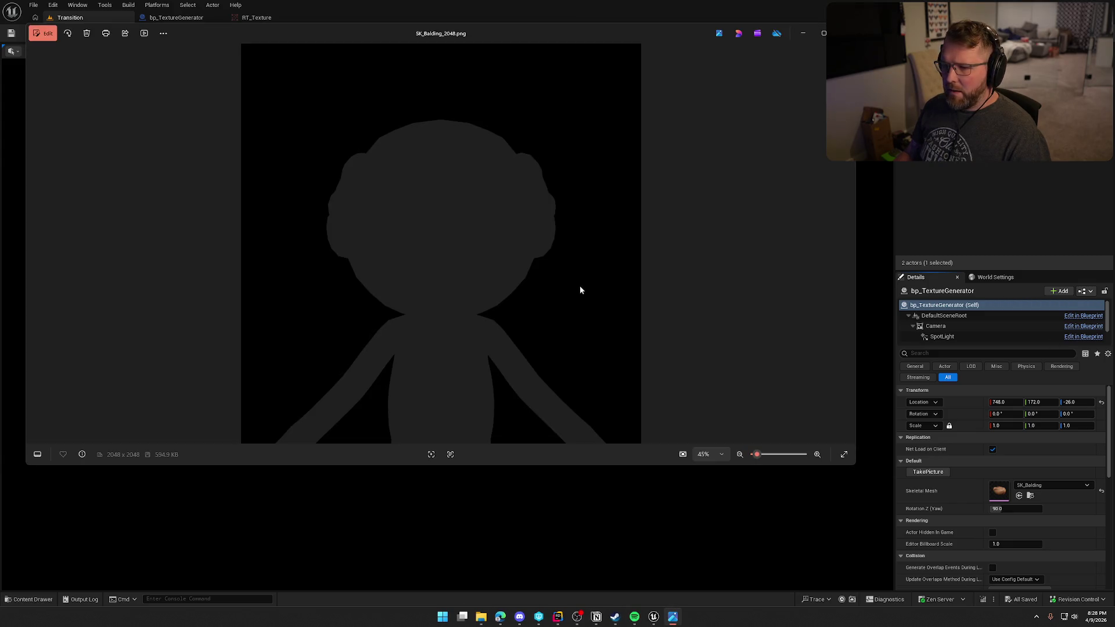
drag(486, 31, 496, 113)
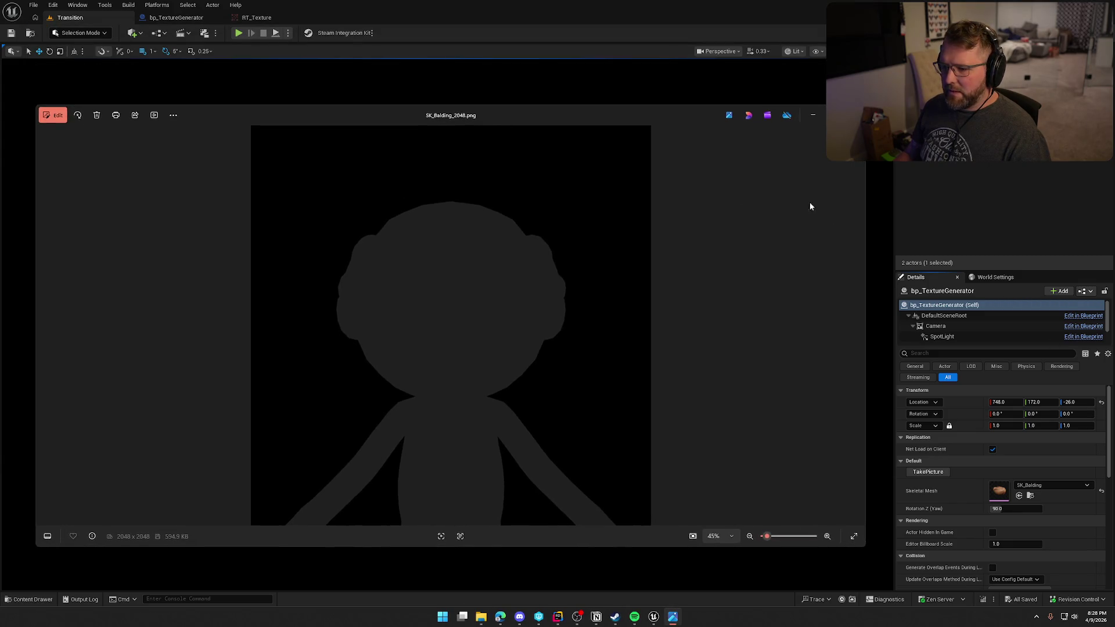
key(alt+F4)
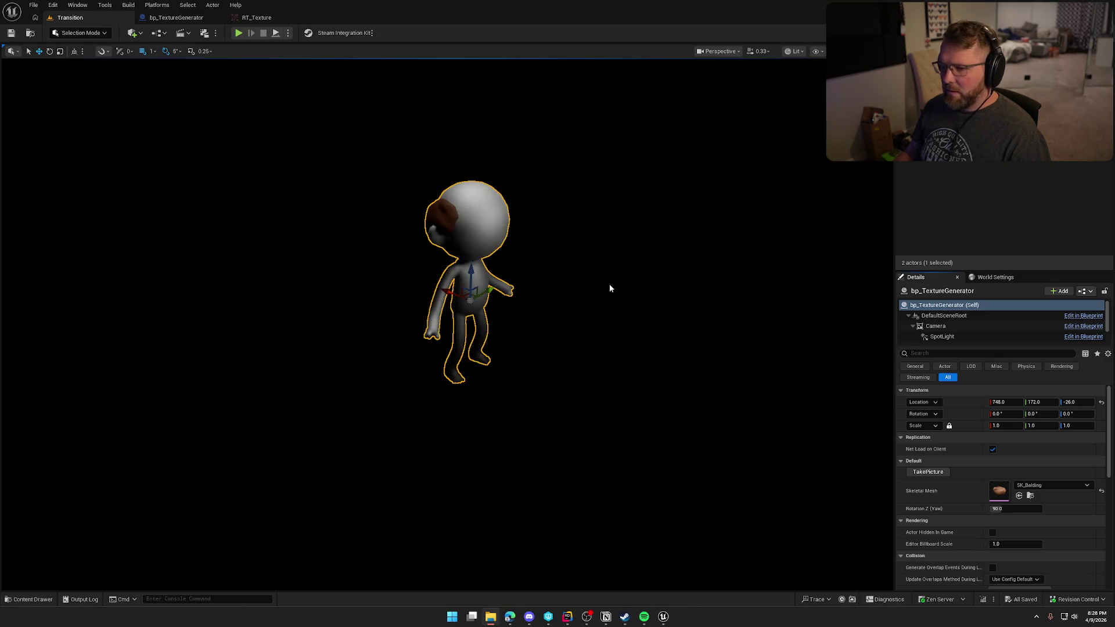
click(247, 18)
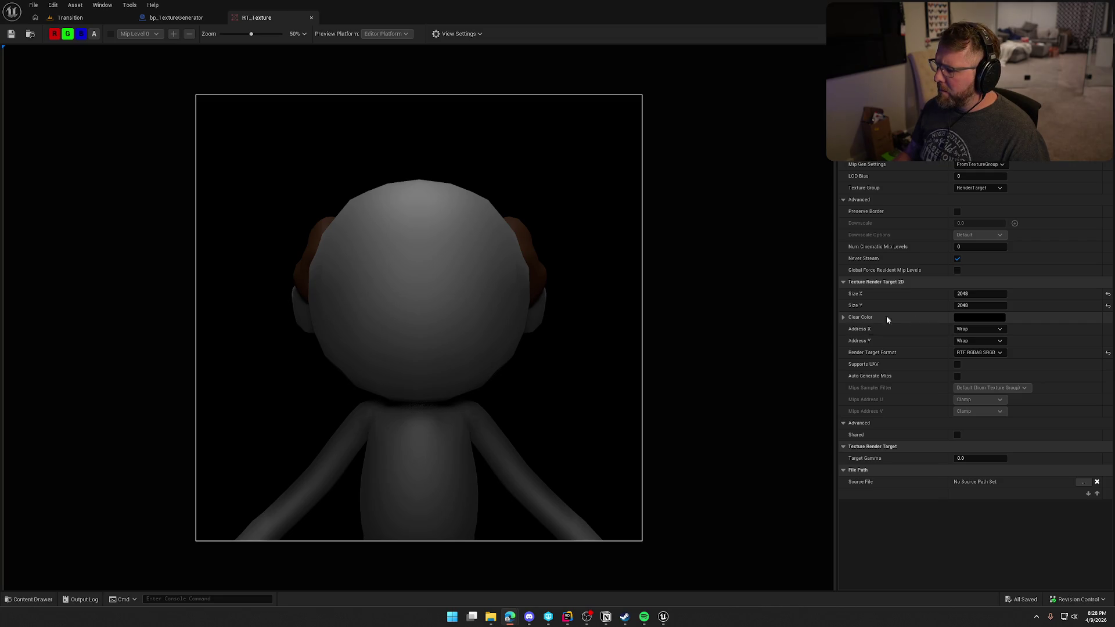
Step: Leave RT_Texture's Clear Color black by cancelling the Color Picker unchanged
click(986, 321)
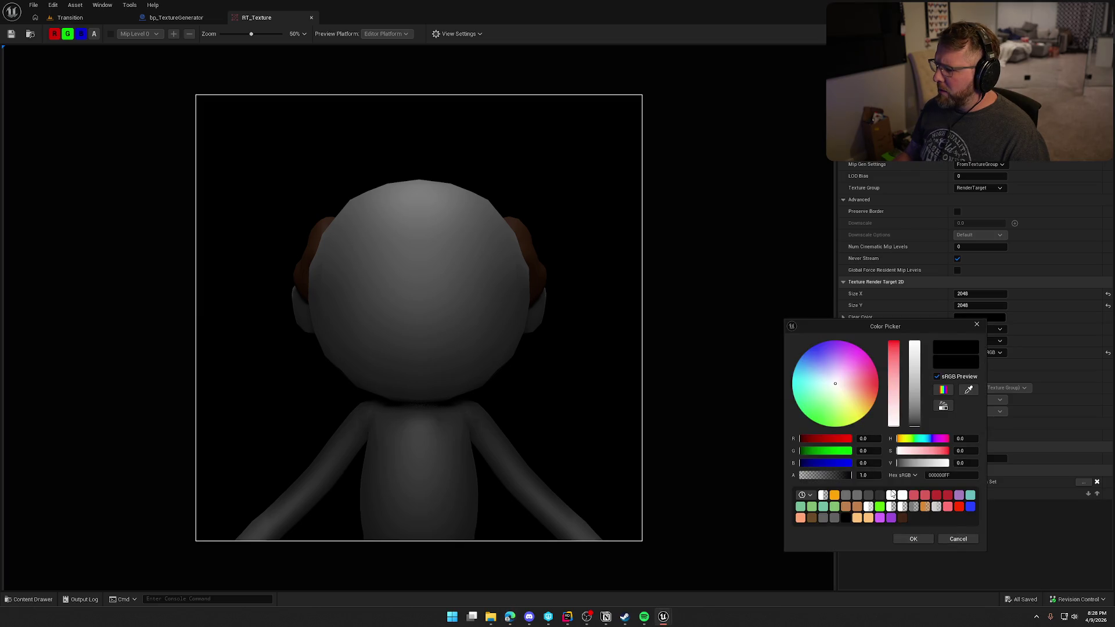
click(959, 539)
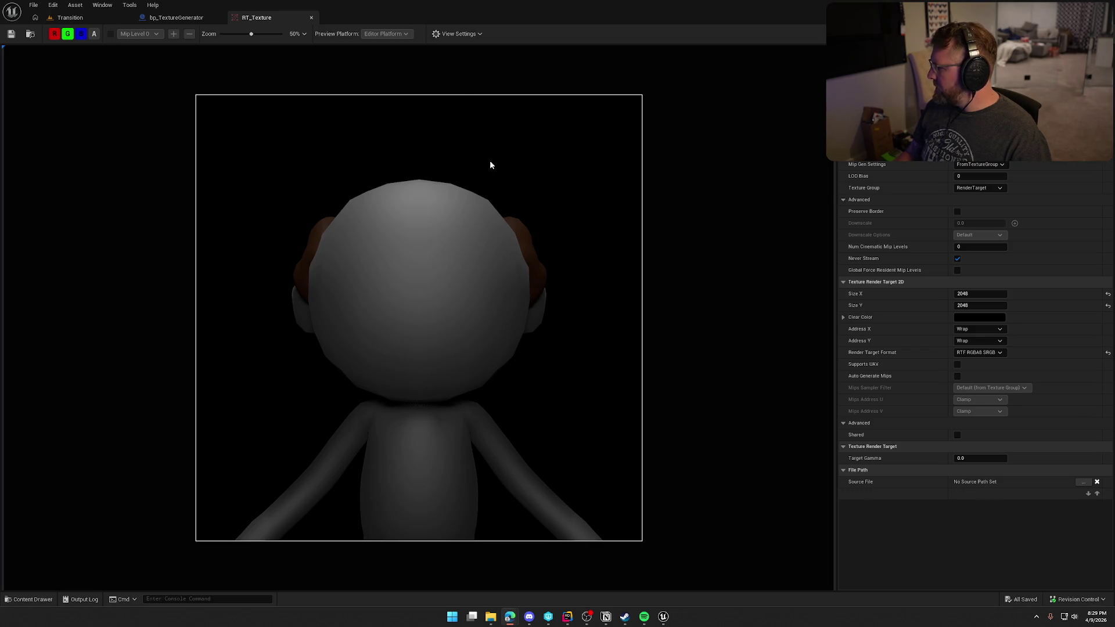
click(174, 18)
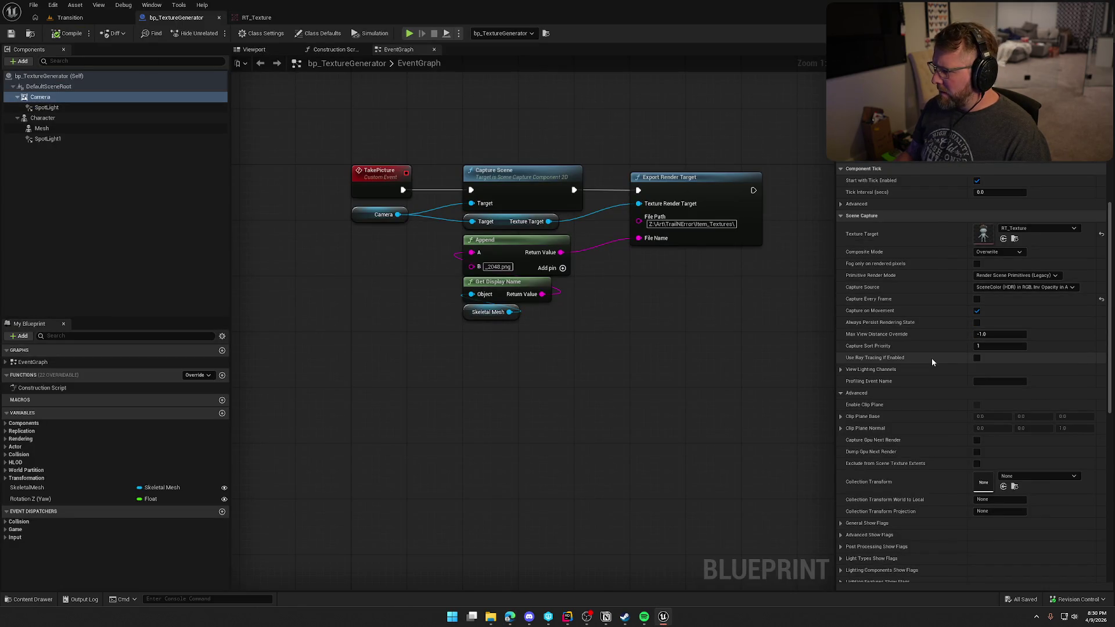
Step: Set Capture Source to SceneColor (HDR) in RGB, 0 in A and export a new render
click(1014, 289)
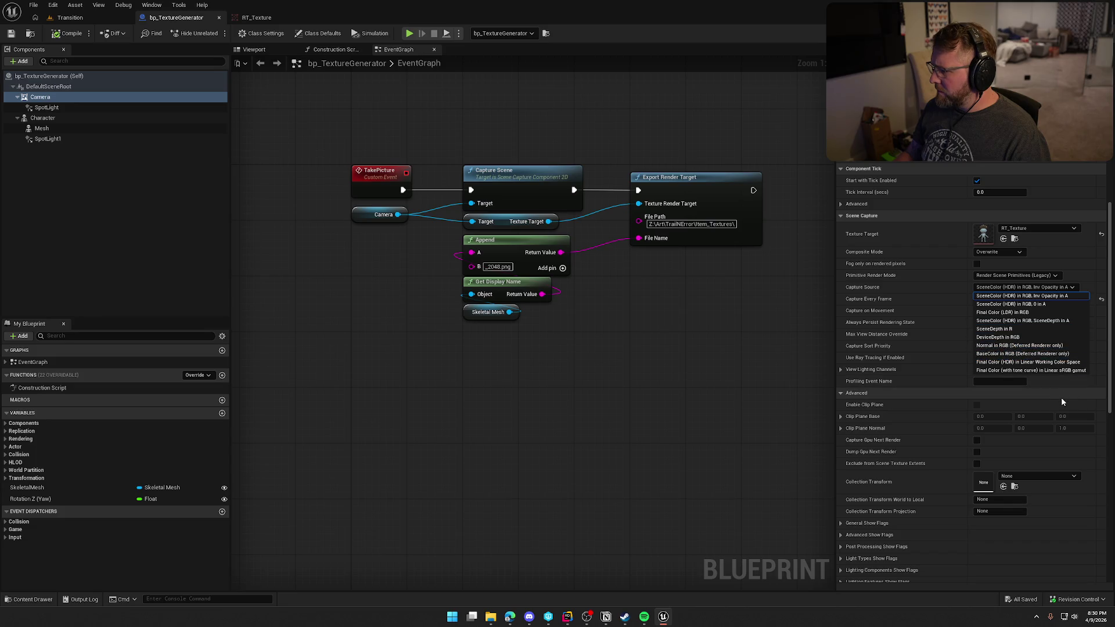
click(1058, 304)
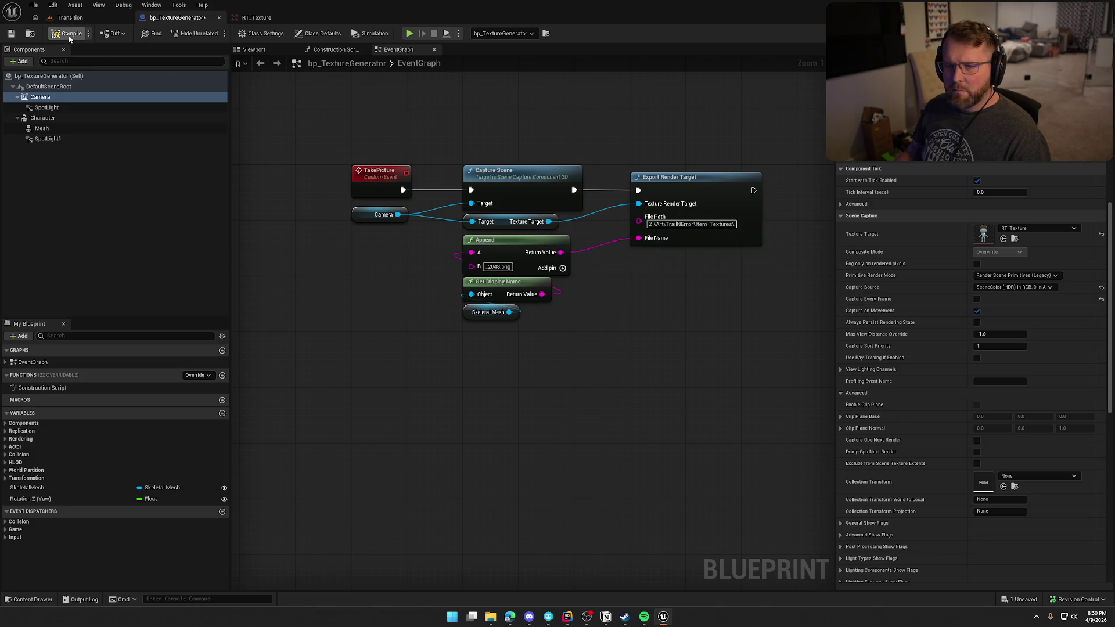
click(68, 18)
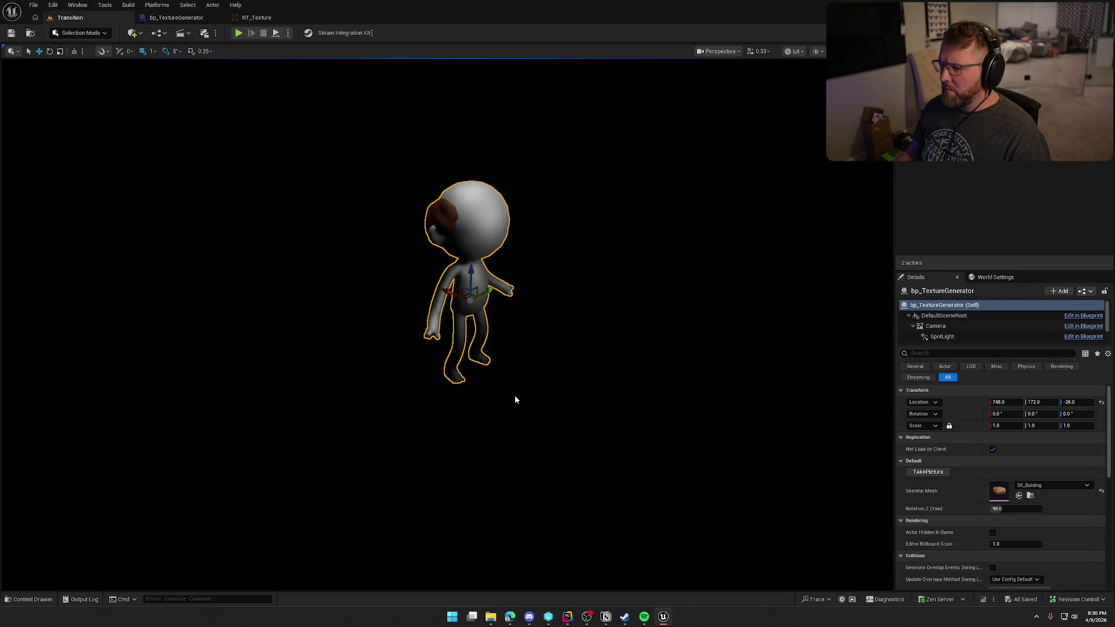
mouse_move(472, 617)
click(928, 472)
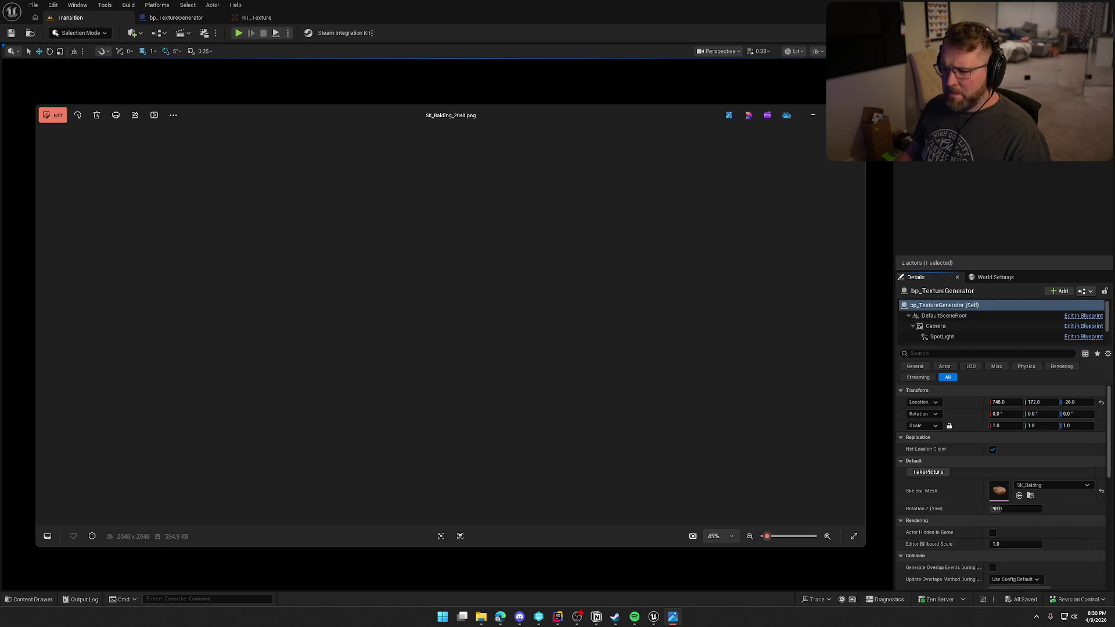
click(852, 115)
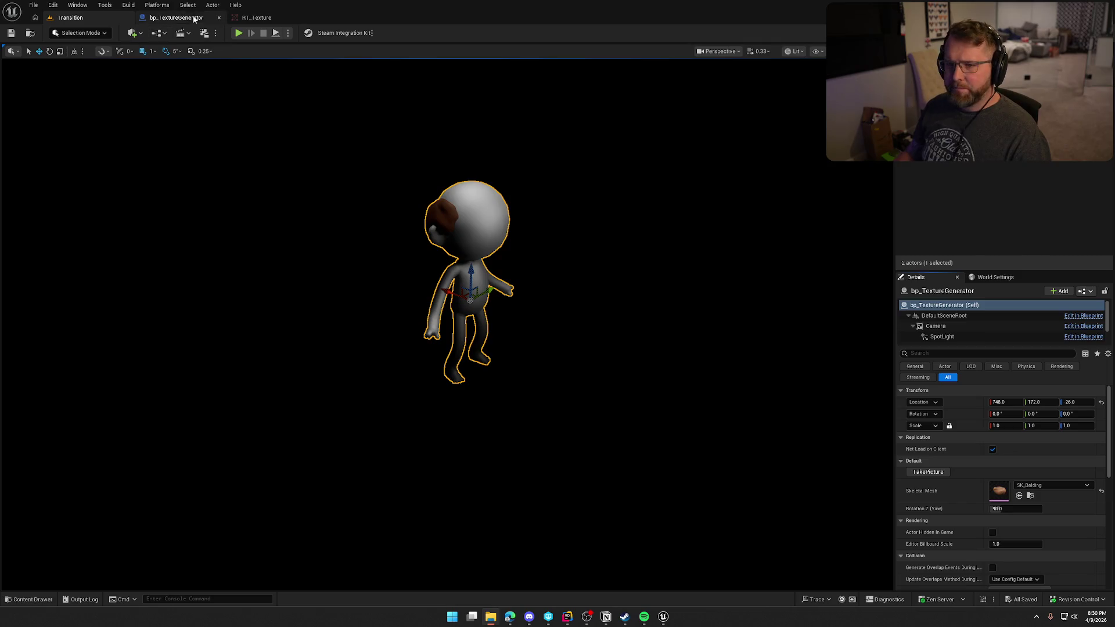
Step: Set render mode to Render Scene Primitives and Capture Source to Final Color (LDR) in RGB, then compile
click(176, 17)
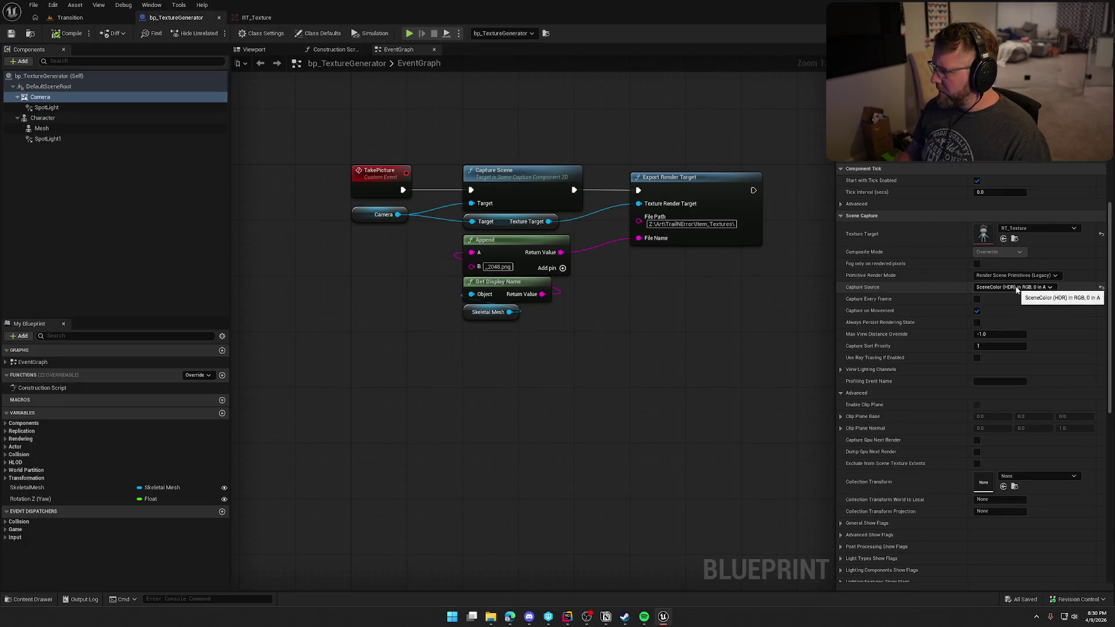
click(1031, 276)
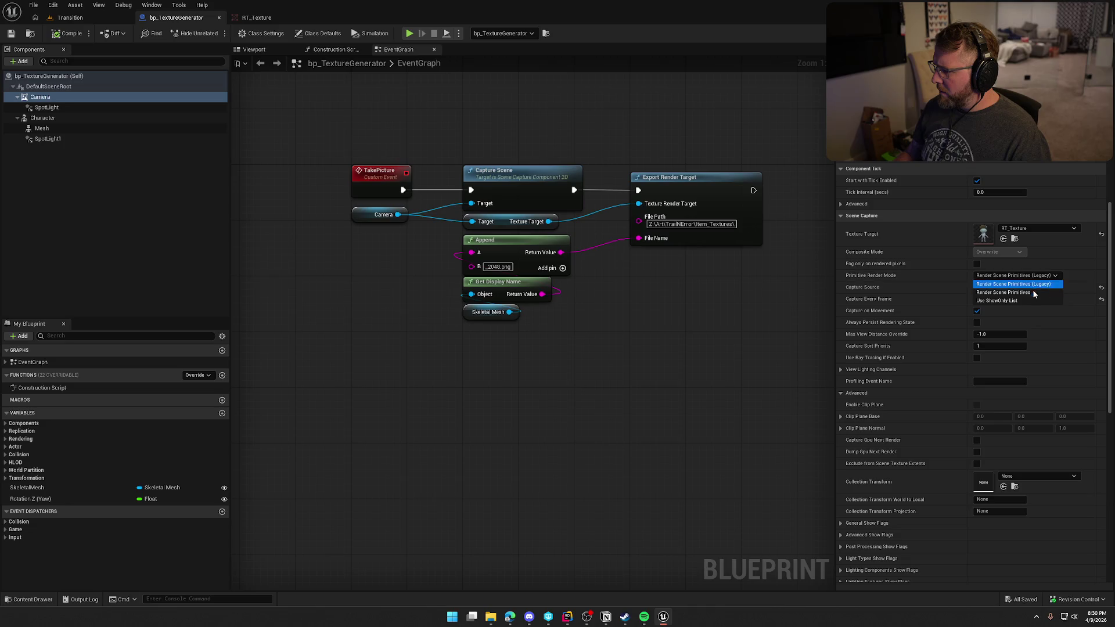
click(1033, 292)
click(1037, 287)
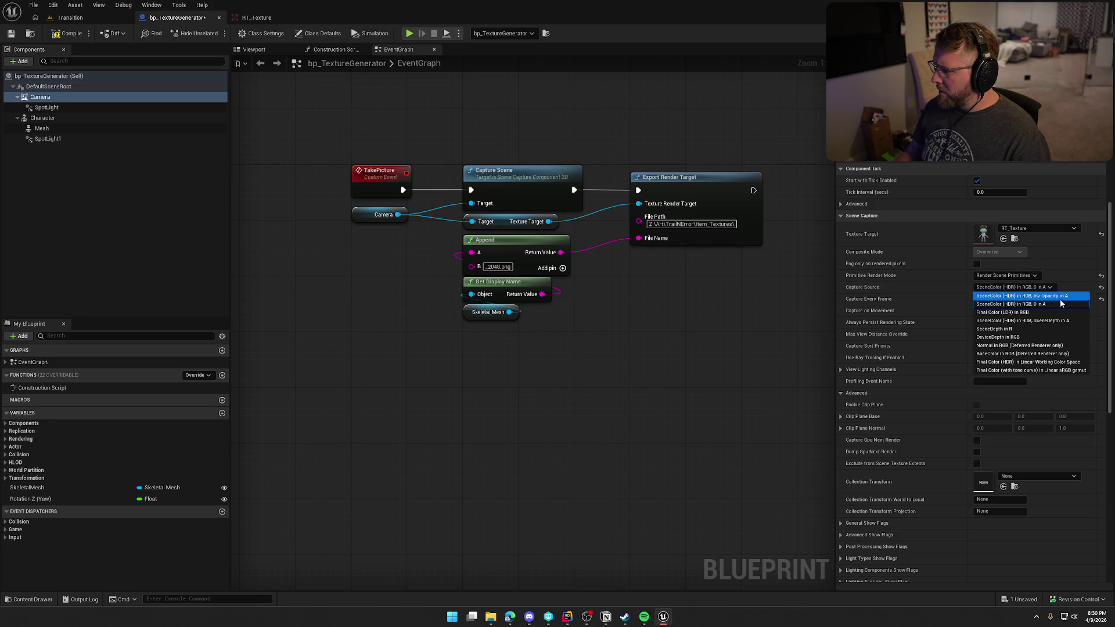
click(1044, 312)
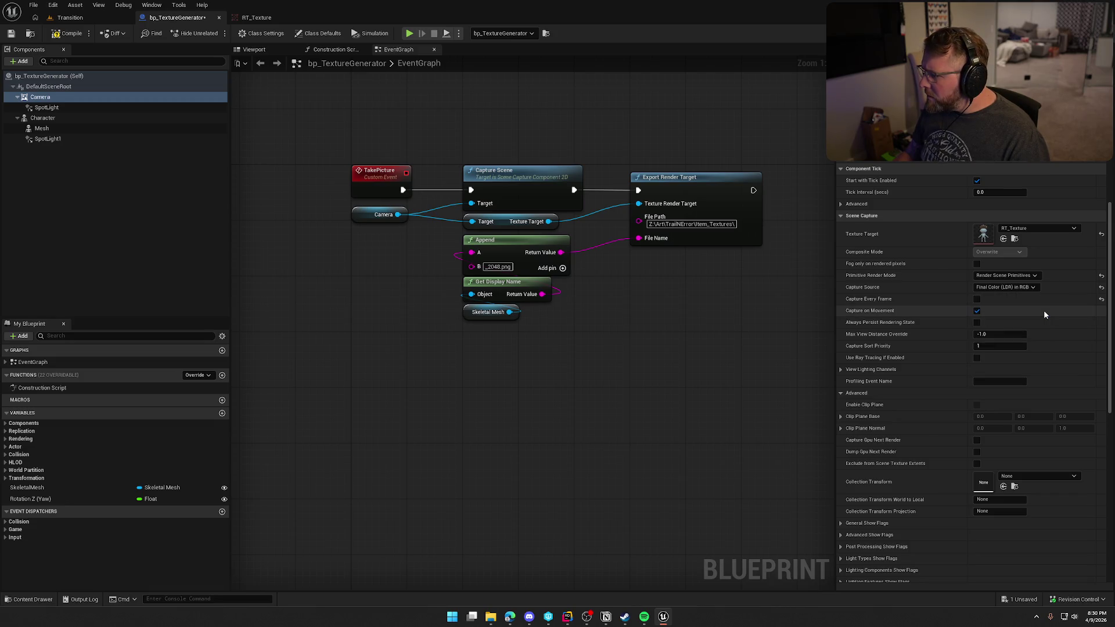
click(68, 33)
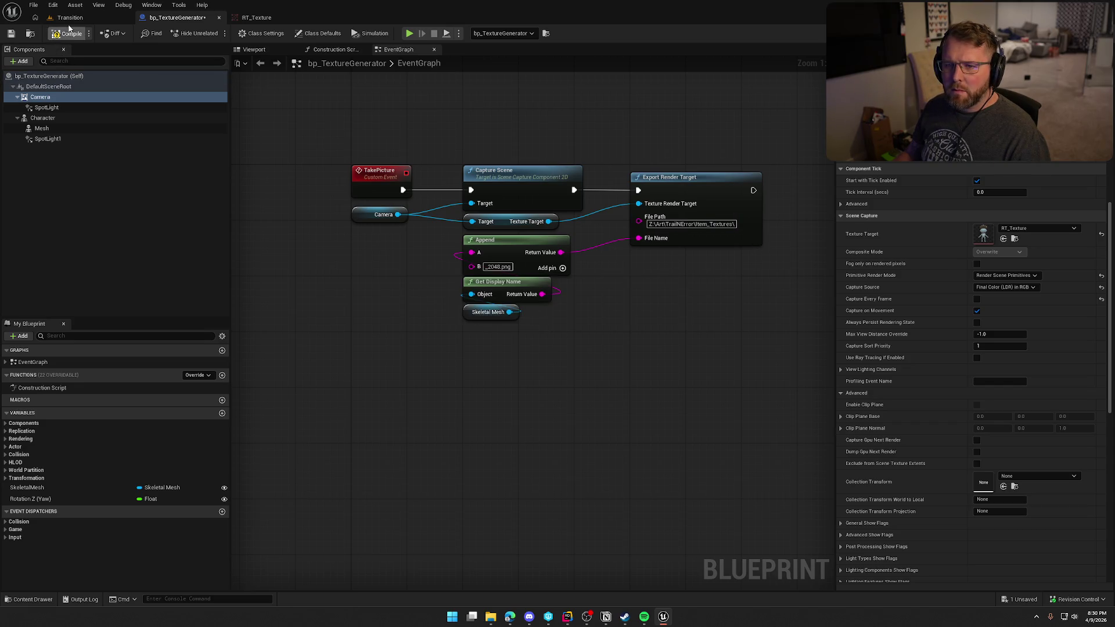
Step: Review the exported SK_Balding_2048.png render and check the RT_Texture render target
click(69, 18)
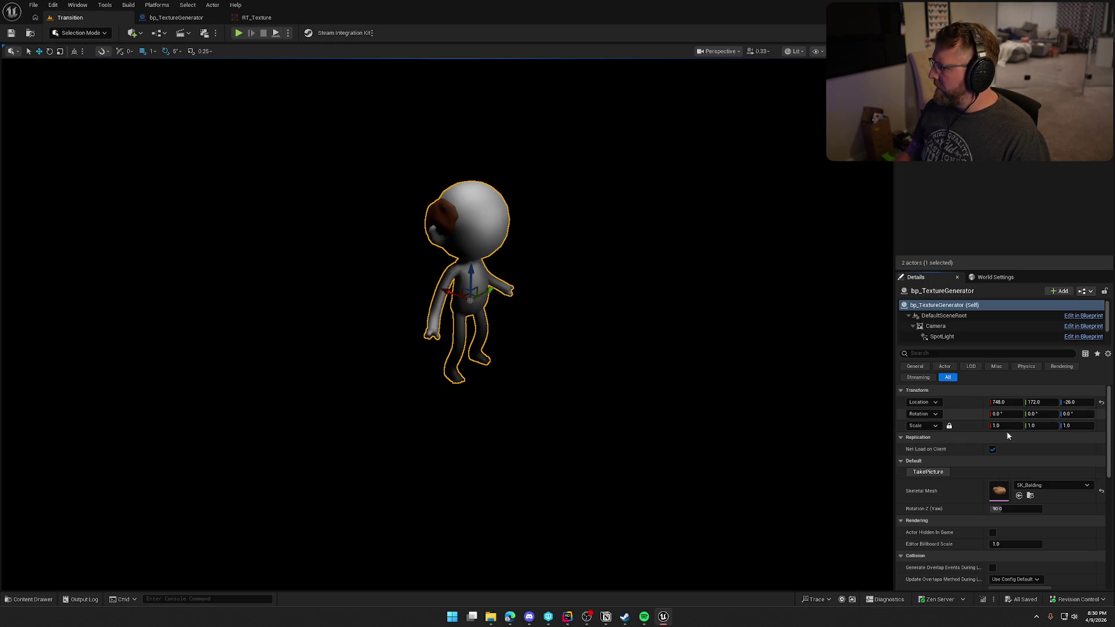
key(Return)
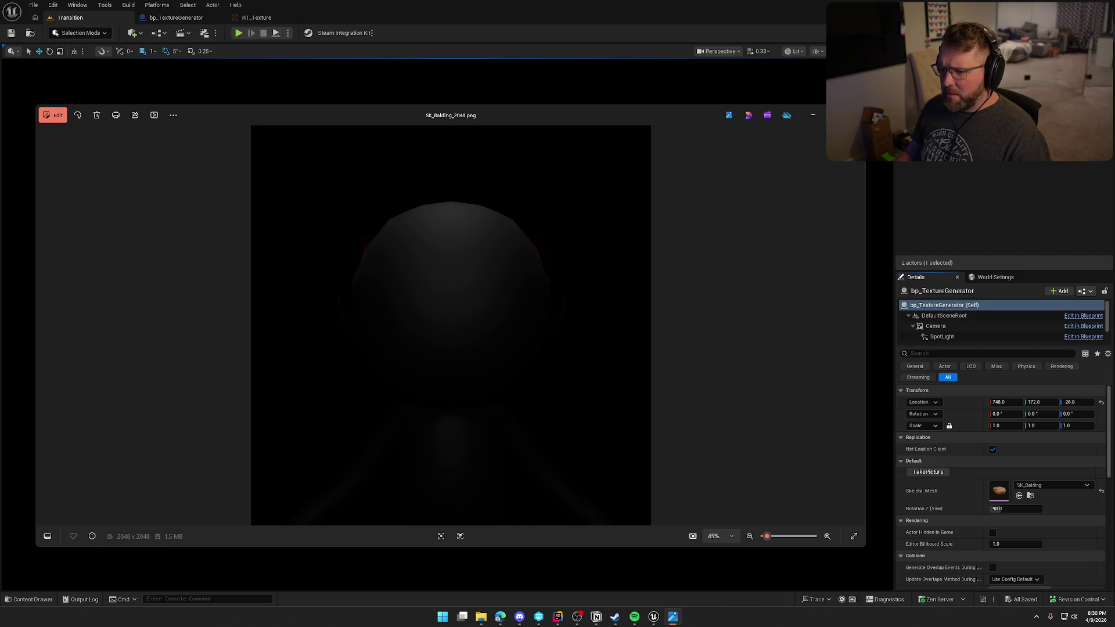
key(alt+F4)
click(247, 16)
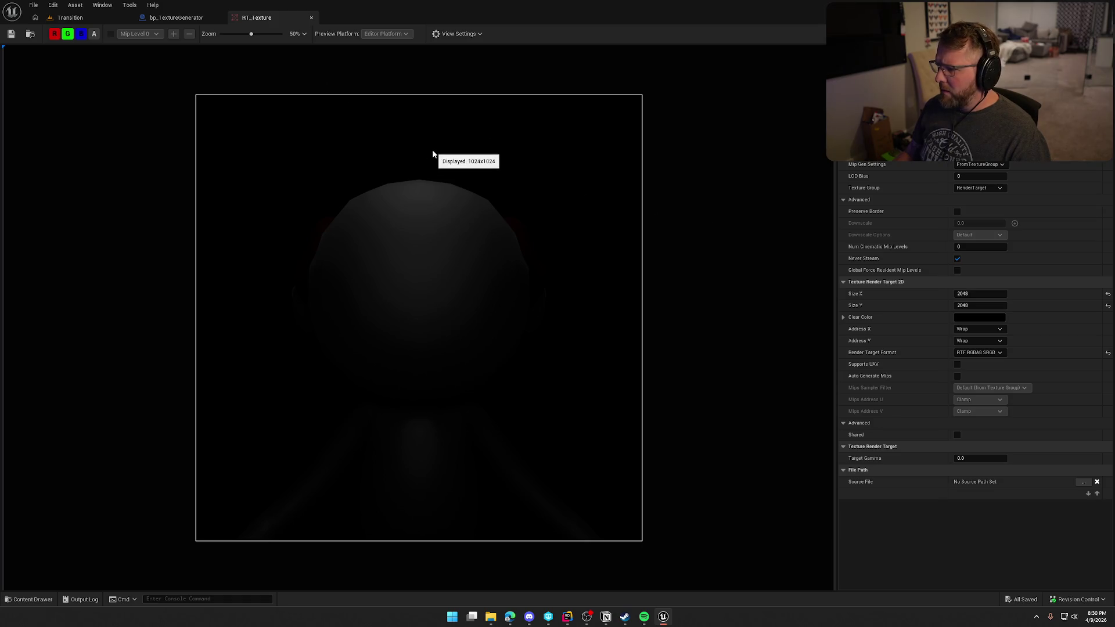
click(176, 18)
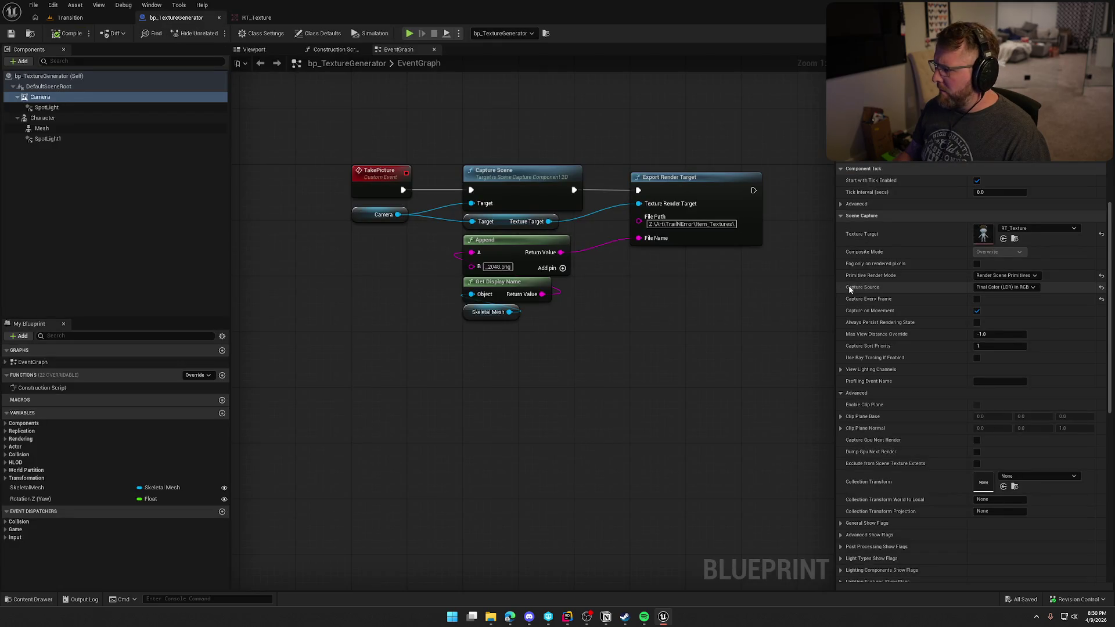
Step: Set the capture camera's Primitive Render Mode to Render Scene Primitives (Legacy)
click(988, 289)
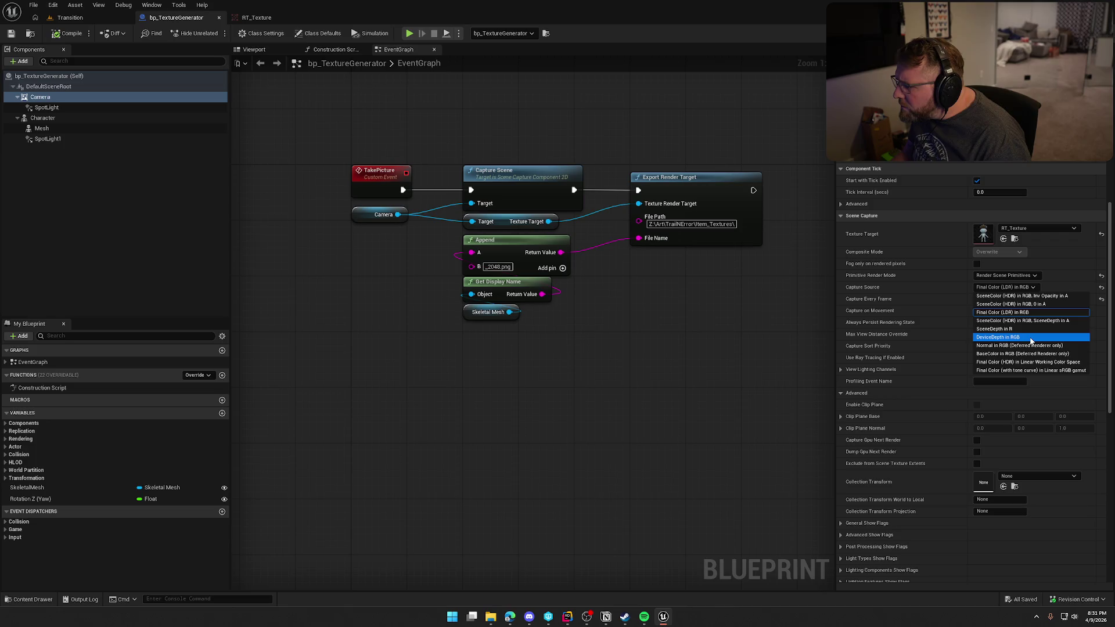
click(1013, 275)
click(1011, 284)
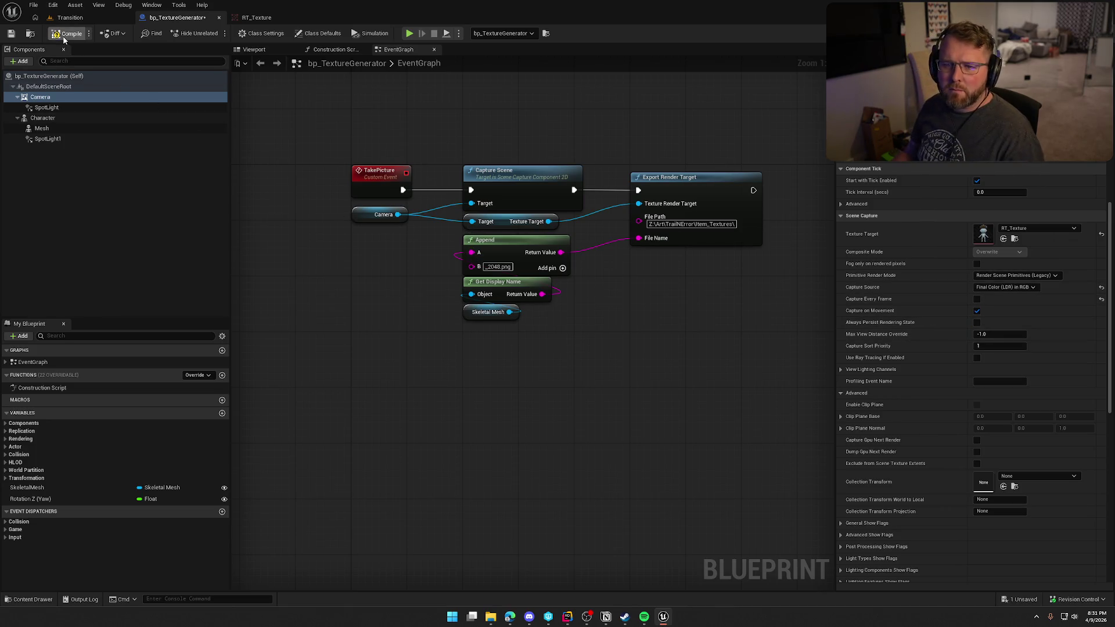
Step: Compile and save bp_TextureGenerator, check the level, then go back to the Blueprint
key(ctrl+s)
click(70, 17)
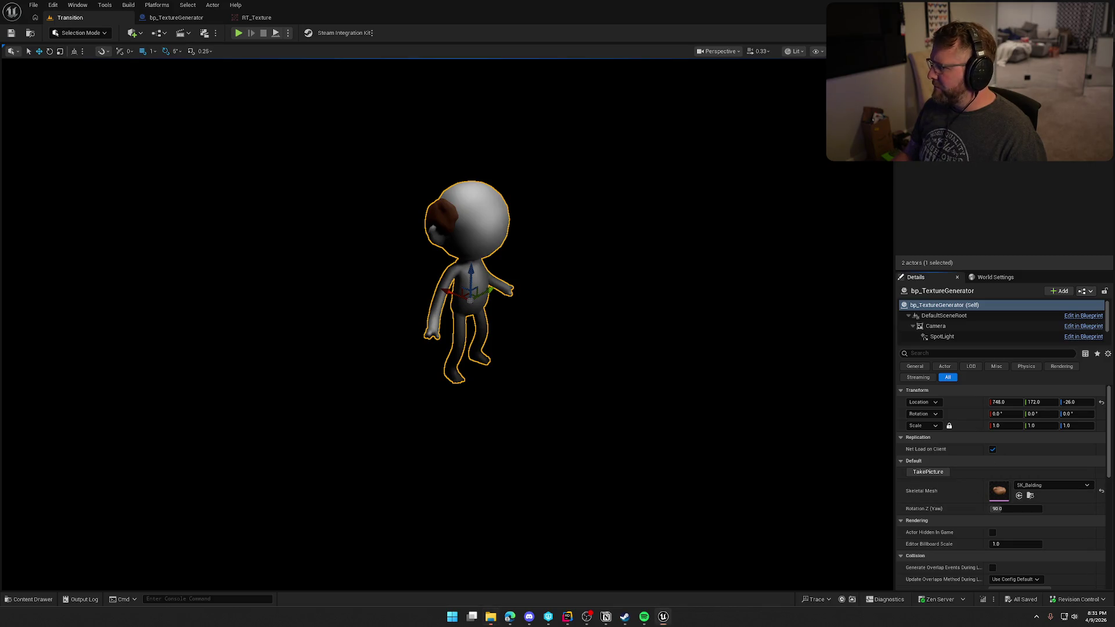
key(alt+F4)
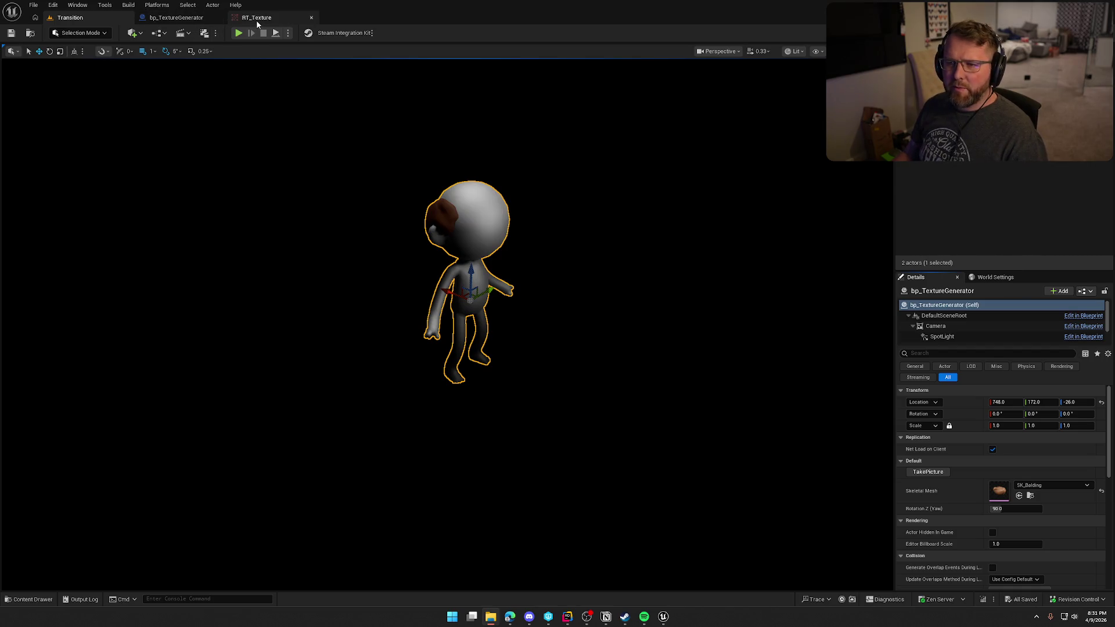
click(176, 18)
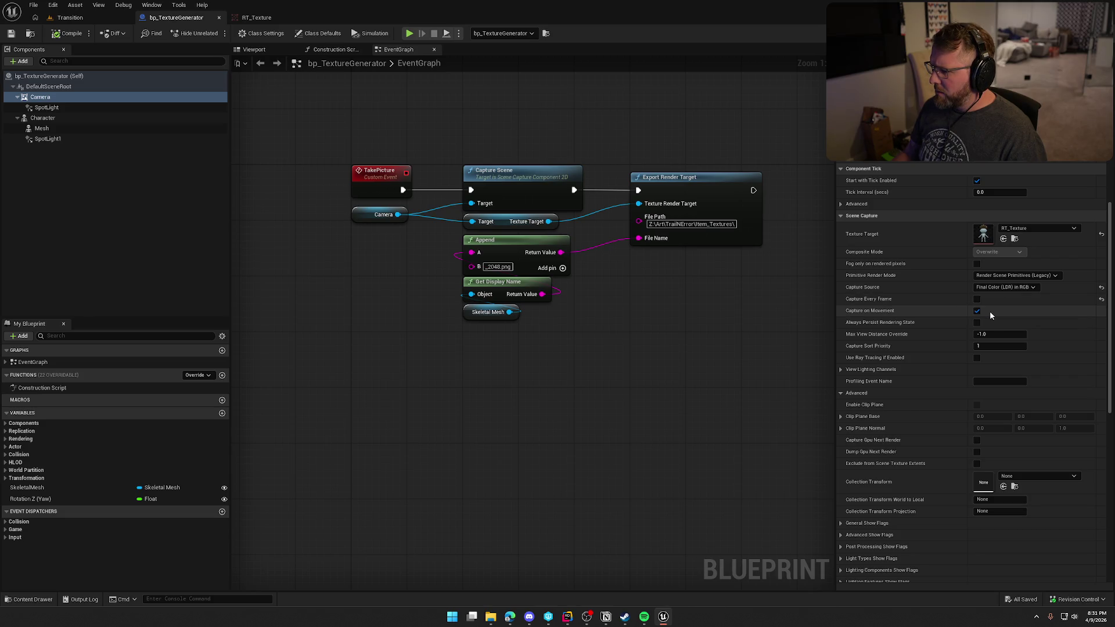
Step: Restore Primitive Render Mode to the standard Render Scene Primitives
mouse_move(867, 312)
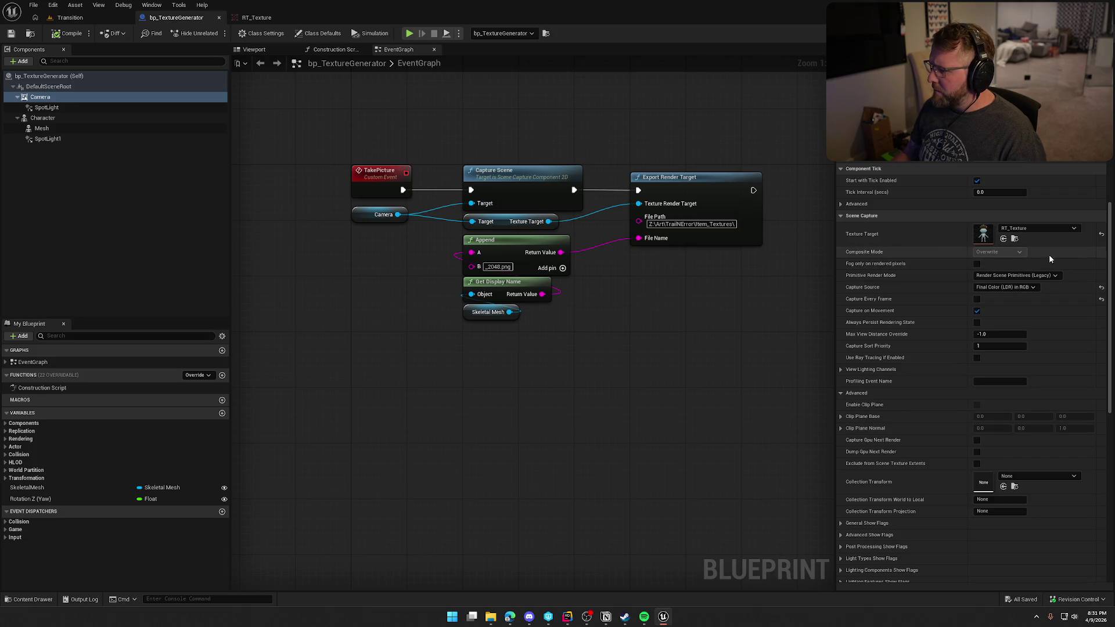
click(1050, 276)
click(1046, 284)
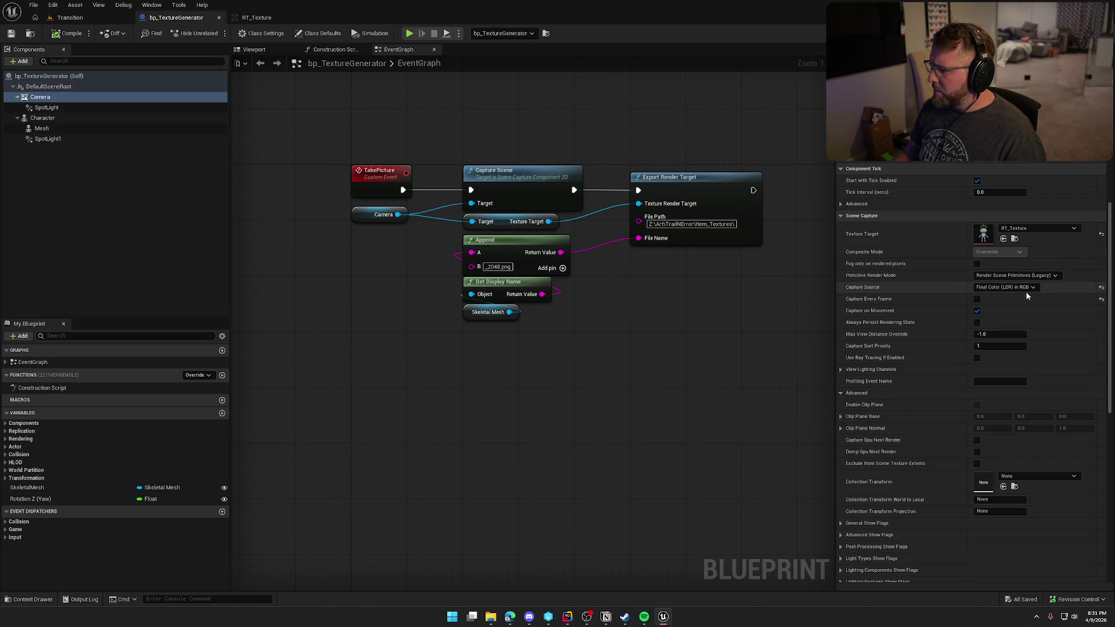
click(1031, 276)
click(1032, 292)
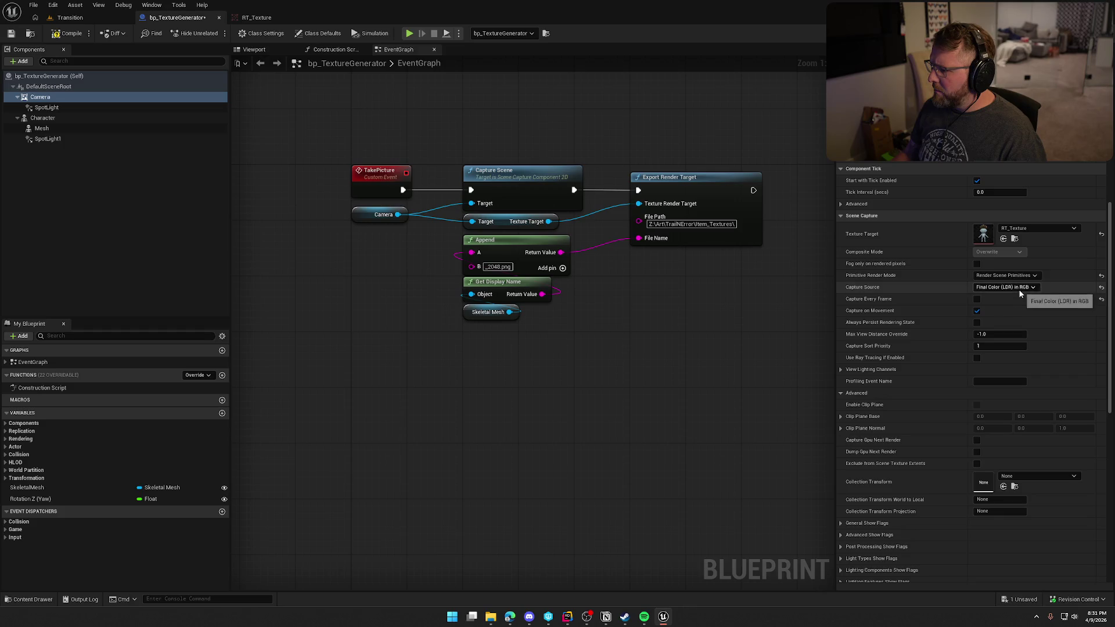
Step: Set Capture Source to Final Color (HDR) in Linear Working Color Space and compile
click(1032, 287)
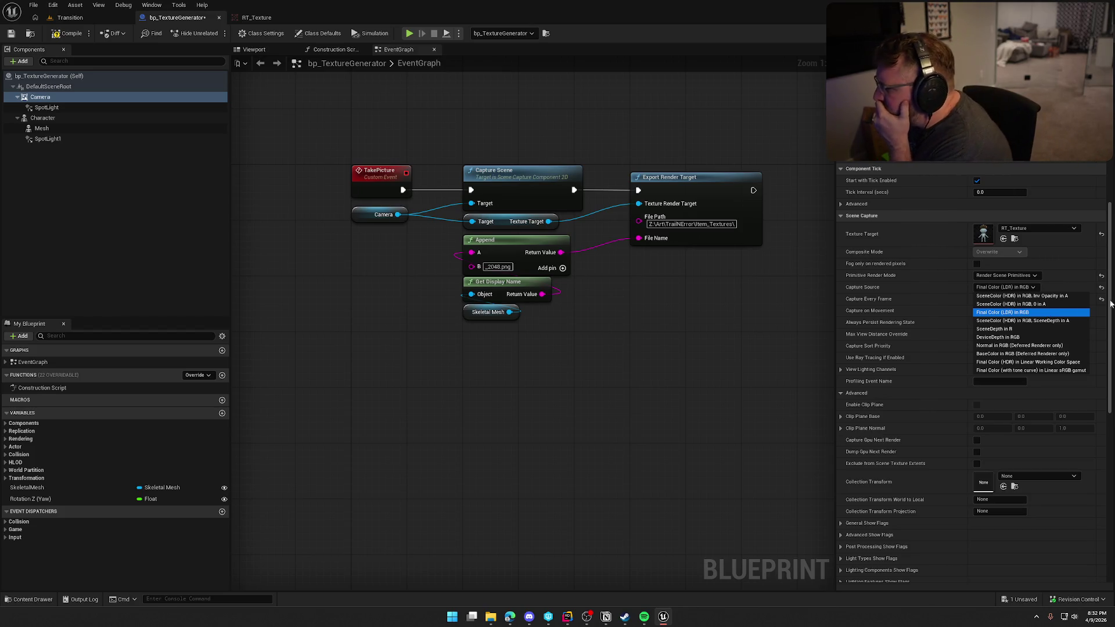
click(1048, 314)
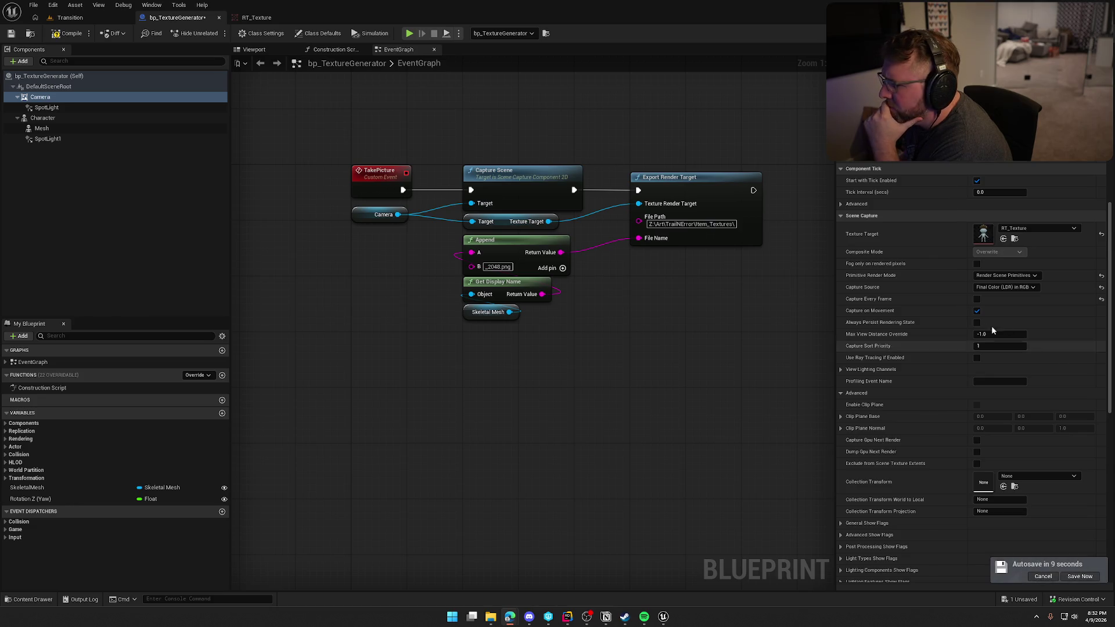
click(984, 288)
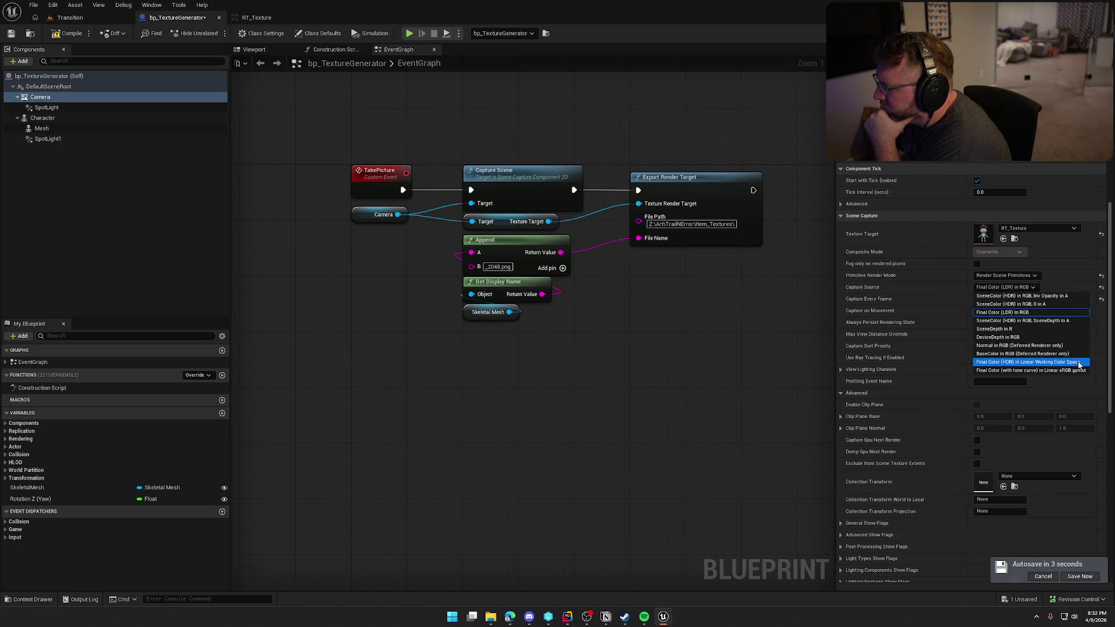
click(1079, 363)
click(68, 33)
Step: Export a new SK_Balding test render with TakePicture and review it, then return to the Blueprint
click(71, 18)
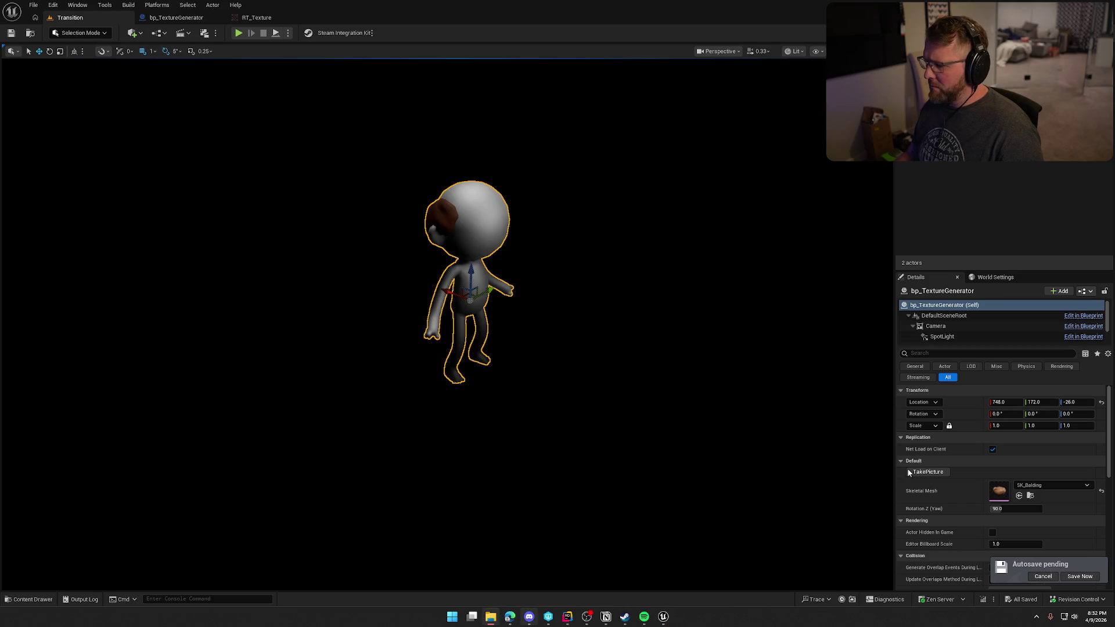
click(927, 473)
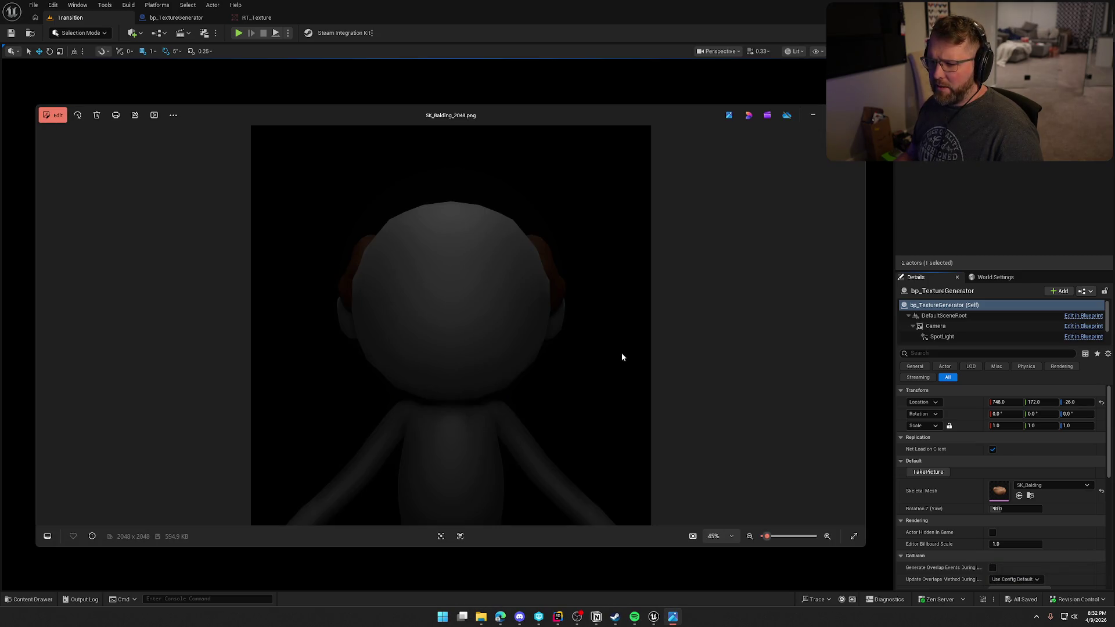
key(Escape)
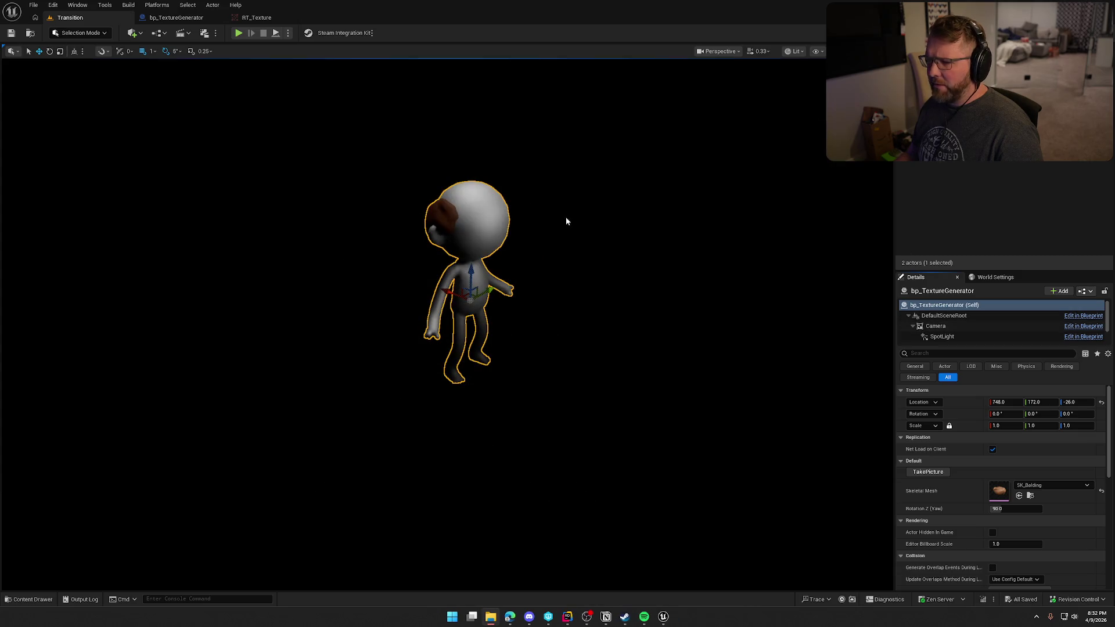
click(256, 18)
click(176, 17)
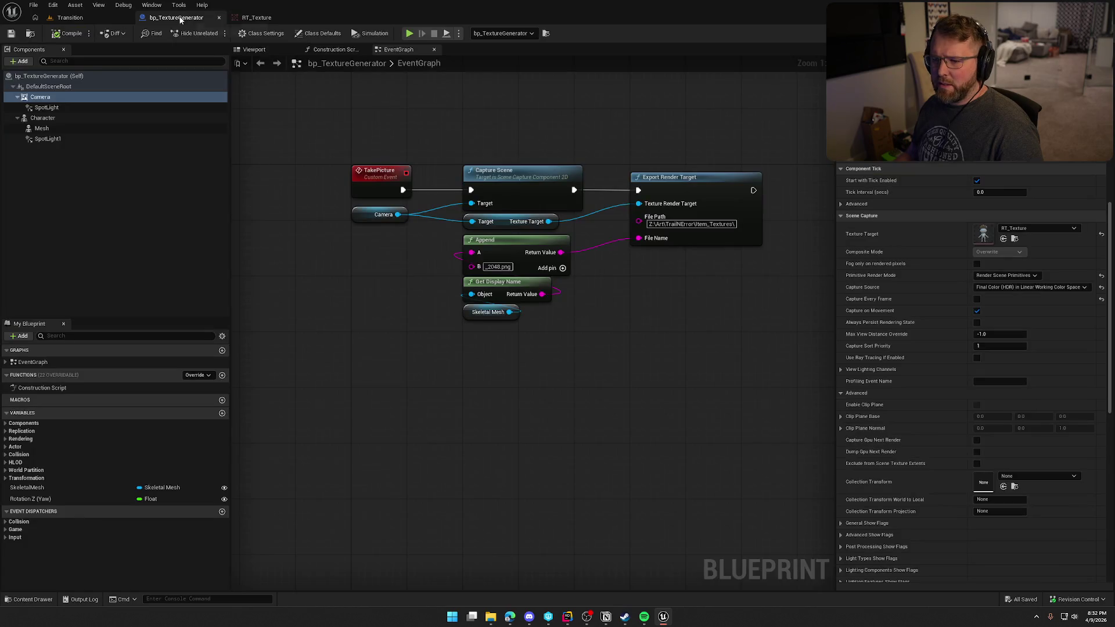
Step: Try Capture Source Final Color (with tone curve) in sRGB, compile, and export a test render
click(1049, 288)
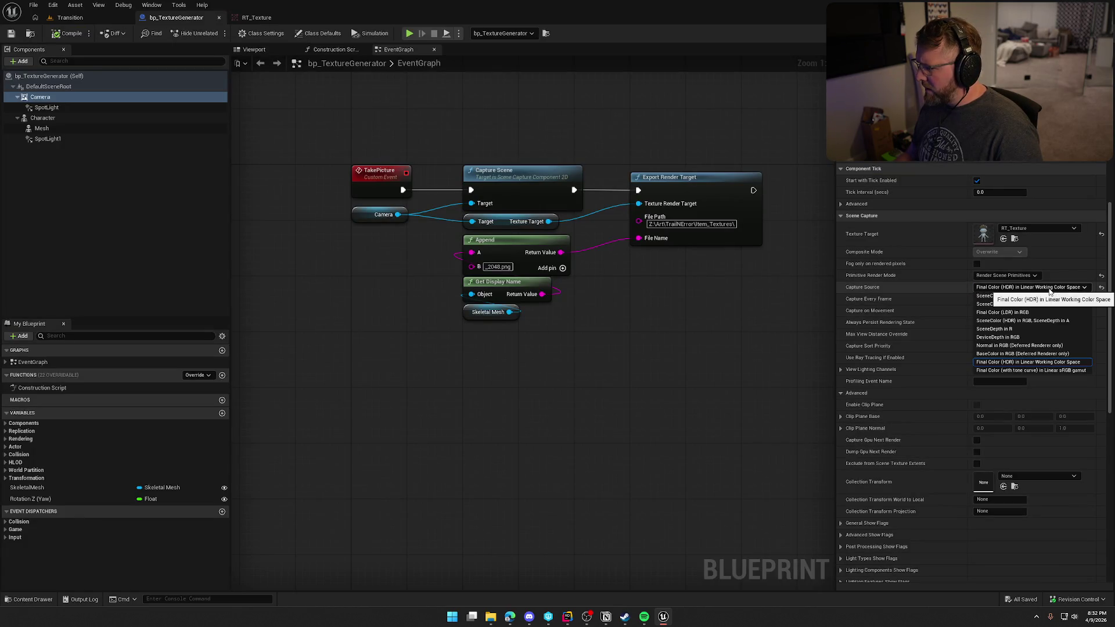
click(1059, 371)
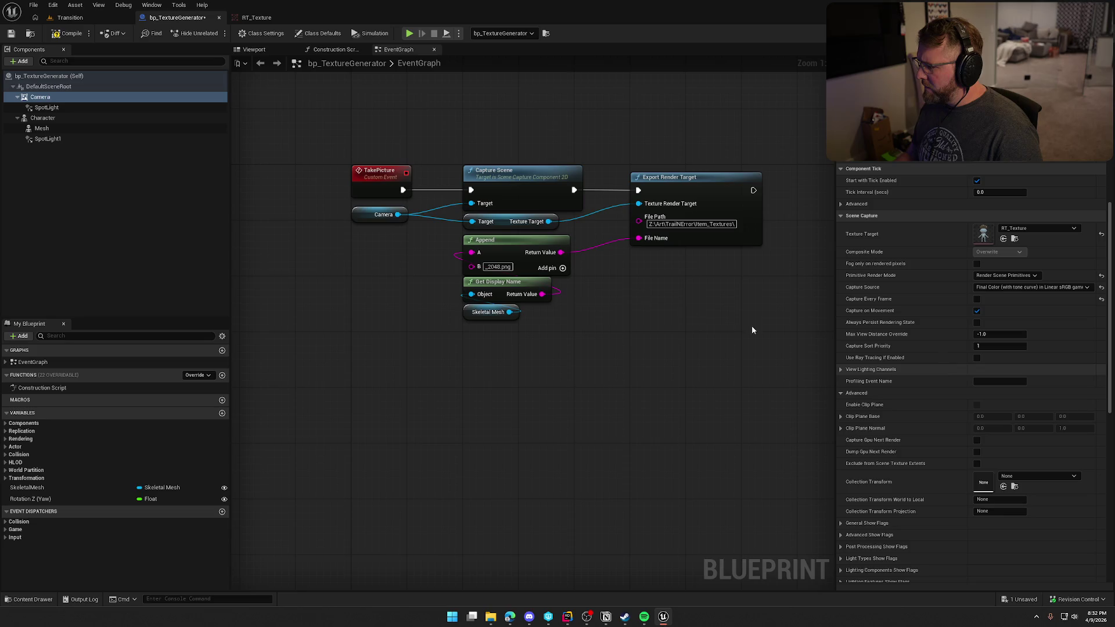
key(ctrl+s)
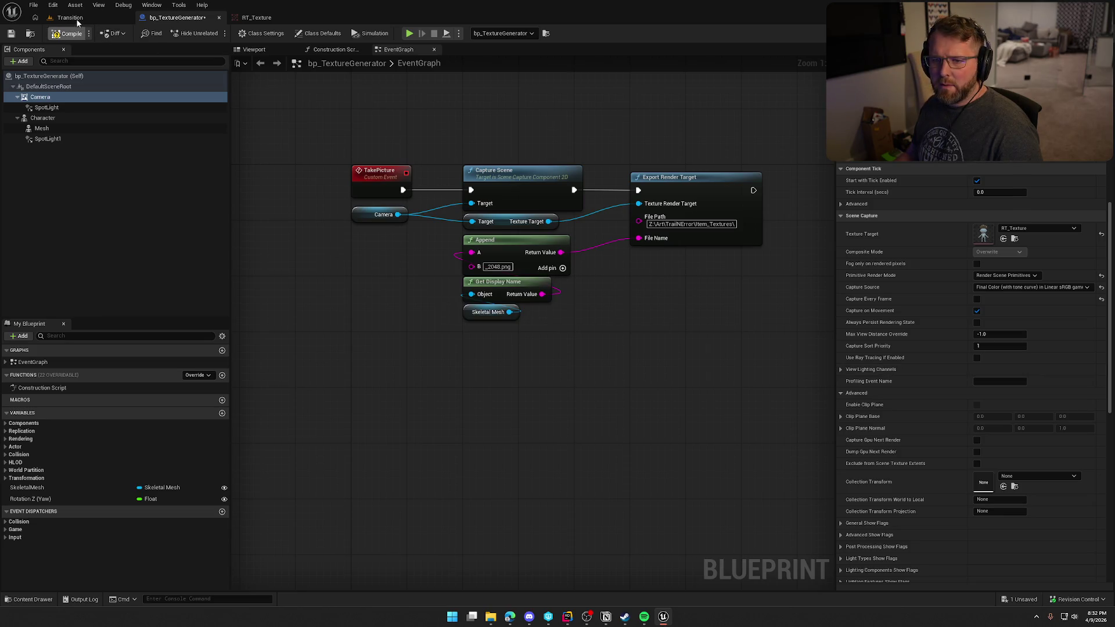
click(87, 22)
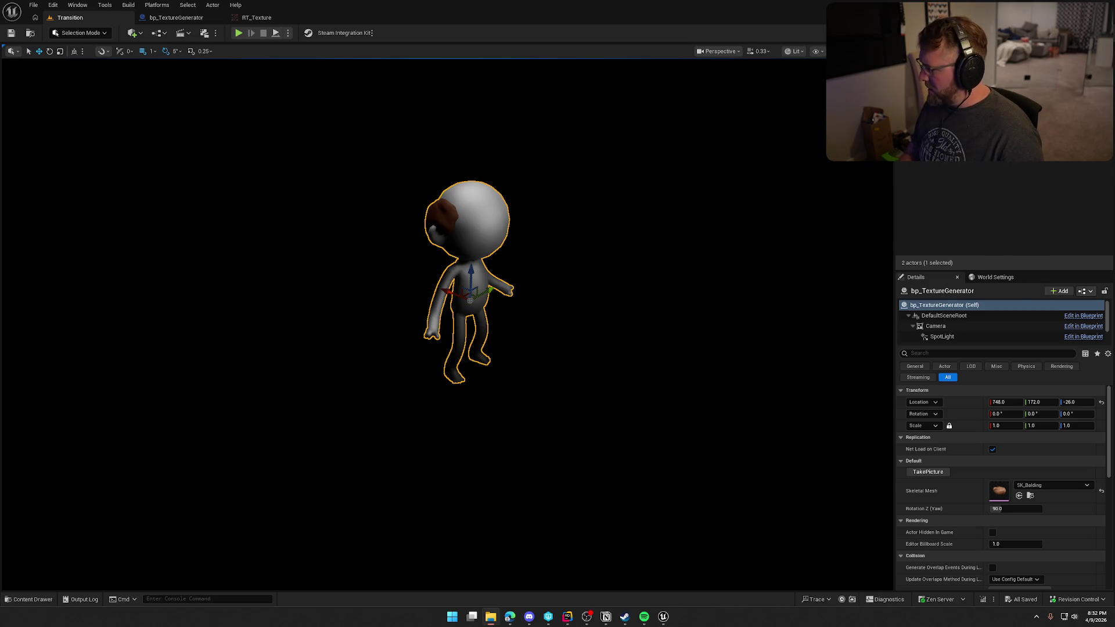
click(942, 474)
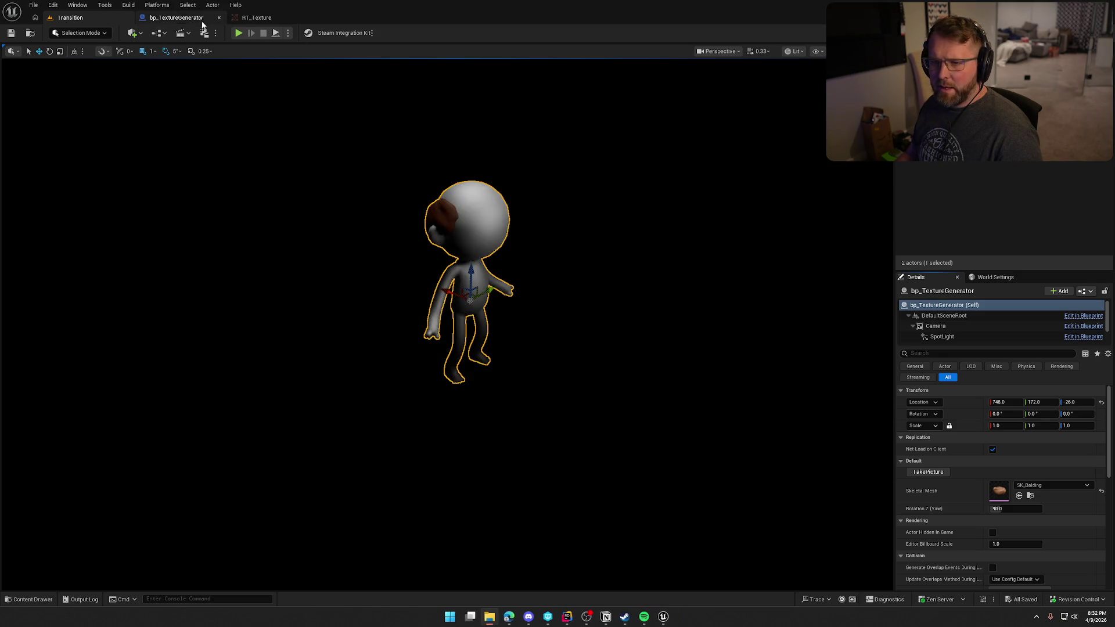
click(206, 22)
Step: Switch Capture Source to SceneColor (HDR) in RGB, SceneDepth in A, compile, and re-export the render
click(1014, 287)
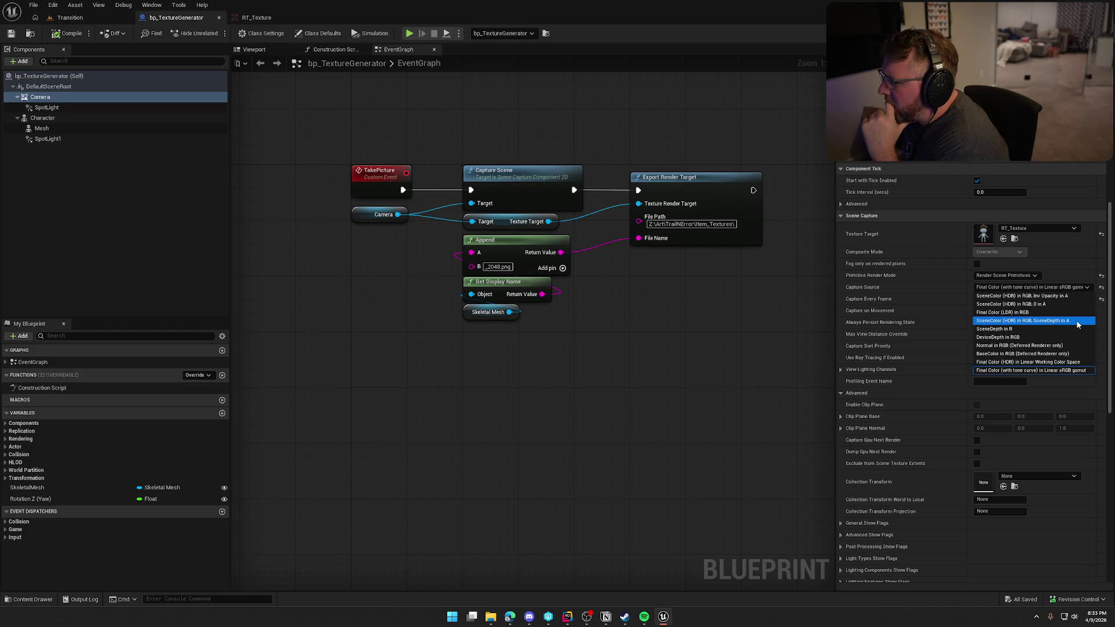
click(1077, 324)
click(58, 34)
click(67, 18)
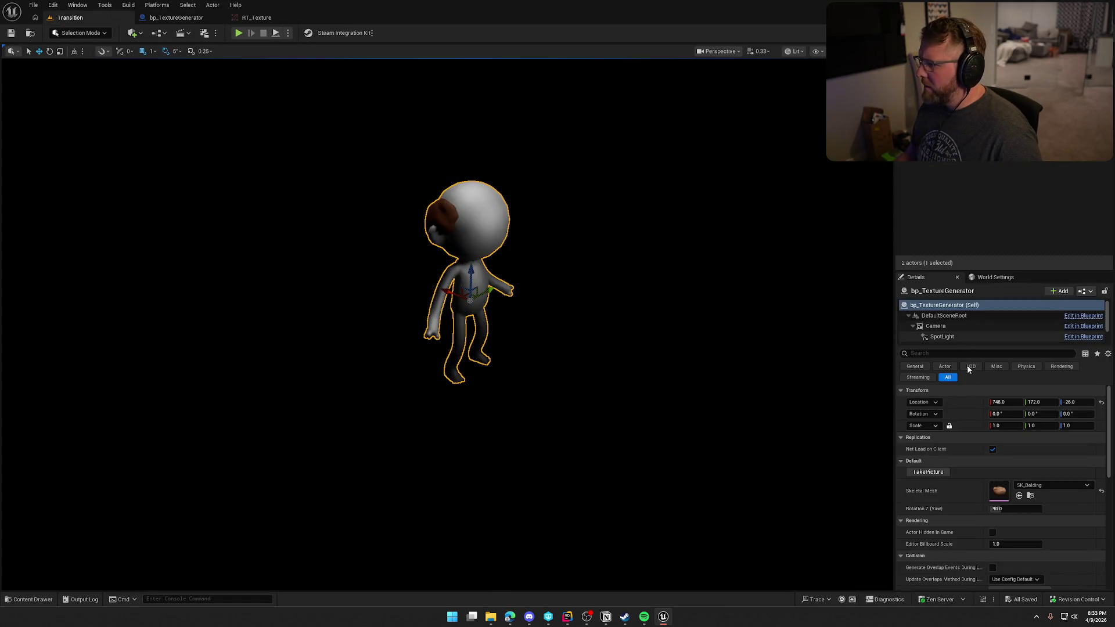
click(921, 475)
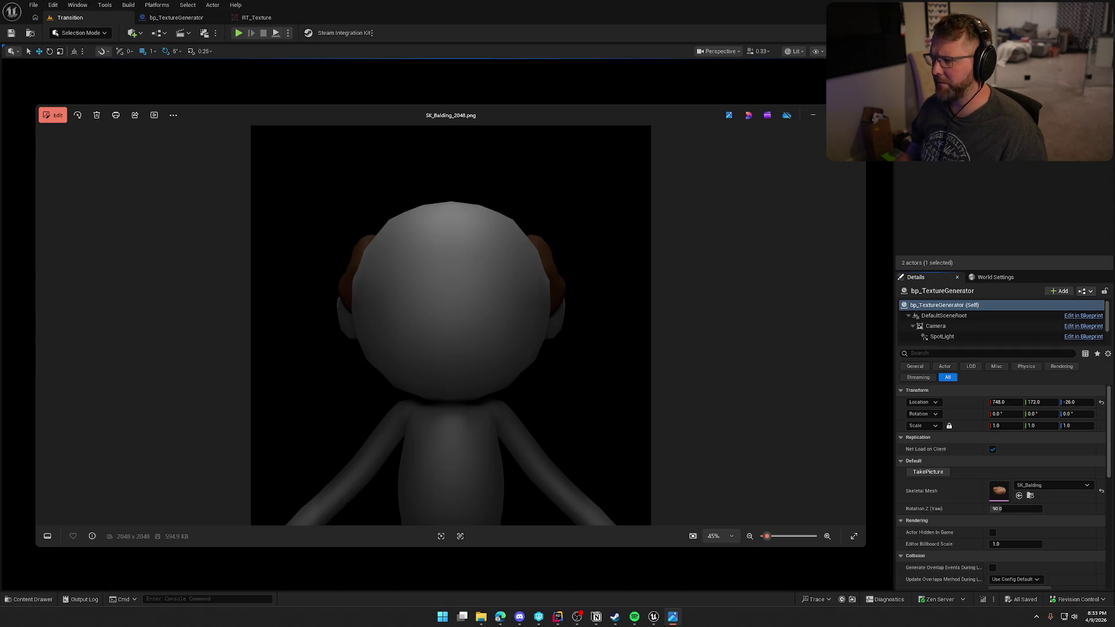
click(855, 115)
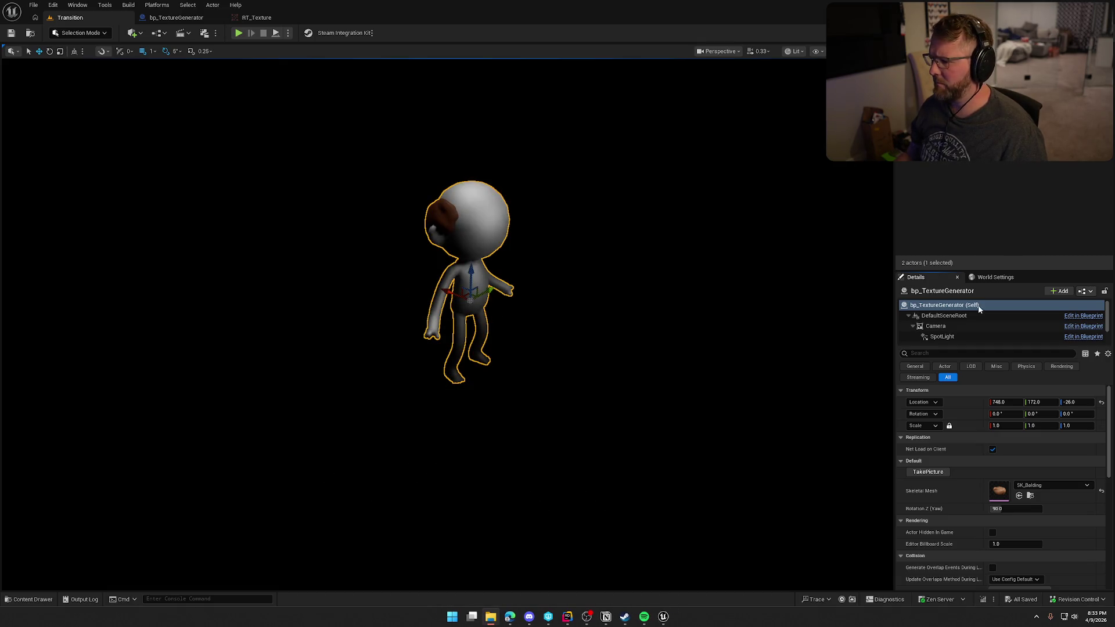
Step: Set Skeletal Mesh to SK_BraidedUpdo, export SK_BraidedUpdo_2048.png, and close the image preview
click(1042, 486)
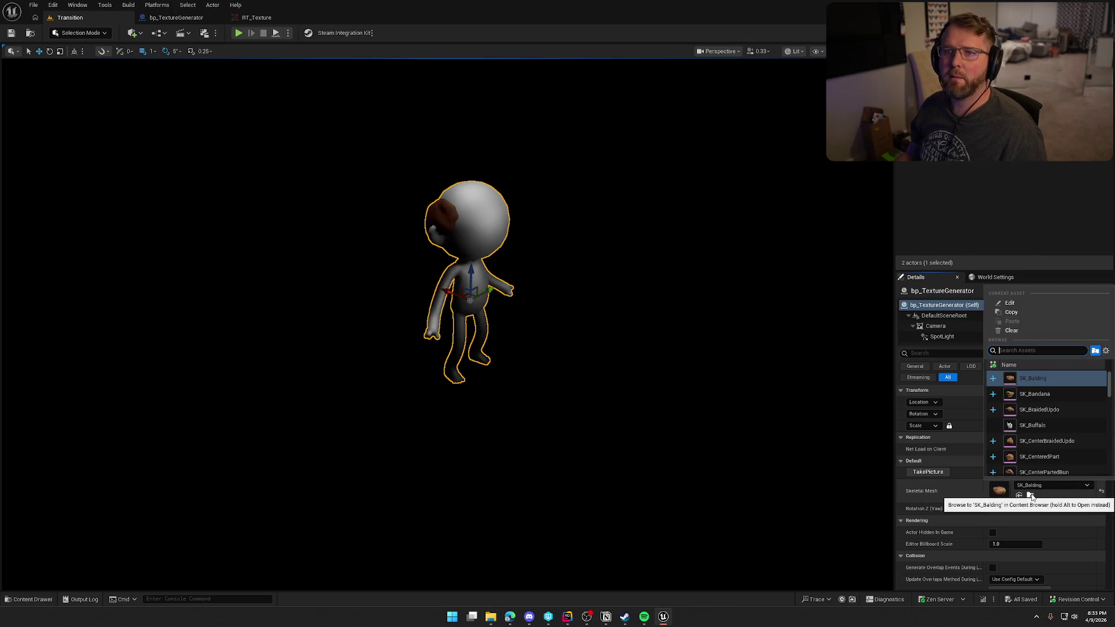
click(1030, 496)
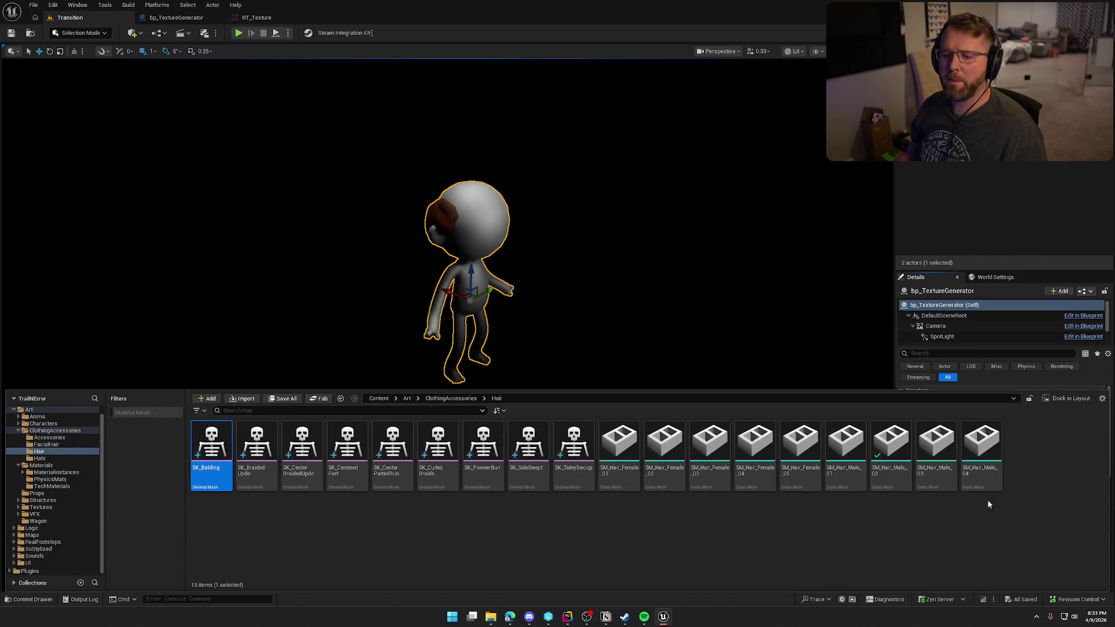
click(256, 444)
click(995, 203)
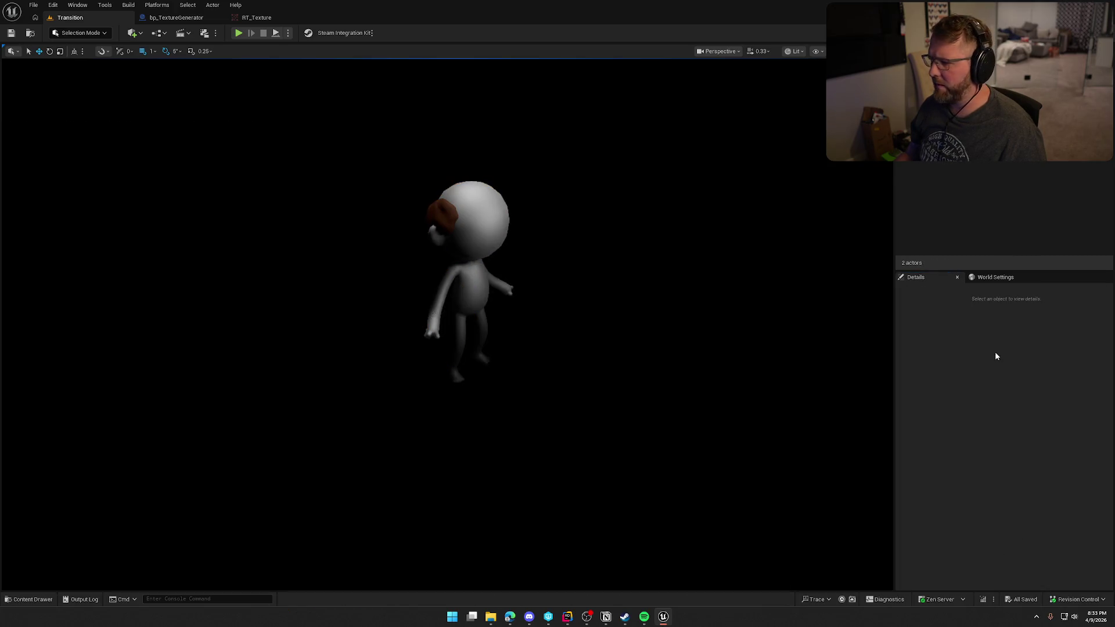
click(471, 273)
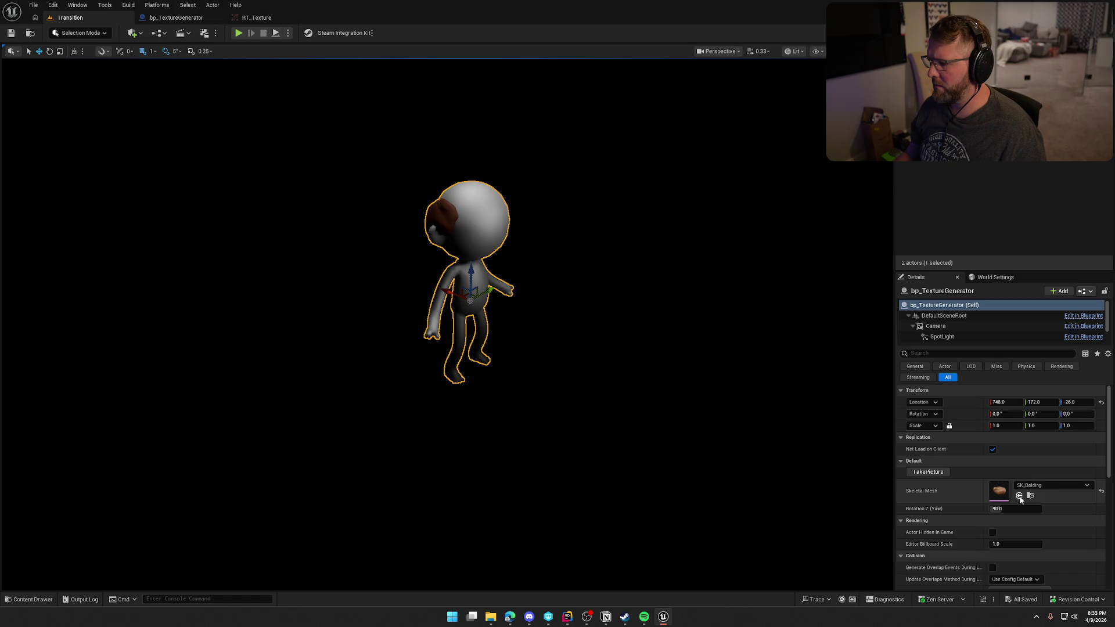
click(1019, 496)
click(928, 472)
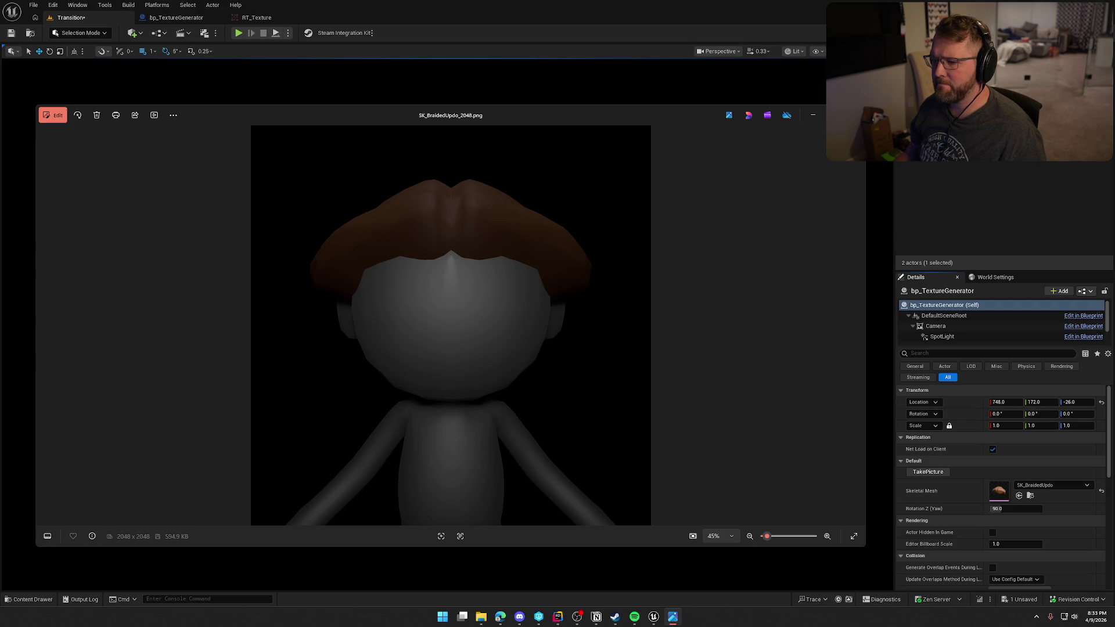
key(alt+F4)
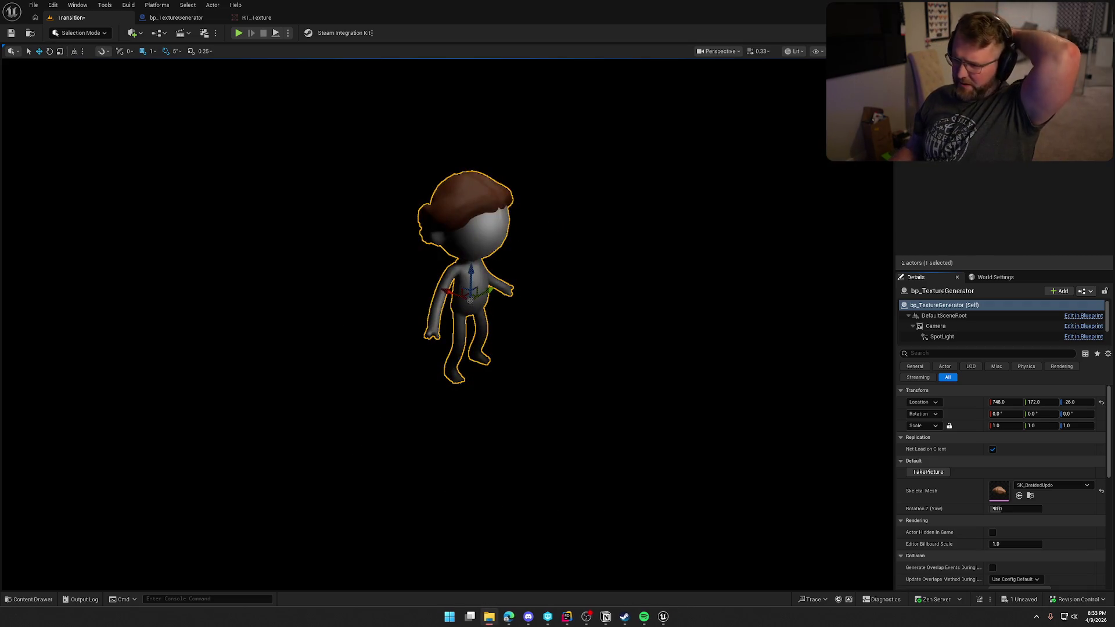
Step: Uncheck Capture on Movement in bp_TextureGenerator, then compile and save
mouse_move(999, 508)
mouse_down()
mouse_move(1078, 509)
mouse_move(1054, 509)
mouse_up()
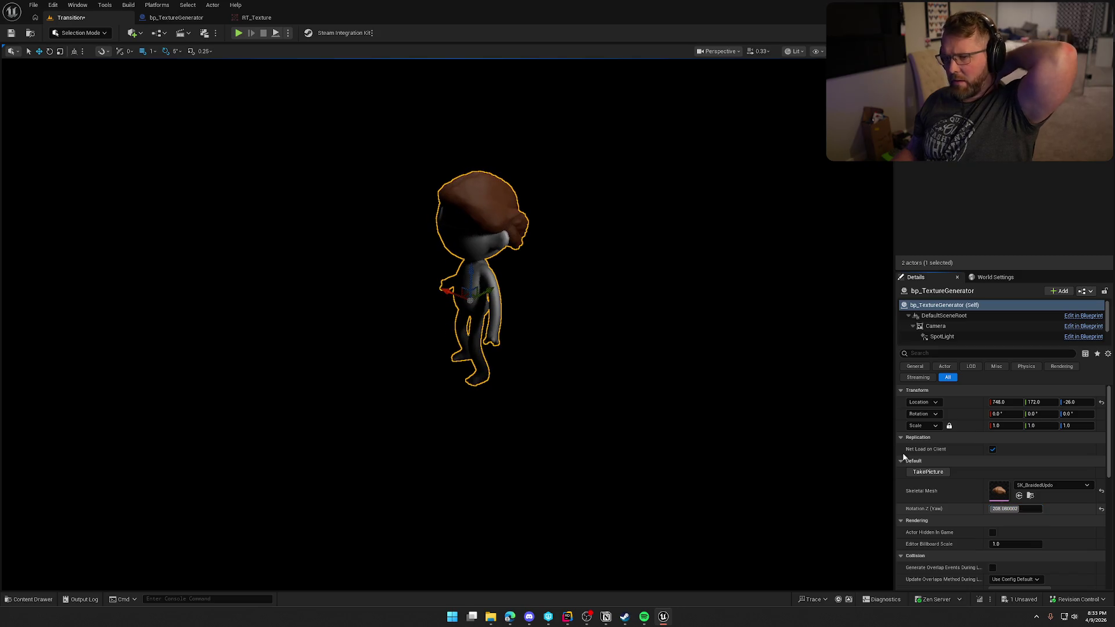
click(176, 18)
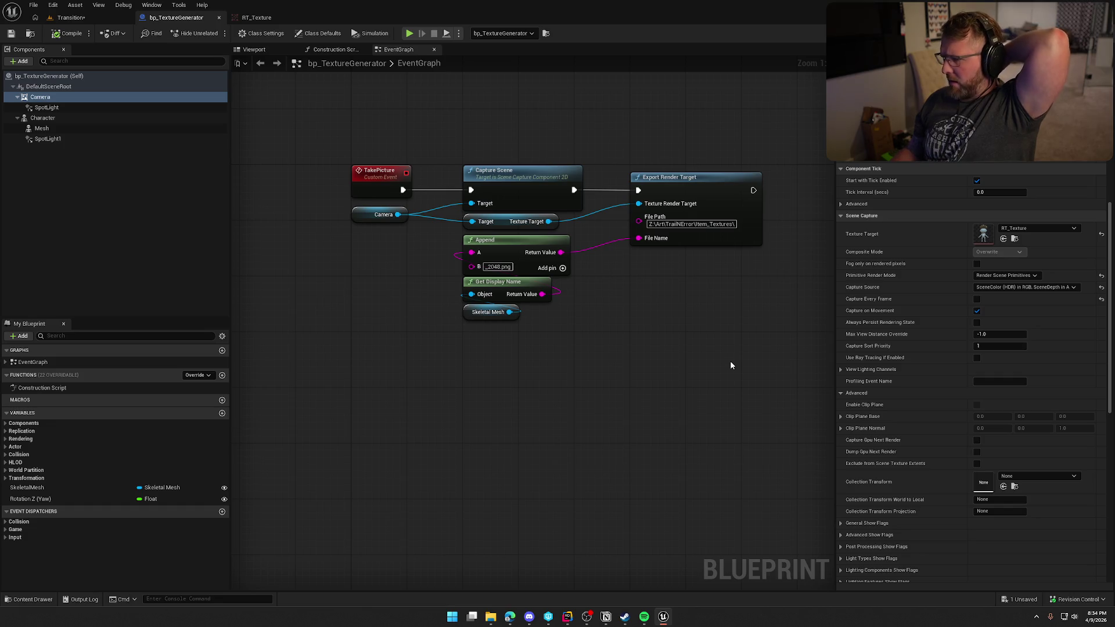
click(976, 312)
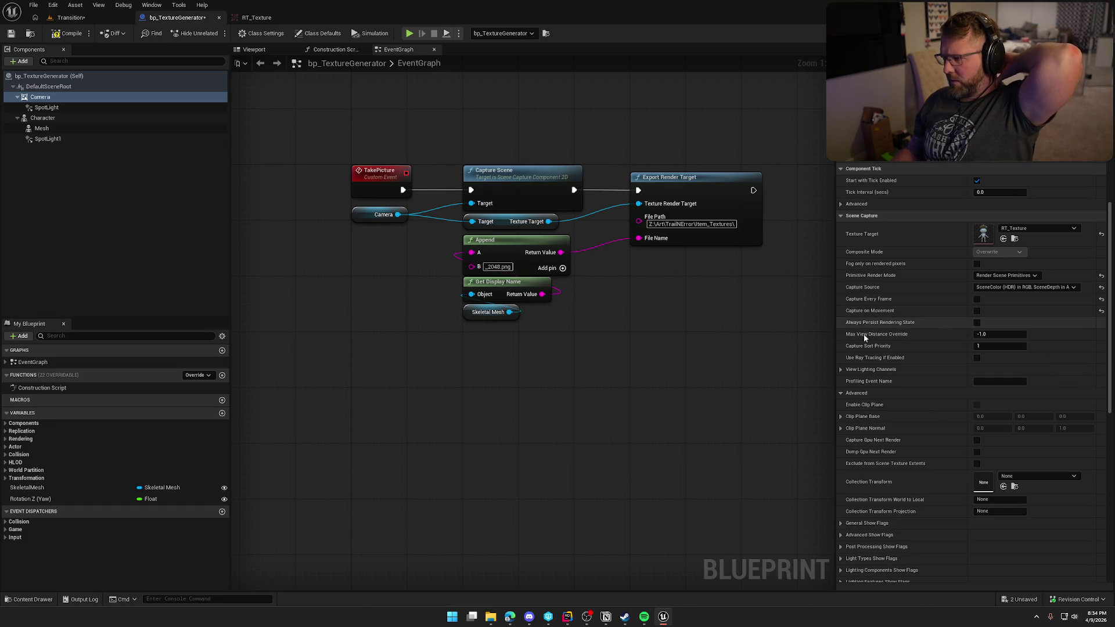
click(65, 34)
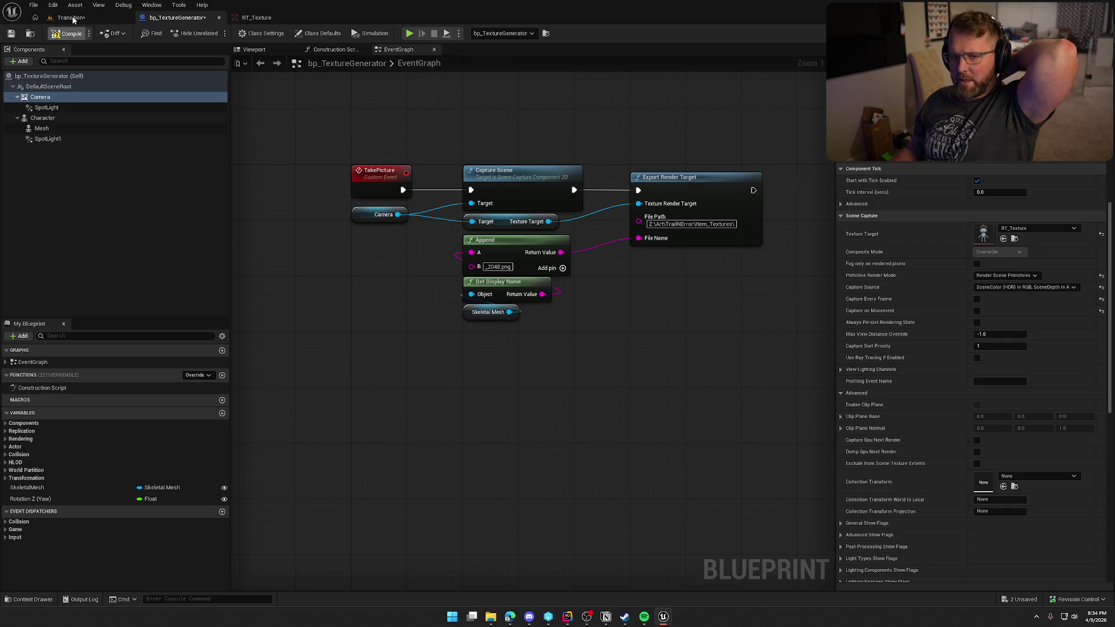
click(72, 18)
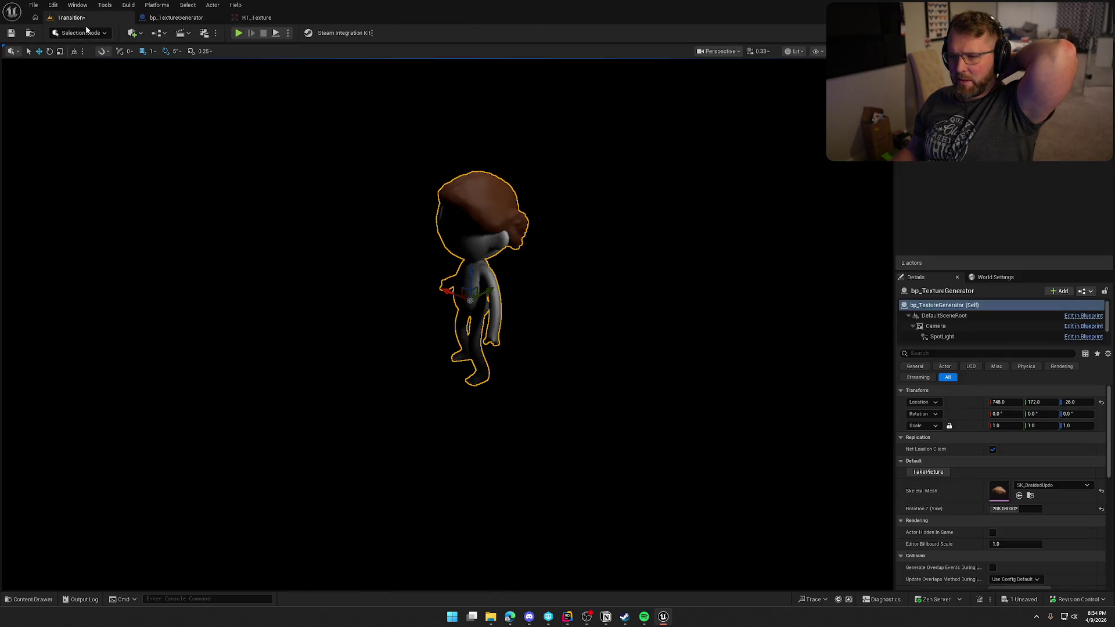
Step: Turn the character to about 237° yaw, export the braided updo render, and browse the Hair folder
click(1005, 510)
drag(1020, 510, 1037, 510)
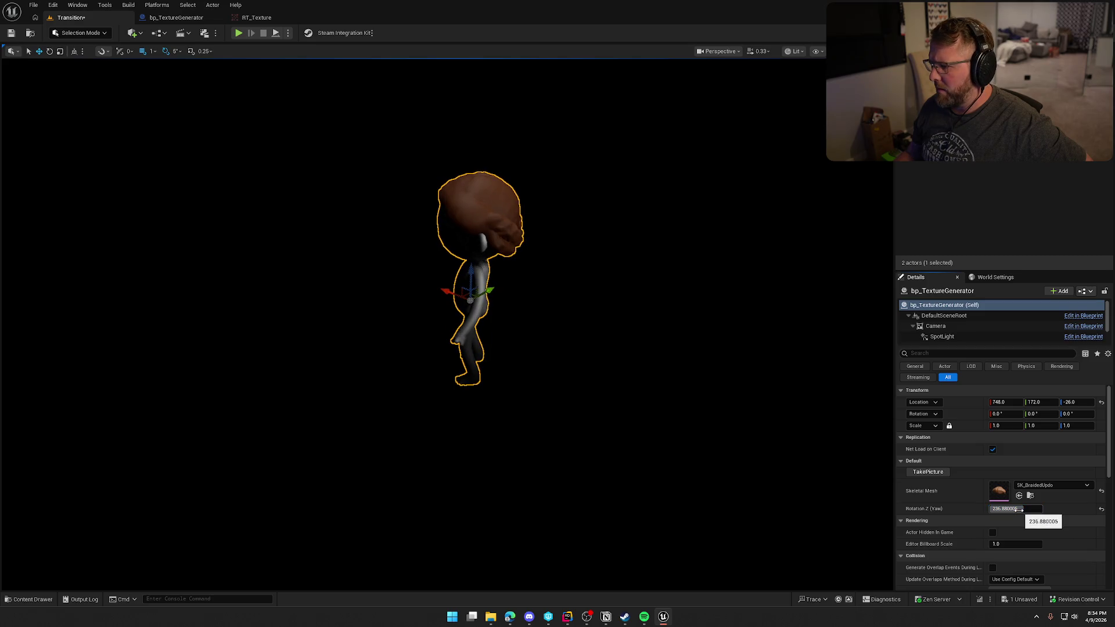
click(929, 472)
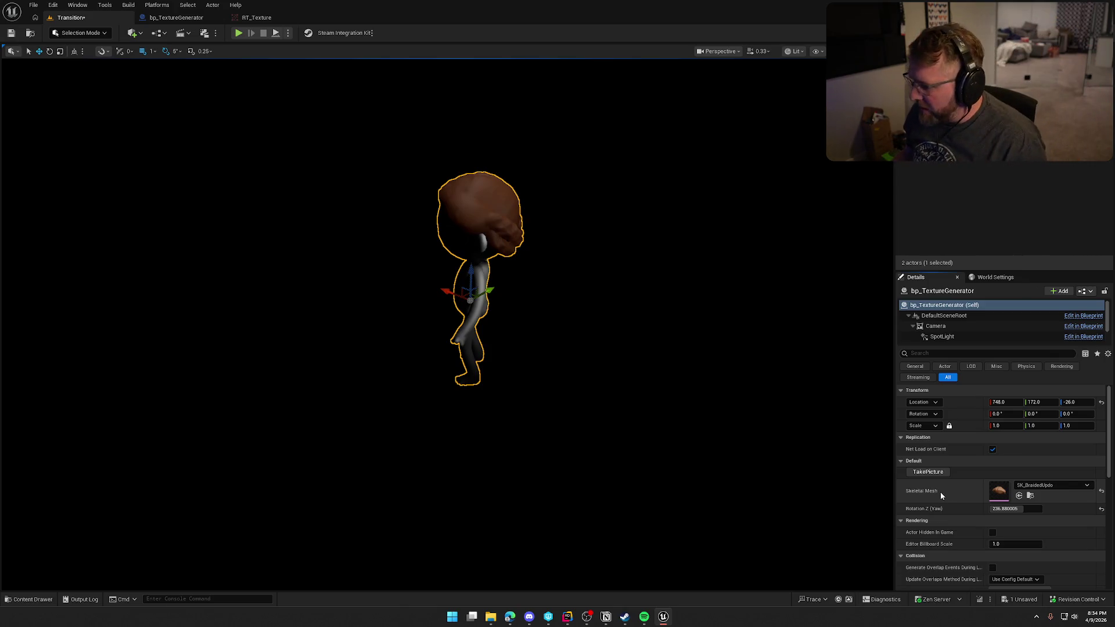
key(ctrl+space)
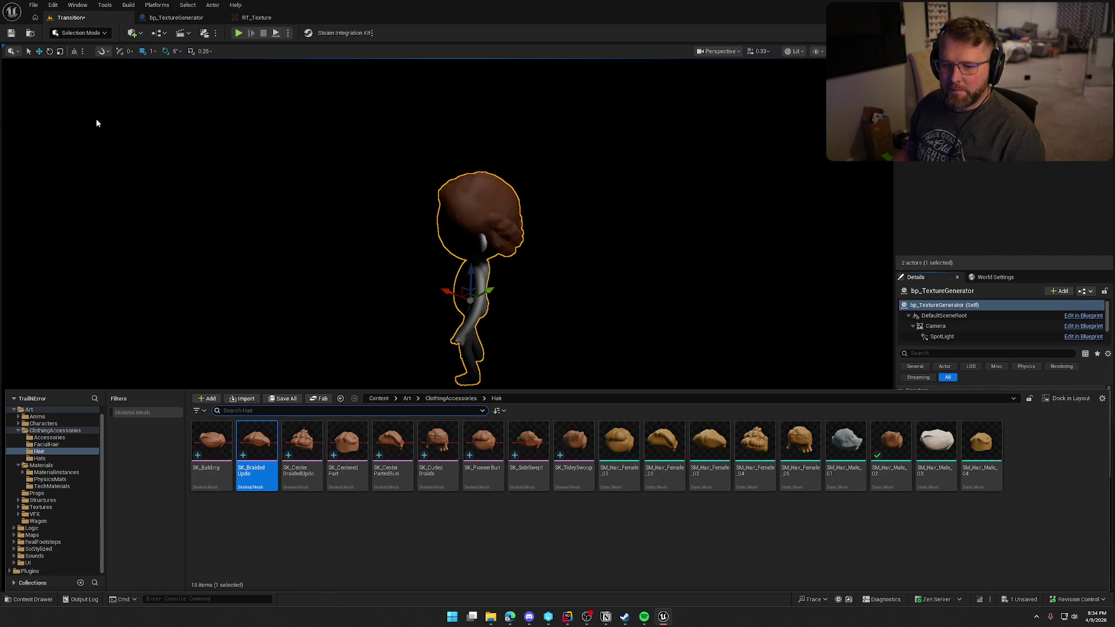
Step: Open a Content Browser on the Hats folder, then close it and RT_Texture to reach the Transition level
click(76, 6)
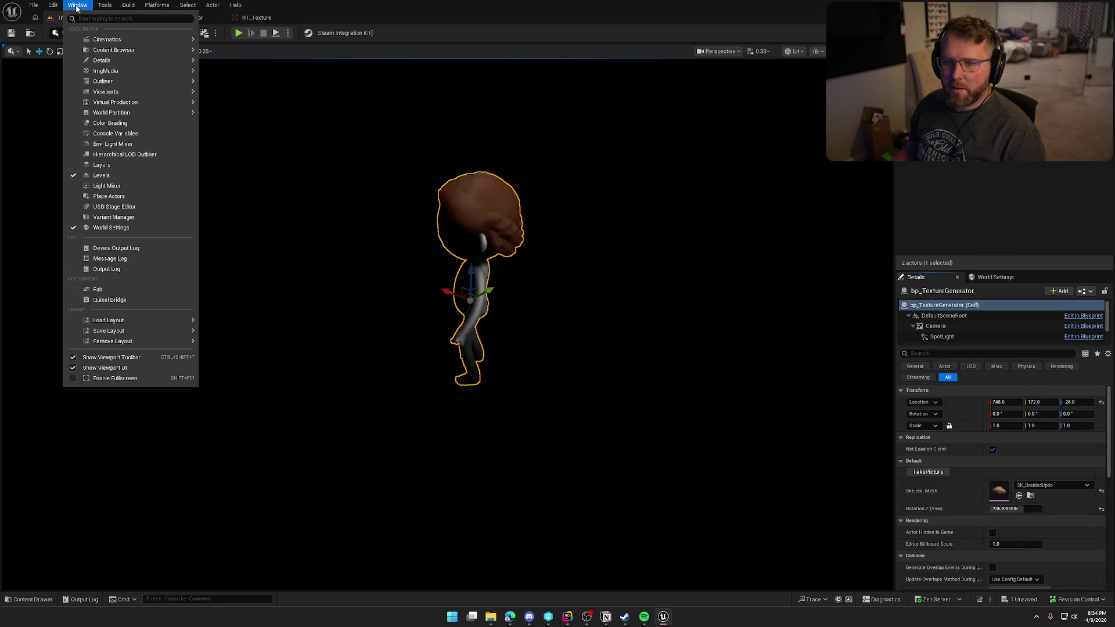
mouse_move(117, 50)
click(230, 52)
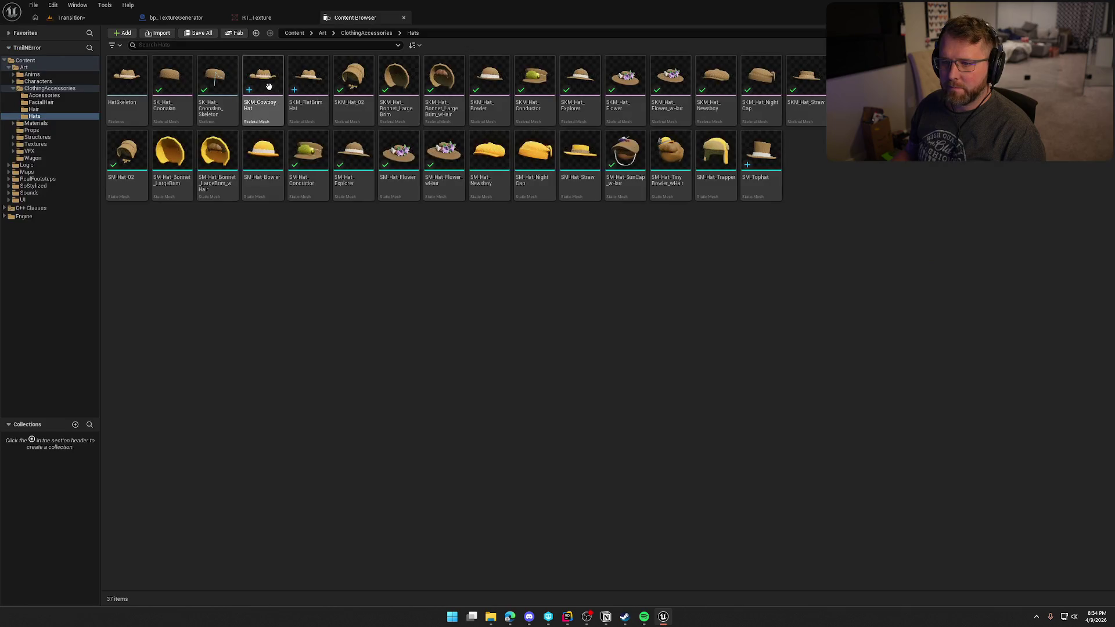
click(403, 18)
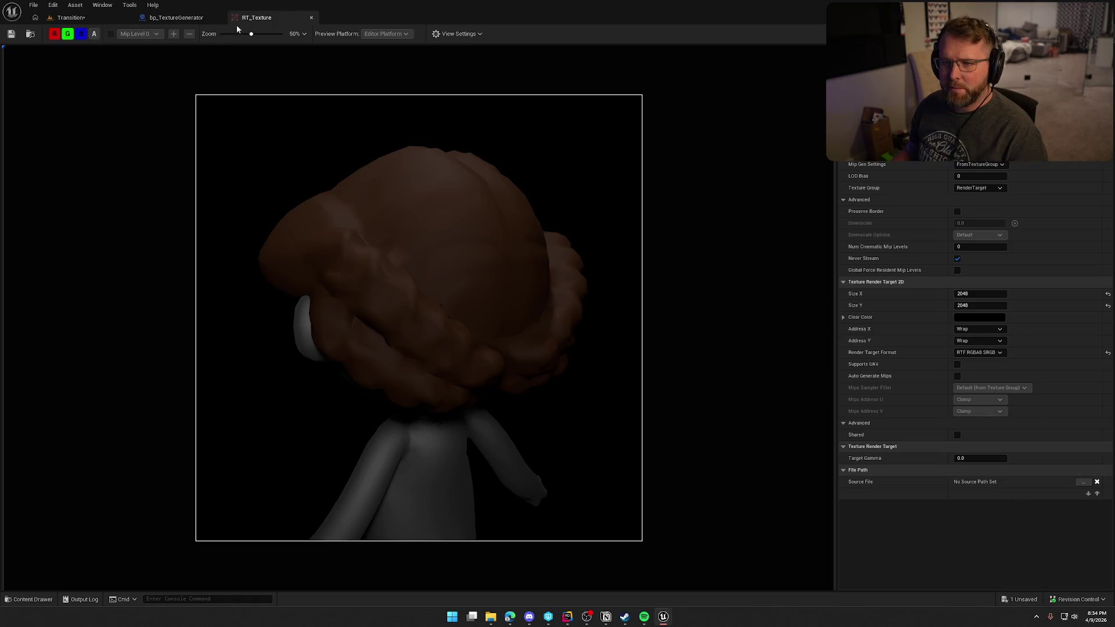
click(312, 18)
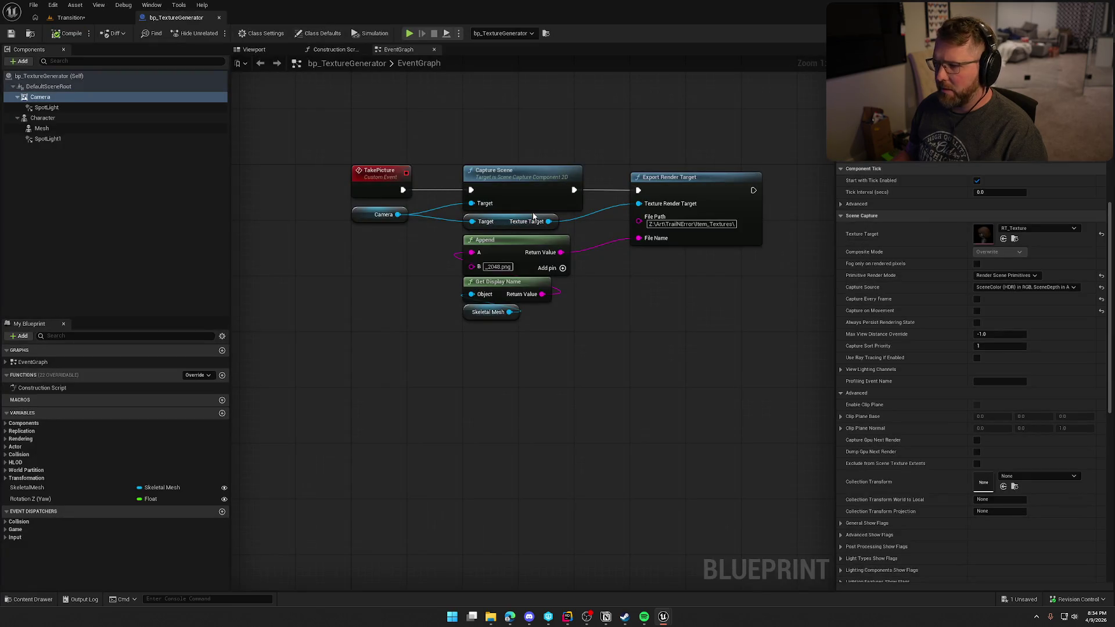
click(81, 20)
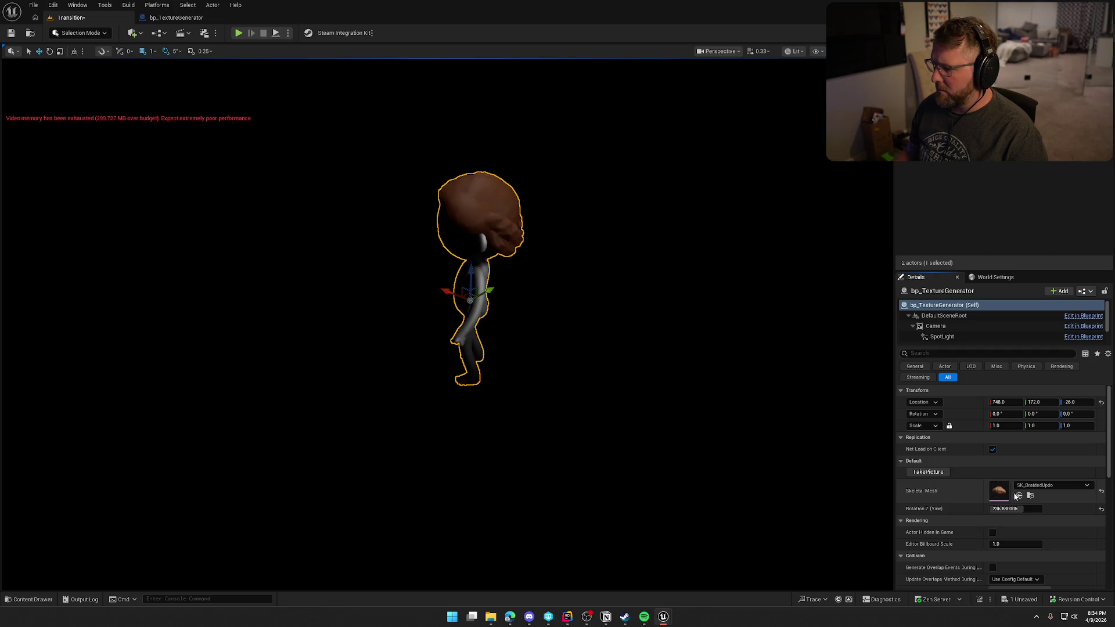
Step: Apply SK_Hat_Coonskin, set Rotation Z (Yaw) to 90, and export the hat render
click(929, 472)
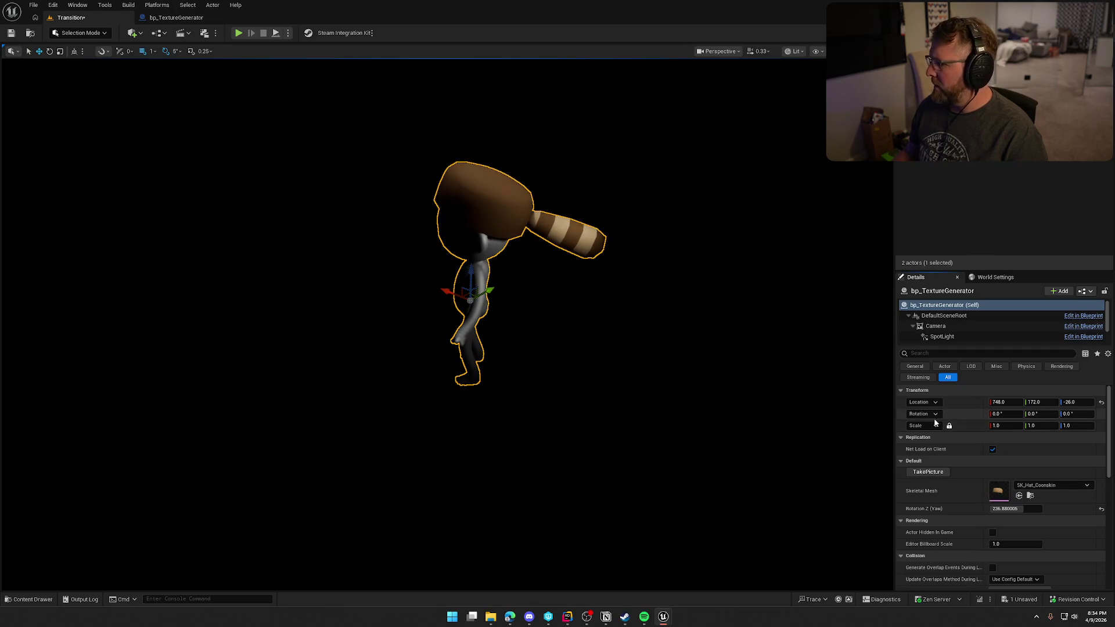
mouse_move(1020, 503)
mouse_down()
mouse_move(1002, 503)
mouse_move(1021, 503)
mouse_up()
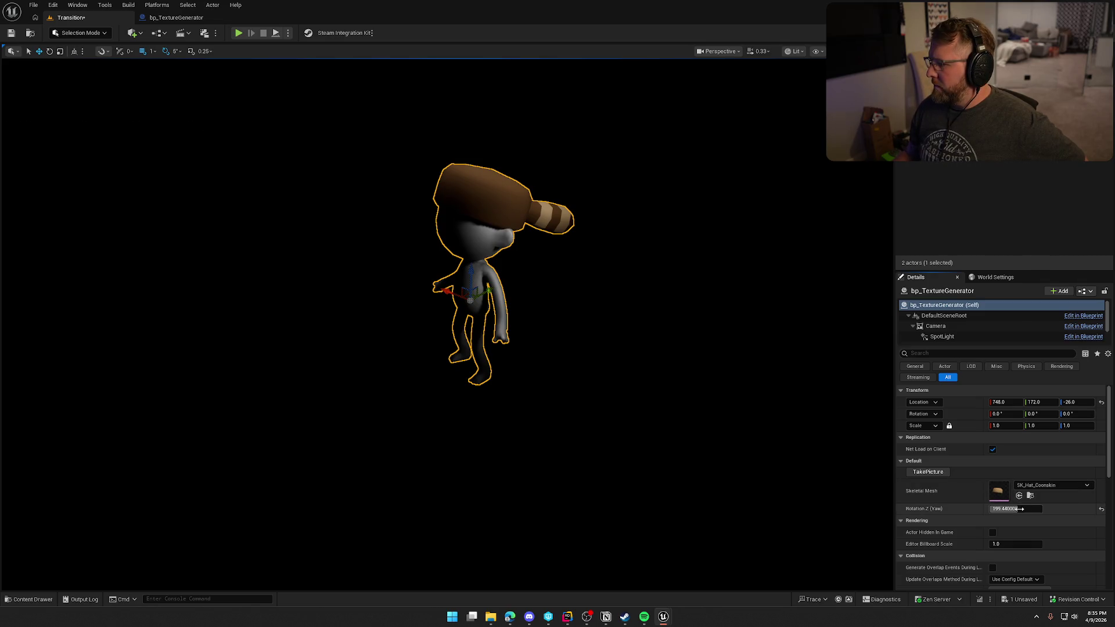
drag(1021, 508, 1006, 508)
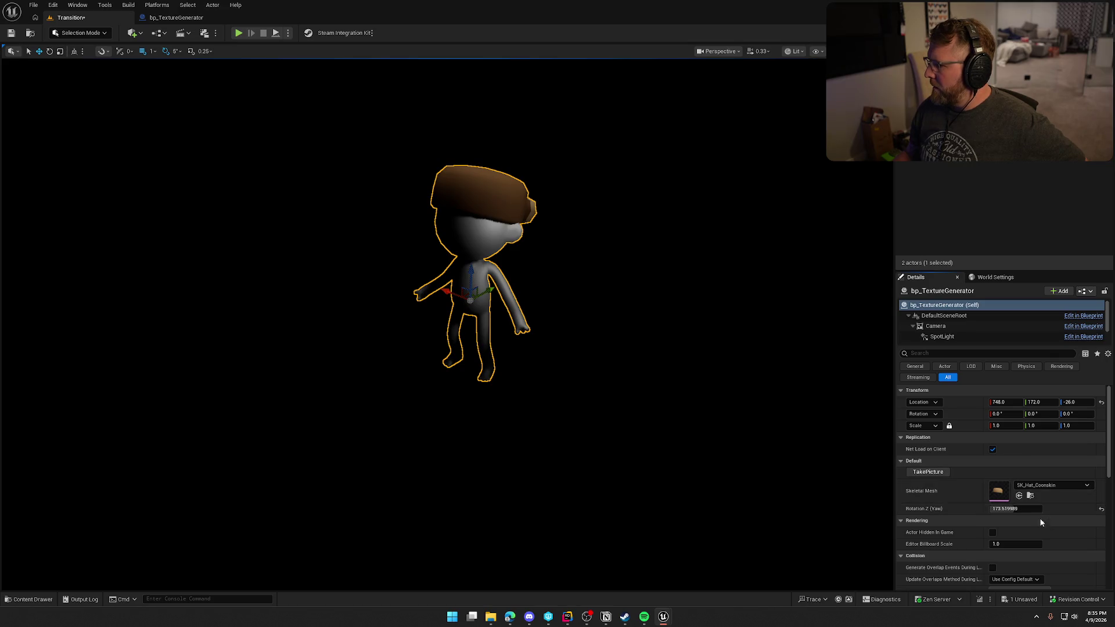
drag(1017, 508, 994, 509)
click(1017, 508)
text(90)
key(Return)
click(935, 473)
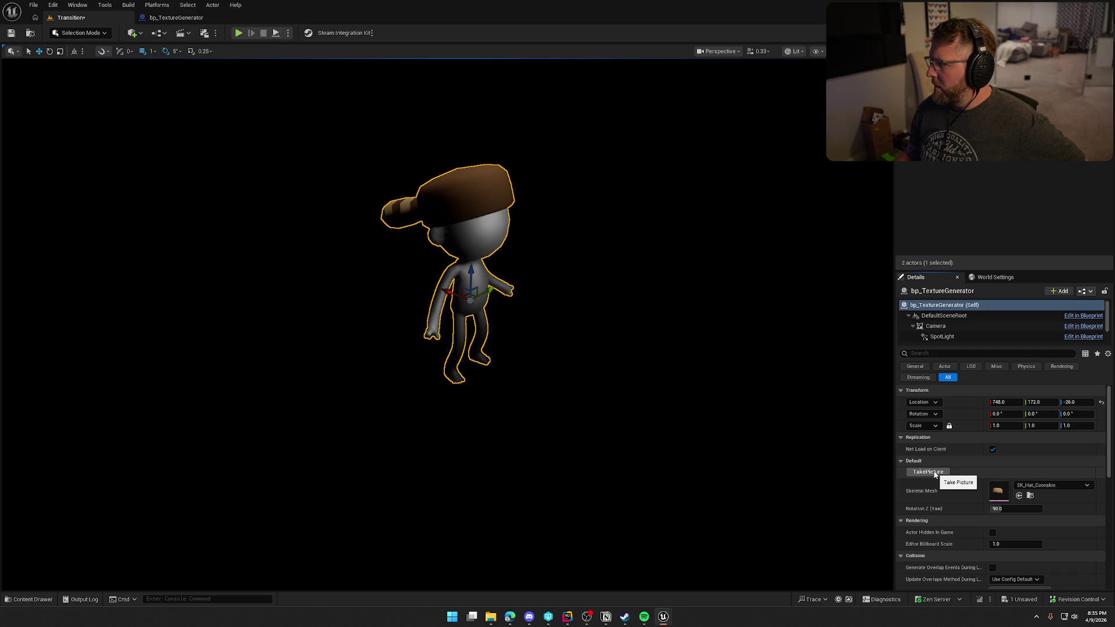
Step: Set the character's yaw to 60 and export a coonskin hat render
click(936, 474)
drag(1006, 509, 985, 509)
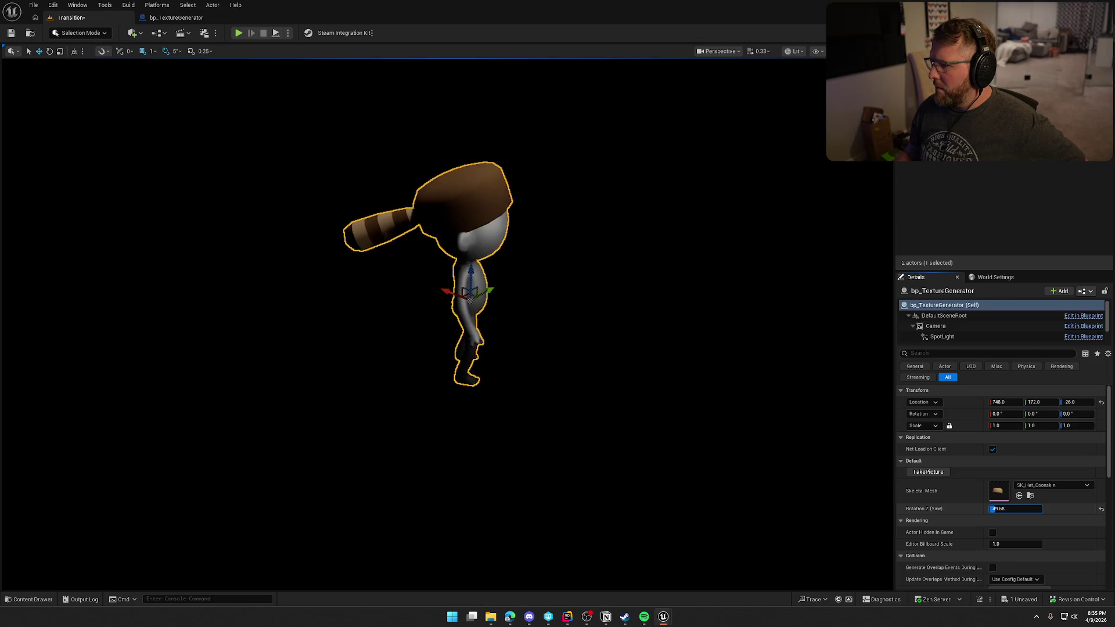
click(1007, 509)
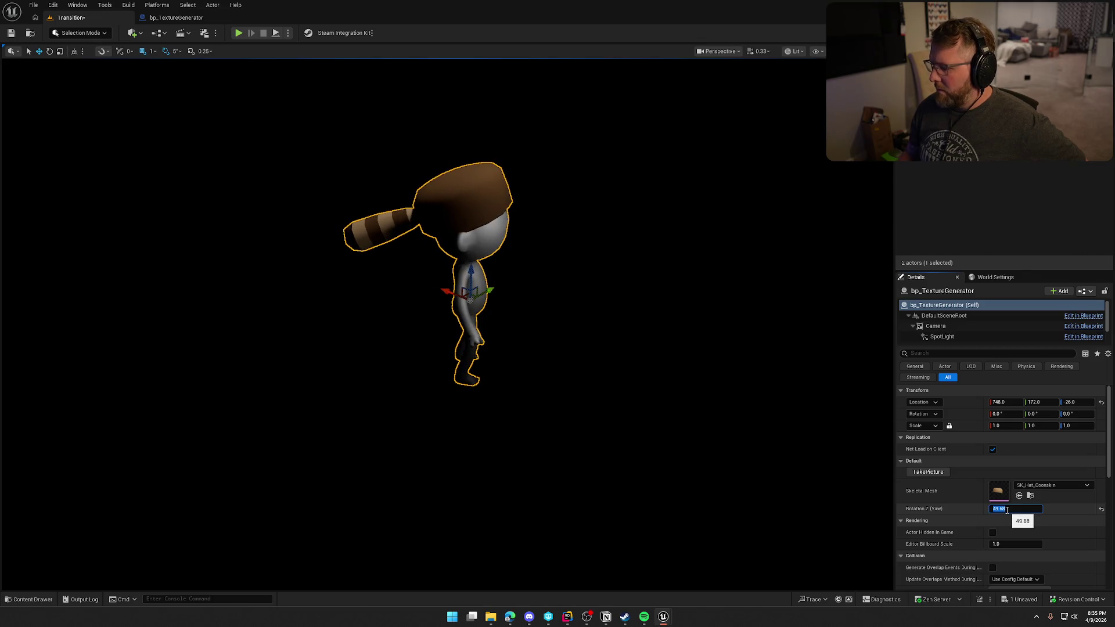
text(60)
key(Return)
click(934, 473)
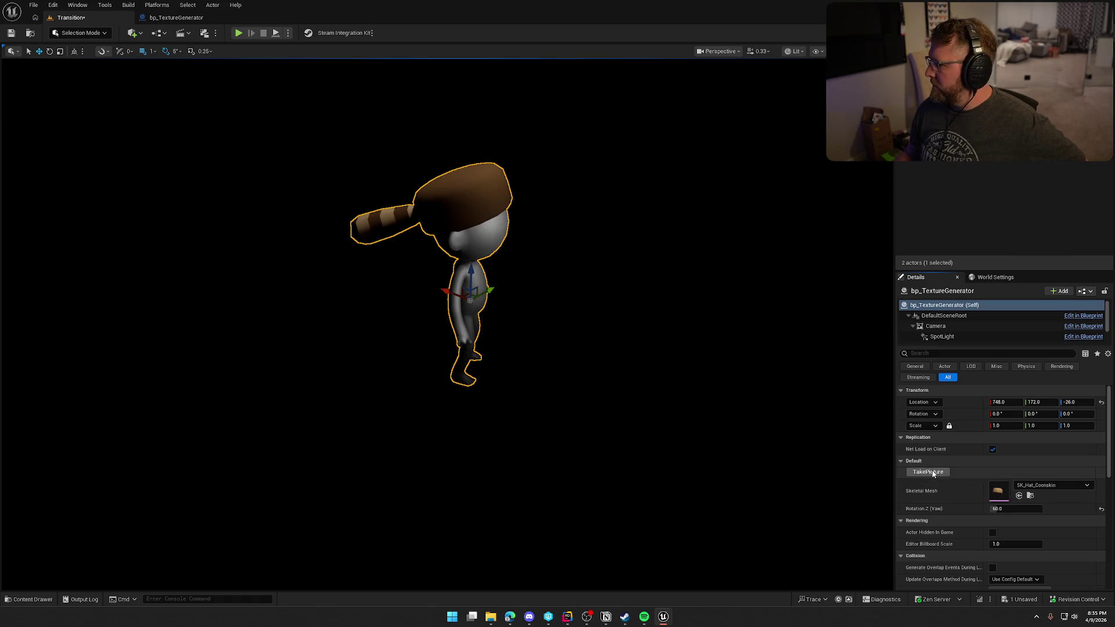
Step: Export further coonskin hat renders at 45° and 30° yaw
click(1005, 510)
text(5)
key(Return)
click(929, 473)
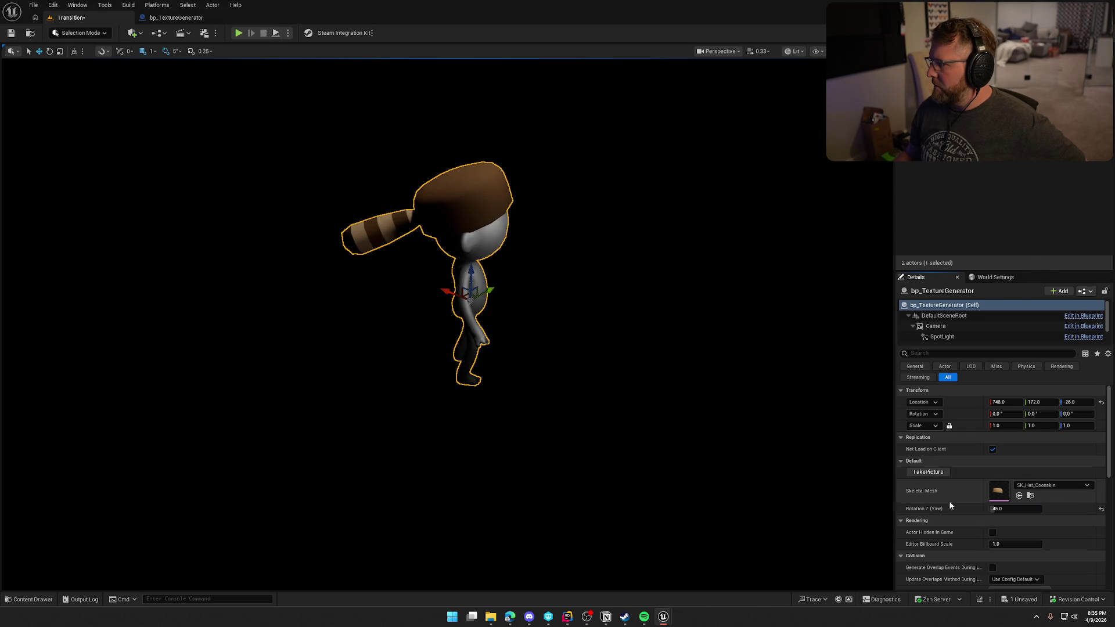
click(1013, 509)
text(30)
key(Return)
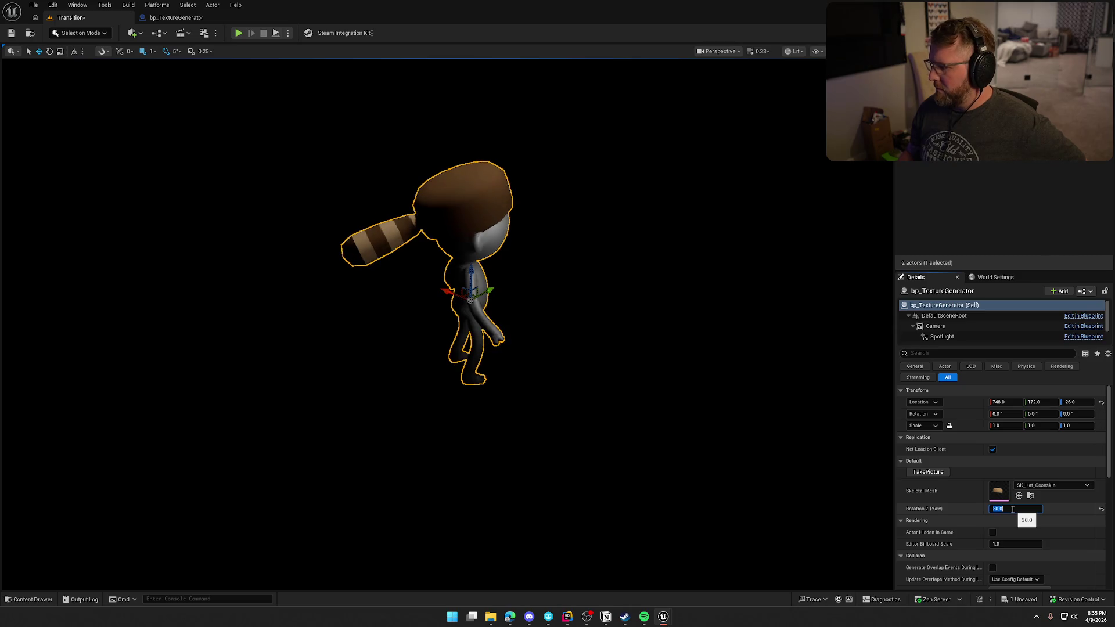
click(929, 473)
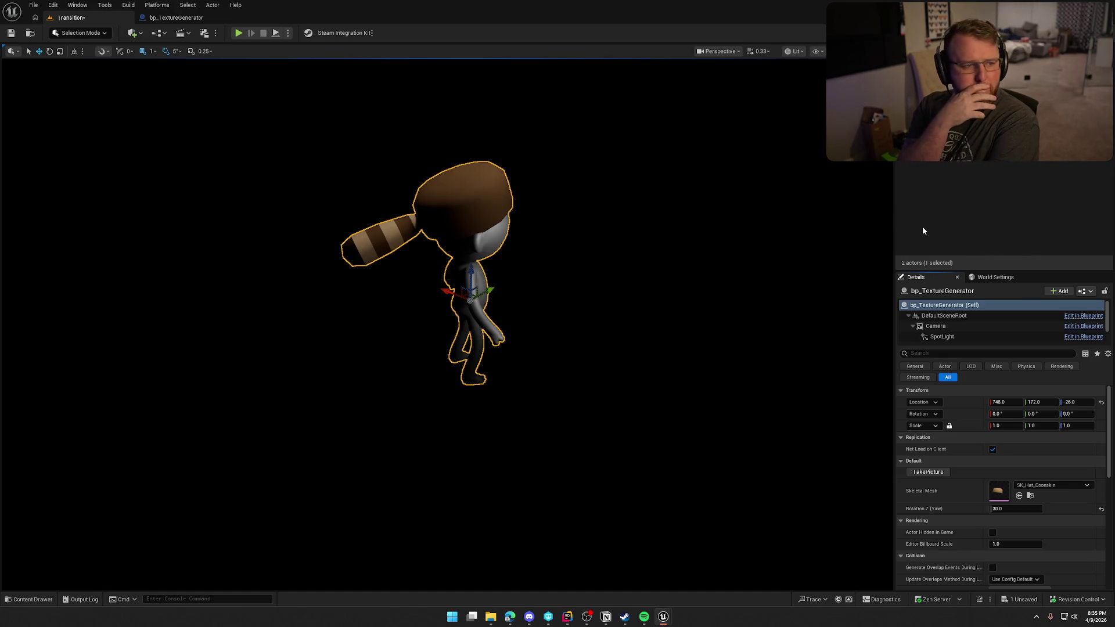
Step: Export renders for SKM_CowboyHat, SKM_FlatBrimHat, SKM_Hat_02 and the large-brim bonnet
click(1019, 496)
click(928, 473)
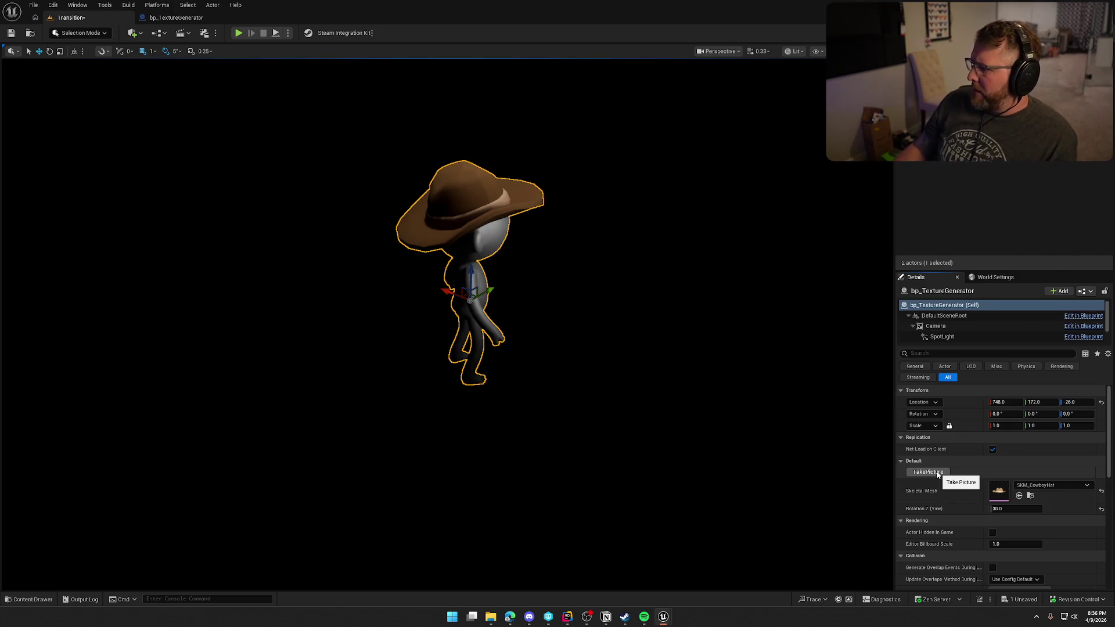
click(1019, 495)
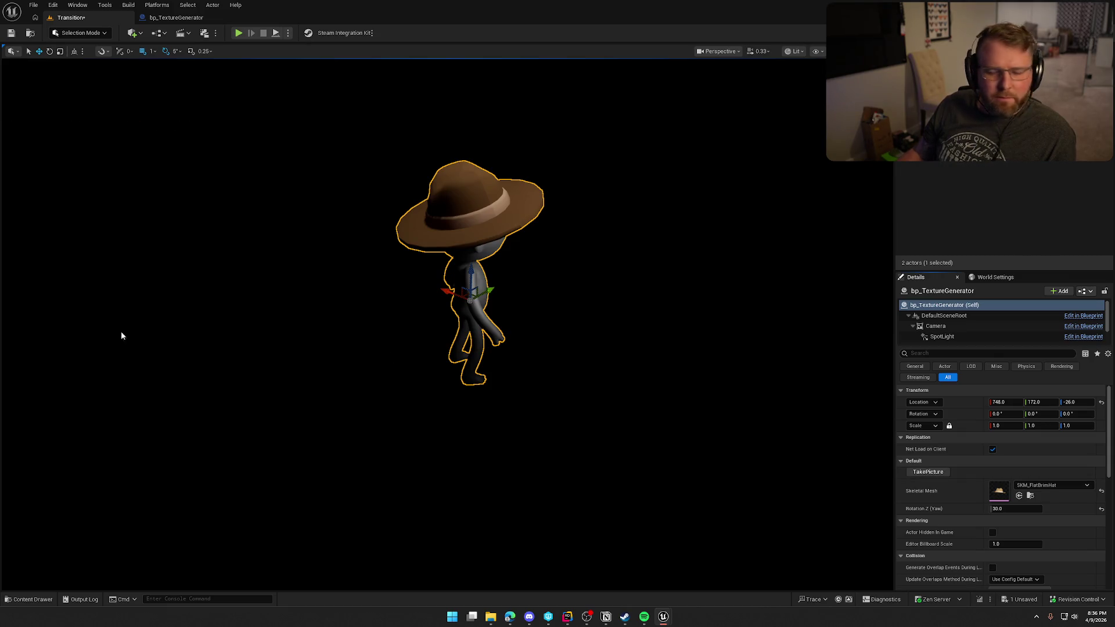
click(924, 472)
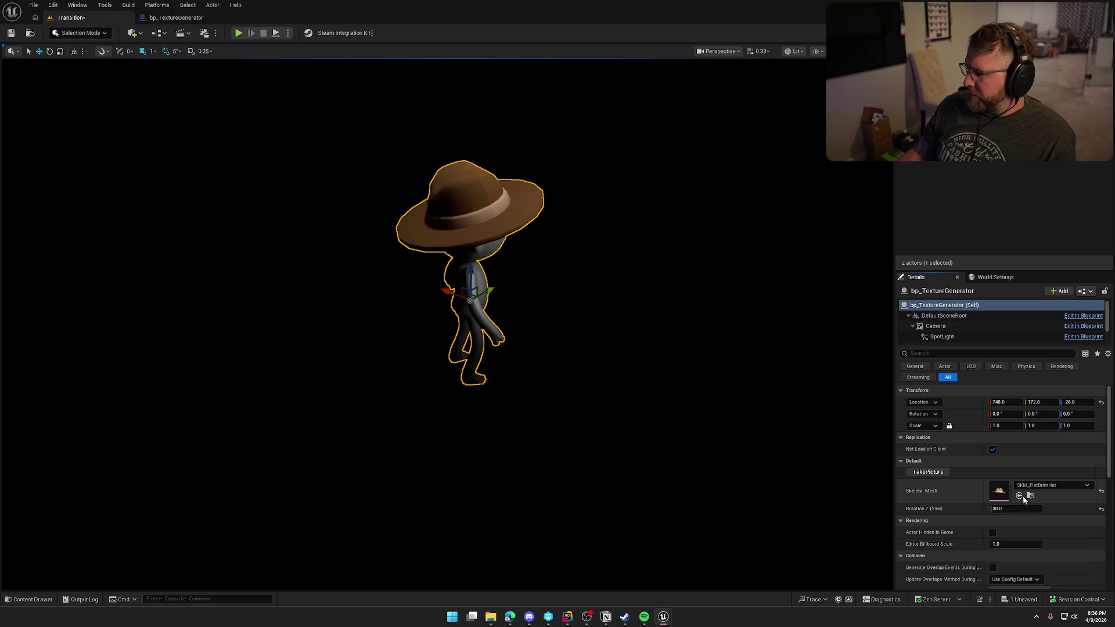
click(928, 472)
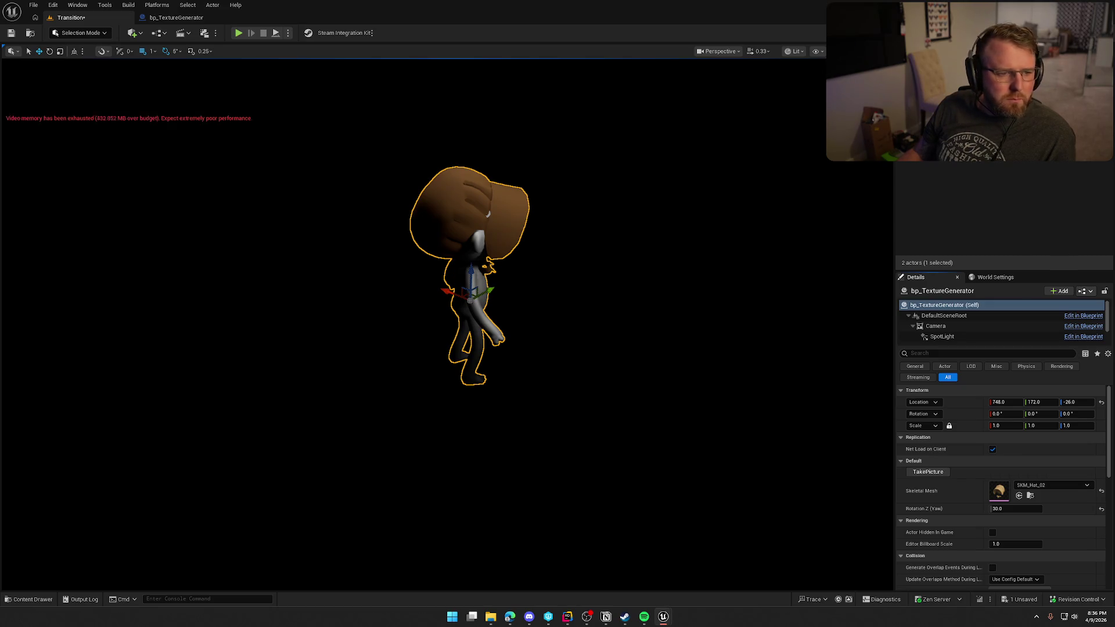
click(930, 472)
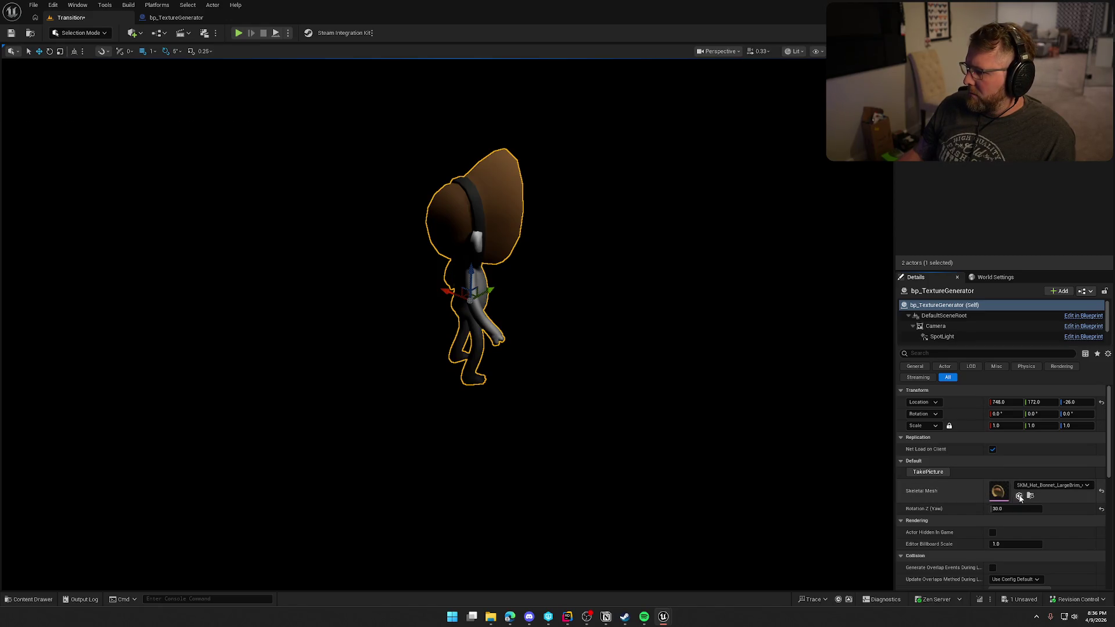
Step: Apply SKM_Hat_Bowler and review its 2048×2048 PNG render before closing the preview
click(1019, 495)
click(936, 463)
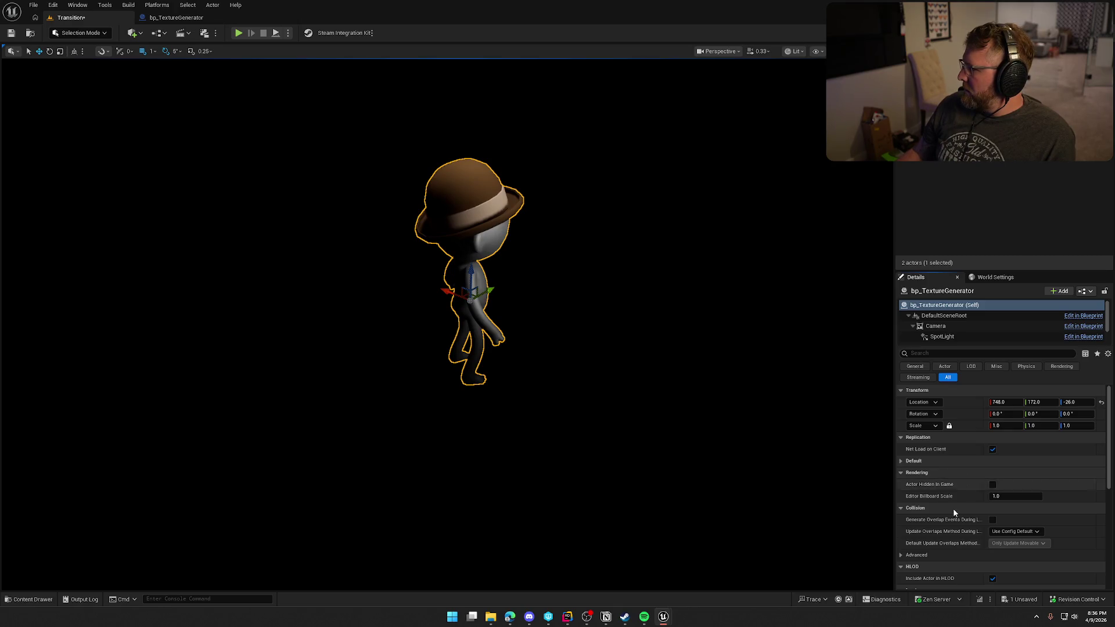
click(901, 461)
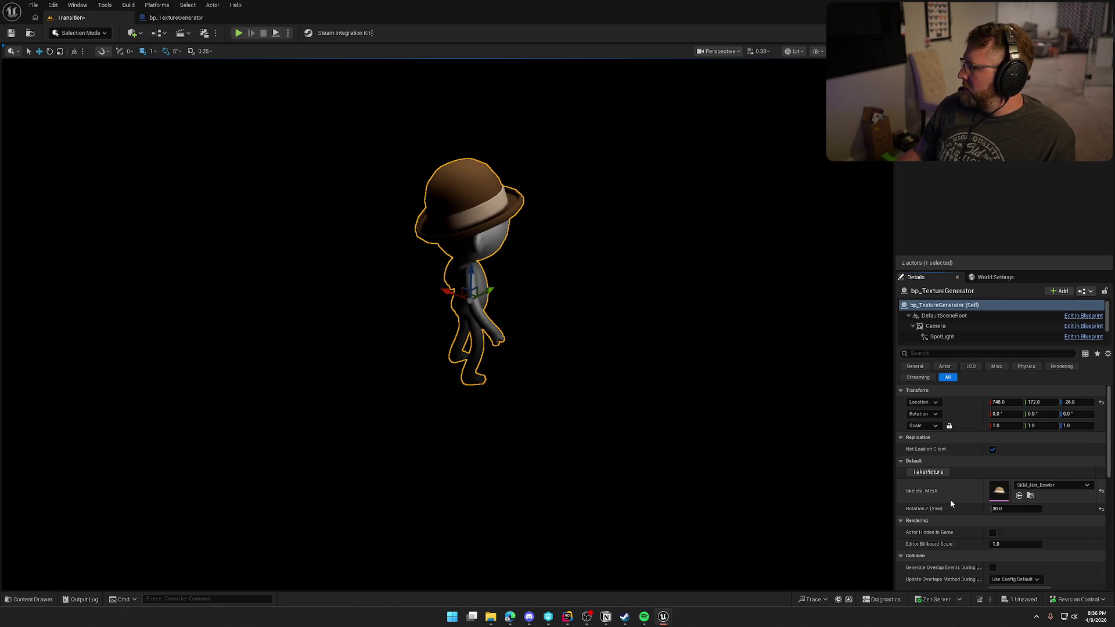
click(491, 616)
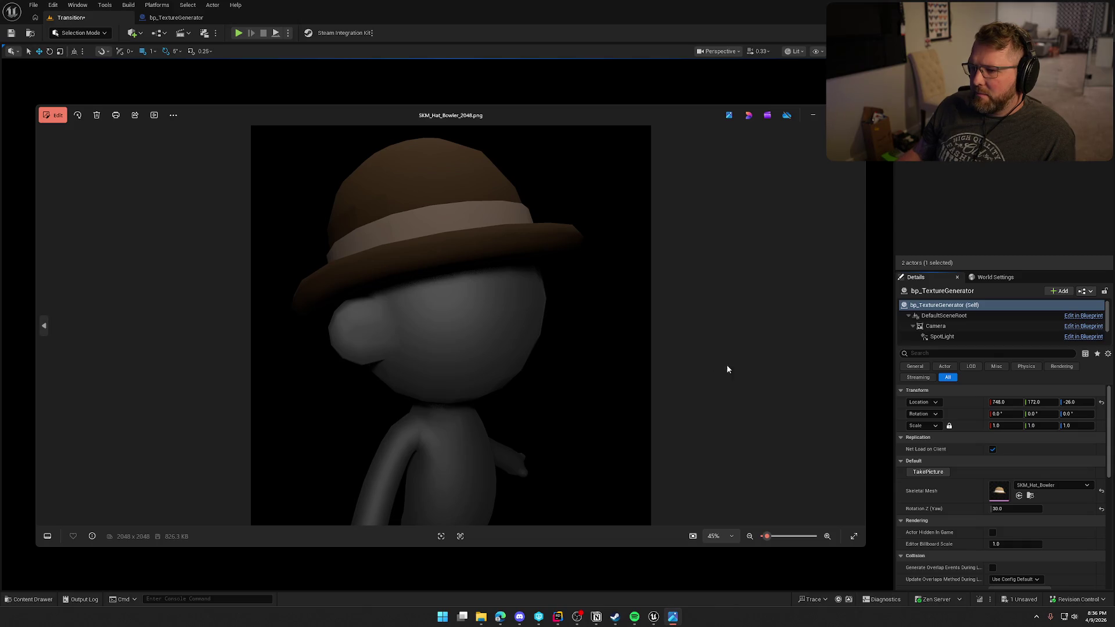
click(852, 115)
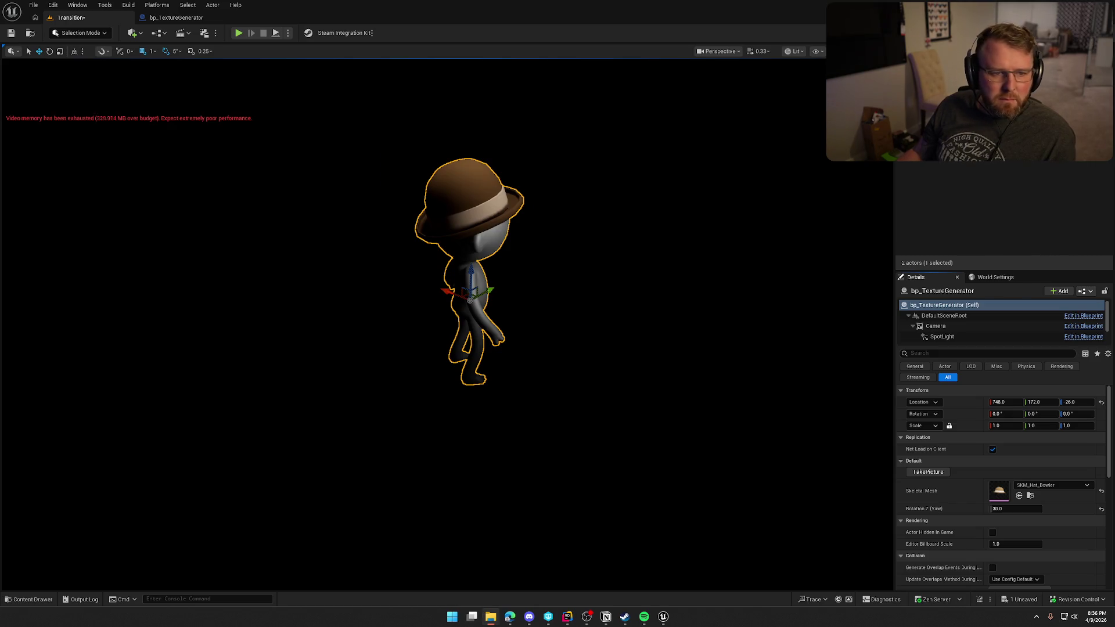
Step: Capture the SKM_Hat_Conductor render, then swap through SKM_Hat_Explorer to SKM_Hat_Flower
click(1019, 496)
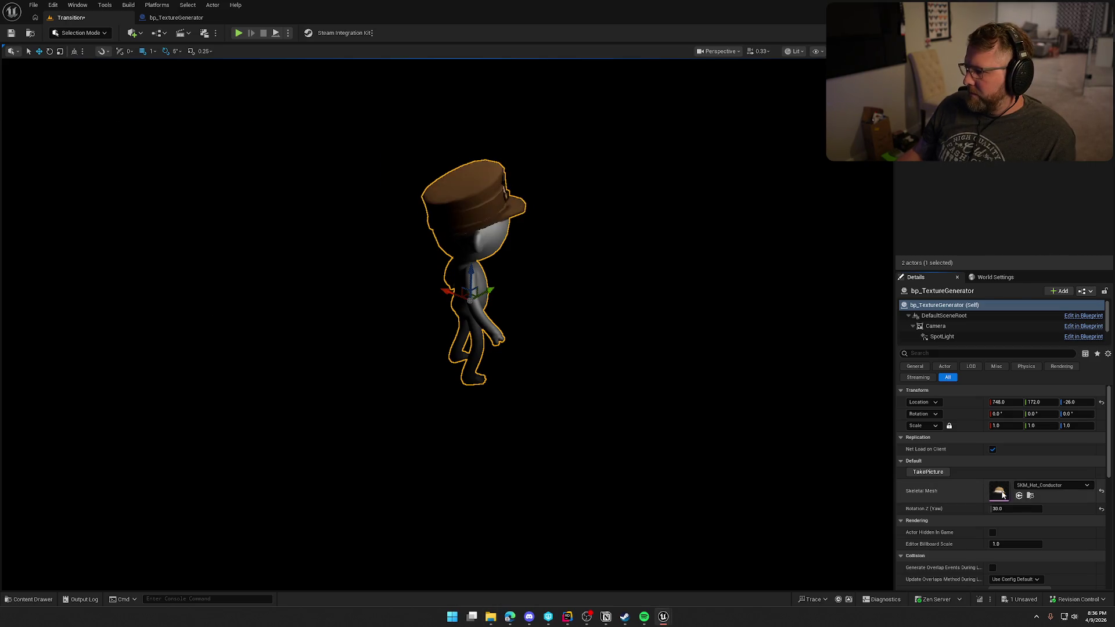
click(927, 472)
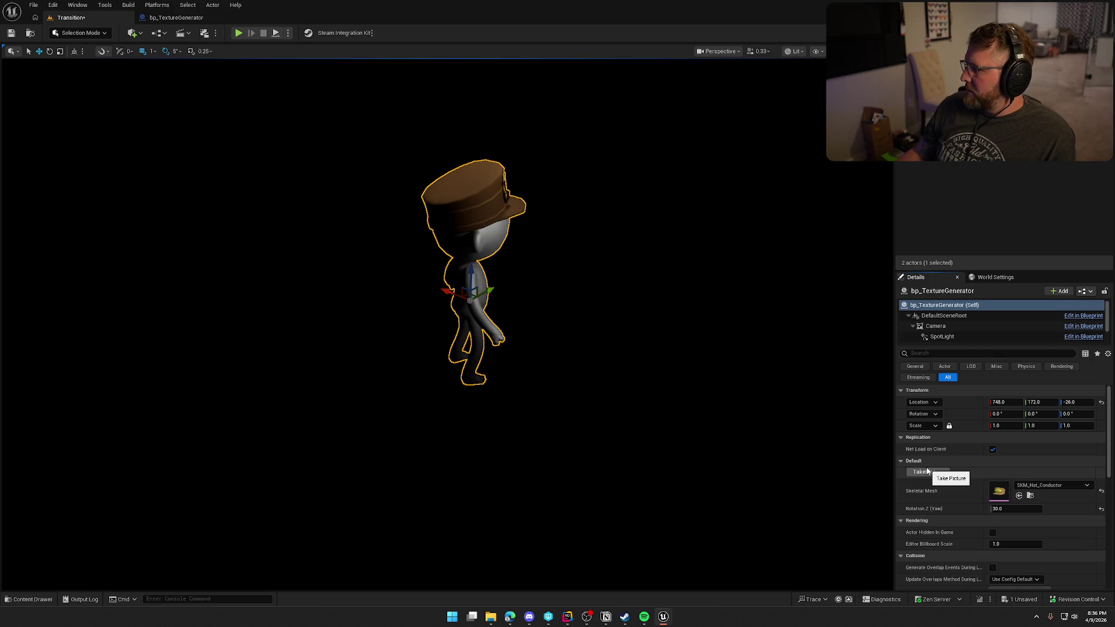
click(927, 471)
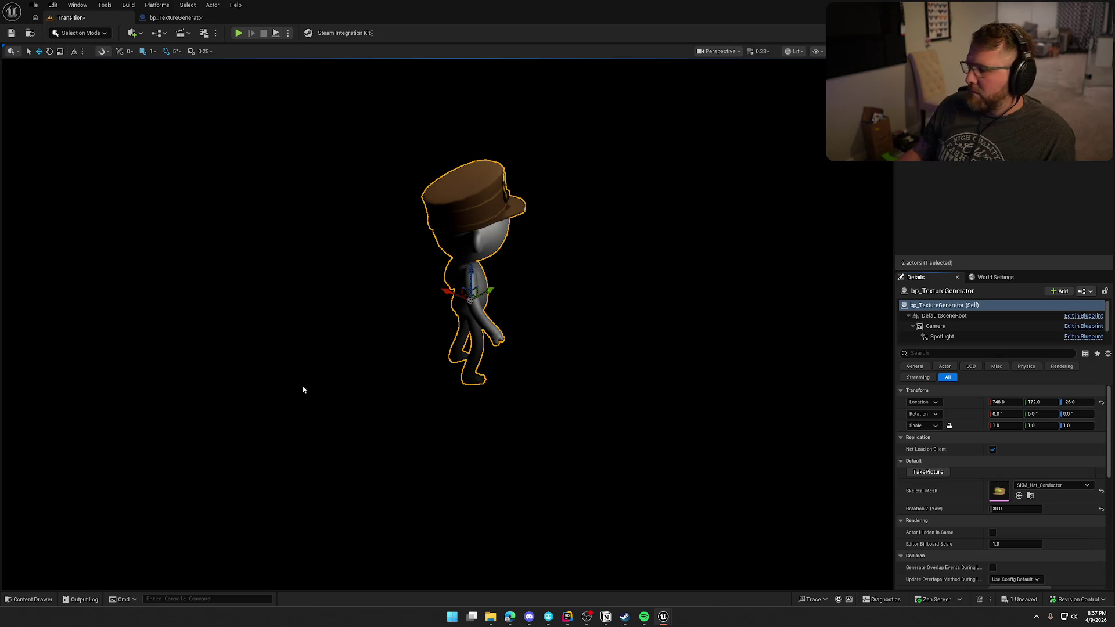
click(1020, 495)
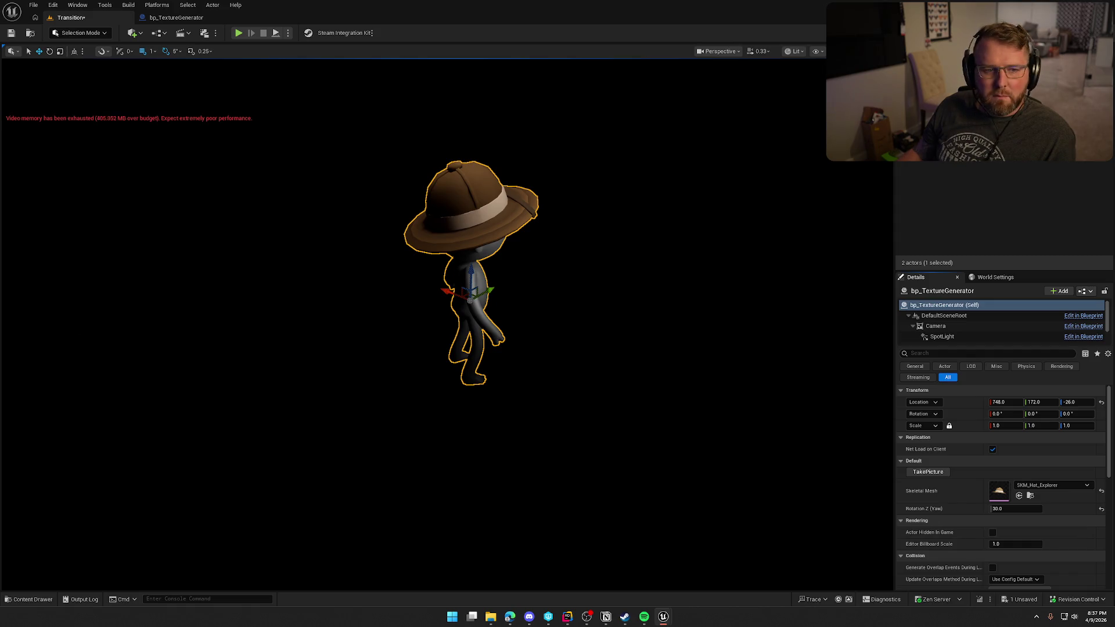
click(1019, 495)
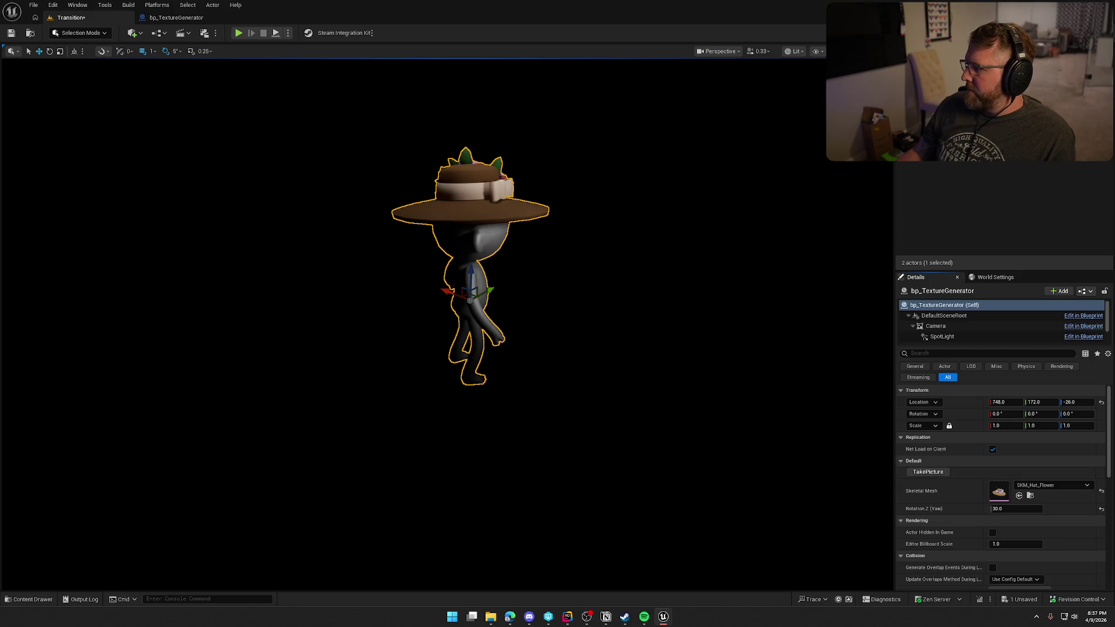
Step: Set the character's yaw to 0, then 72, then drag it to about 100.8
click(1013, 509)
text(-)
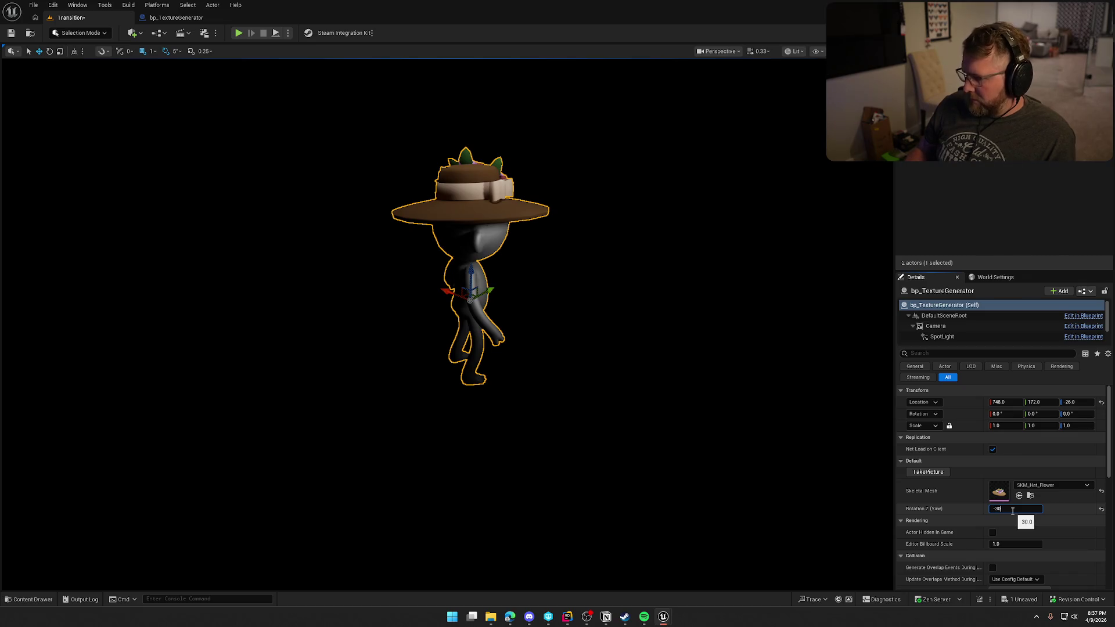
key(Return)
click(1013, 509)
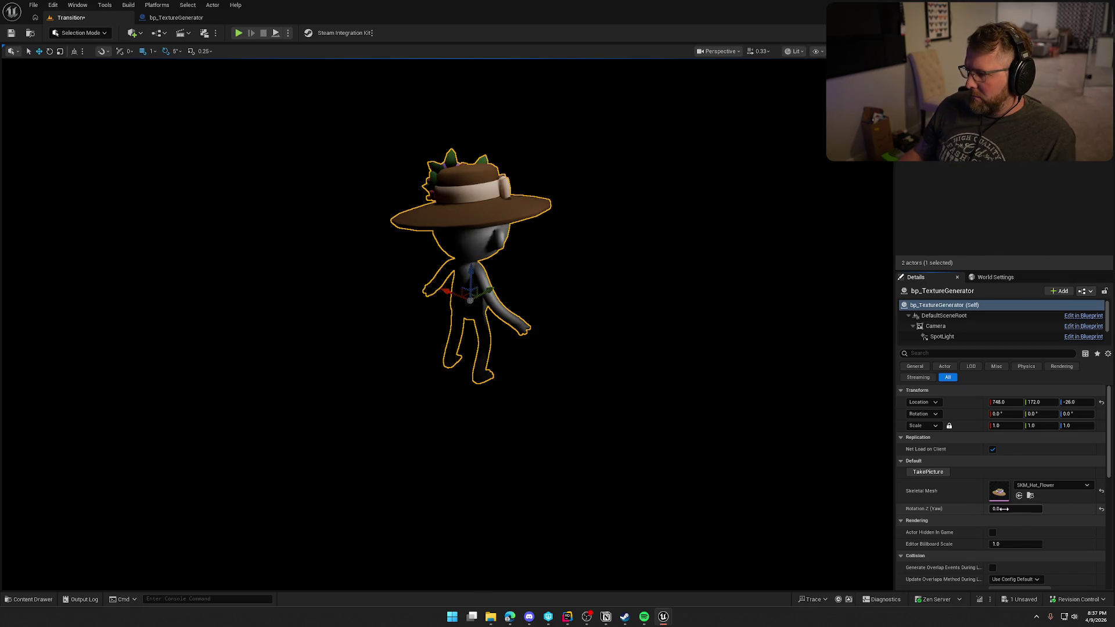
text(72)
key(Return)
mouse_move(1015, 509)
mouse_down()
mouse_move(1063, 509)
mouse_move(1043, 509)
mouse_up()
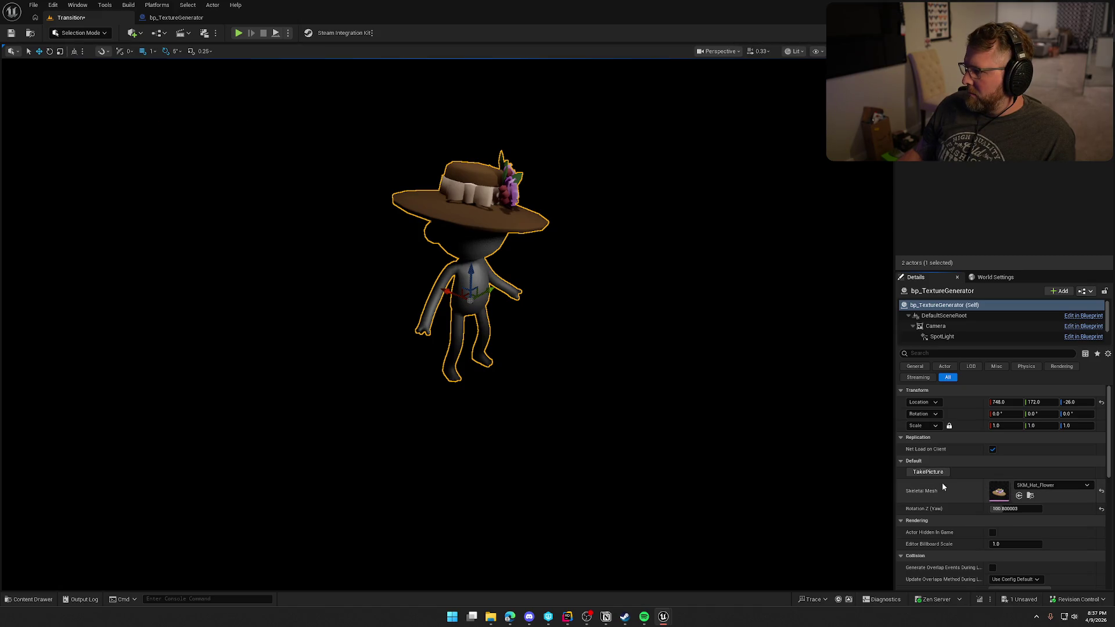
click(1032, 508)
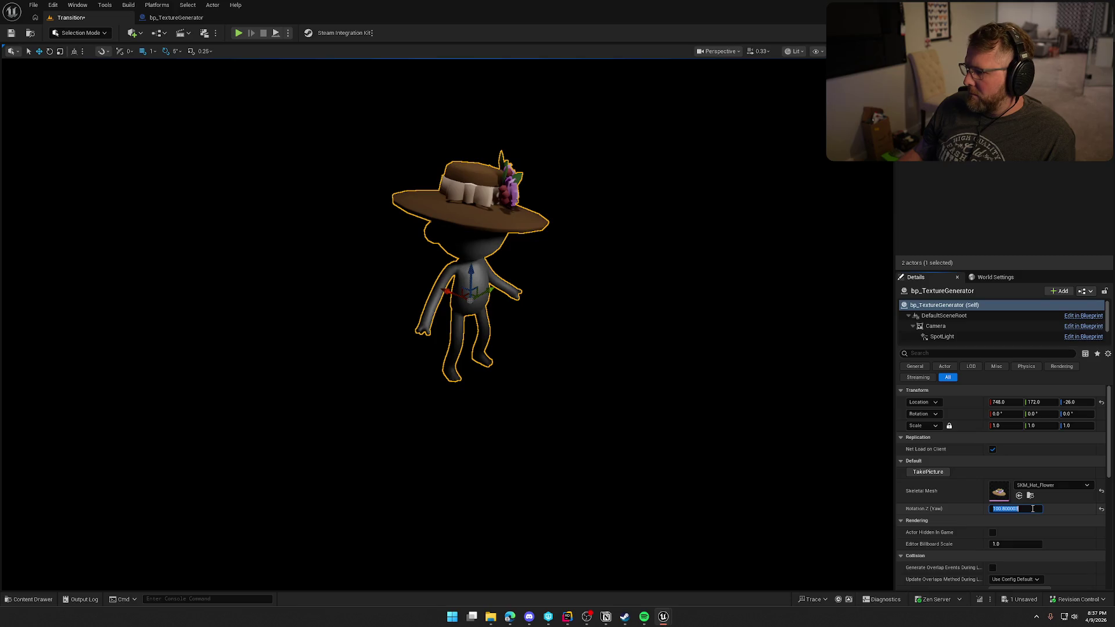
key(Return)
Step: Switch to Flower_wHair, turn back to a side view, then load the Newsboy hat at yaw 30
click(1020, 497)
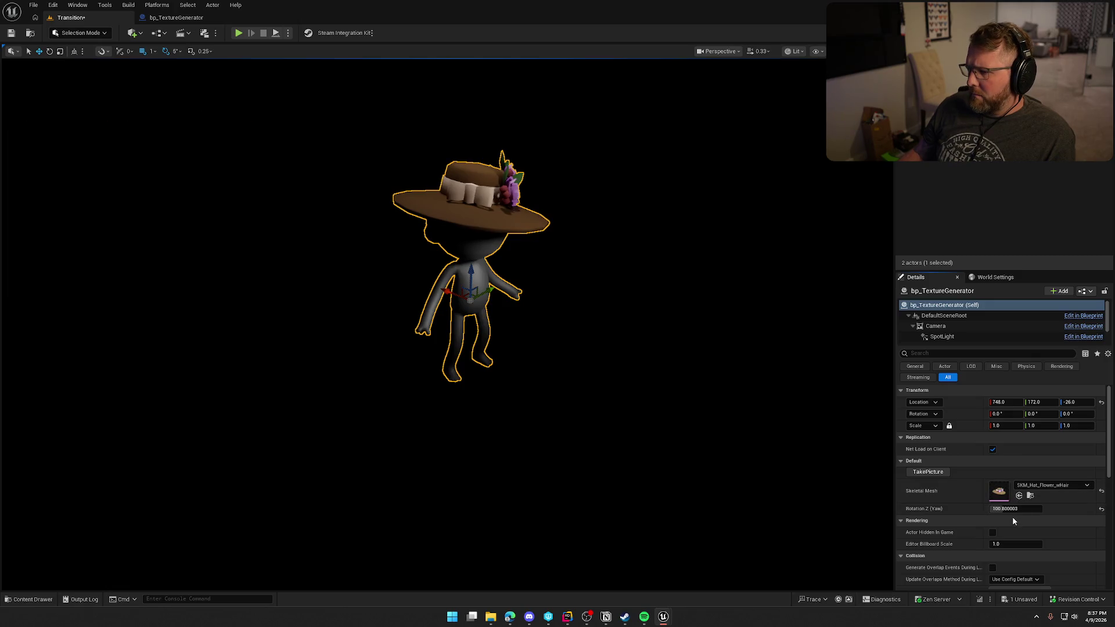
drag(1021, 509, 967, 516)
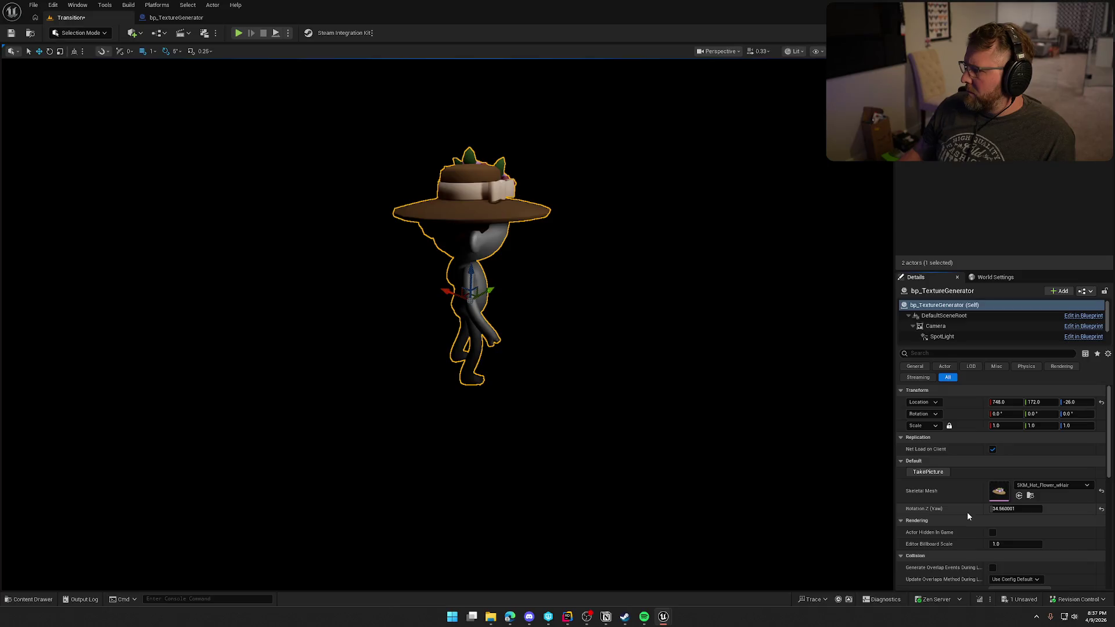
click(1019, 496)
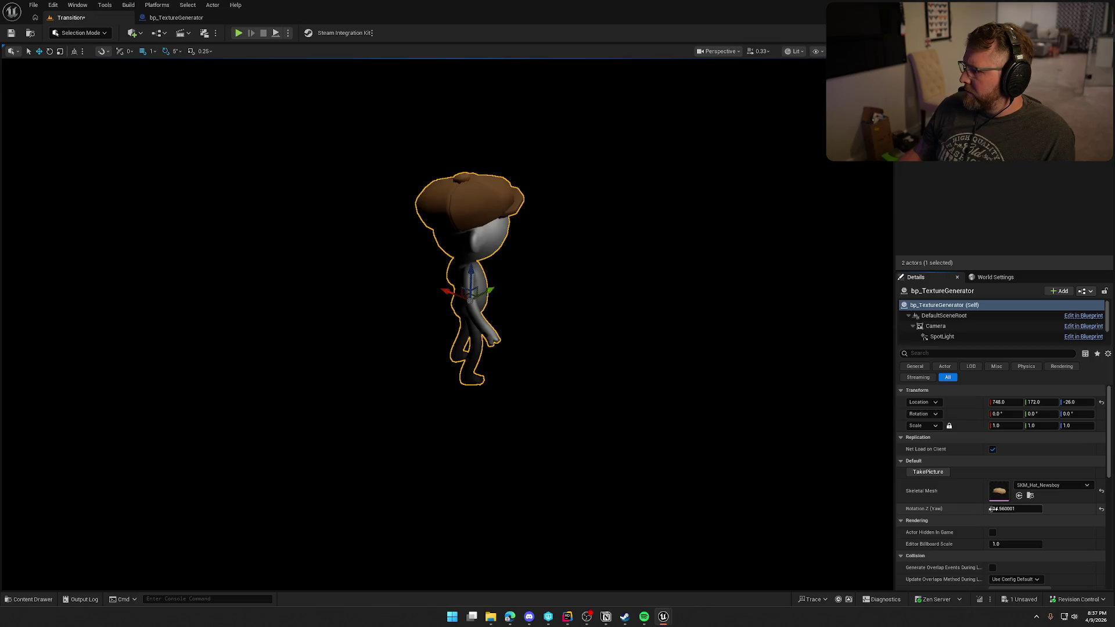
click(1015, 508)
text(30)
key(Return)
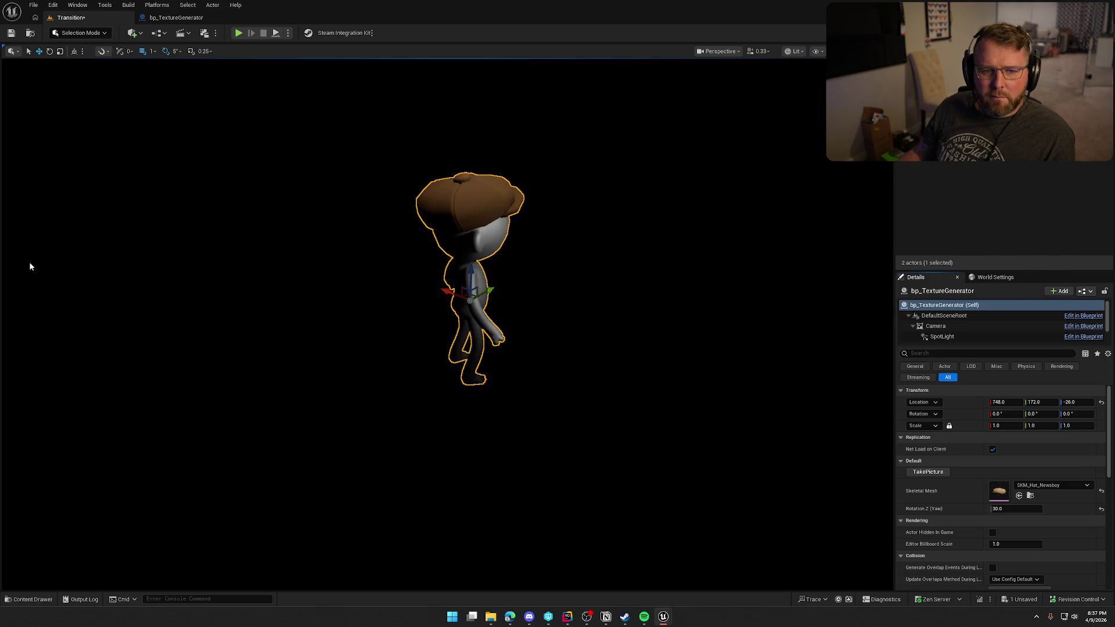
Step: Capture the NightCap hat render, then turn the character toward the camera
click(1019, 495)
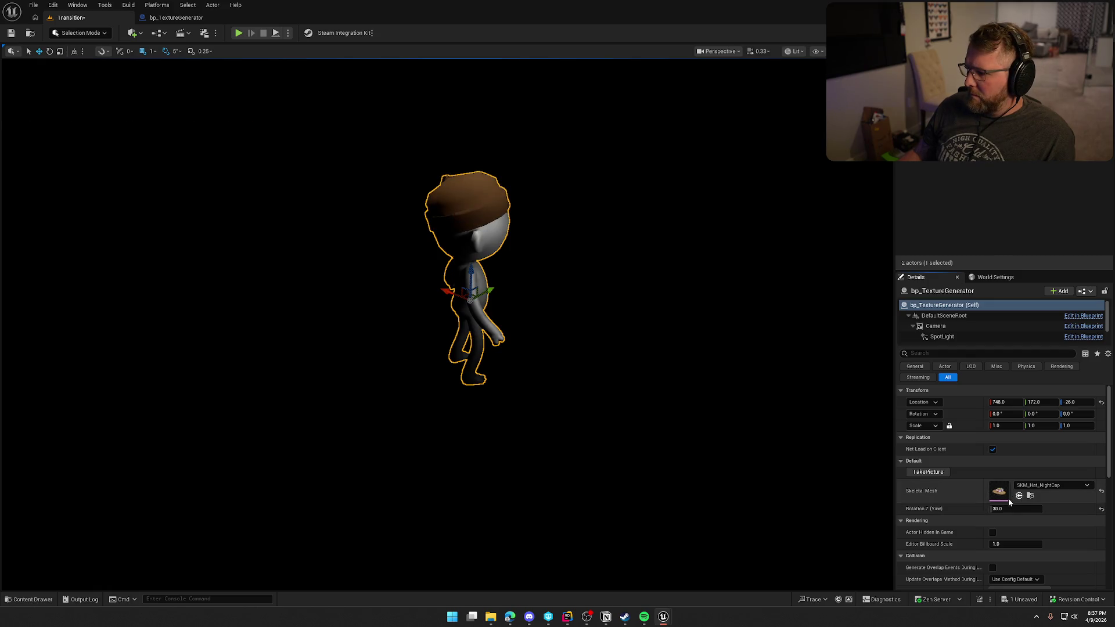
click(923, 473)
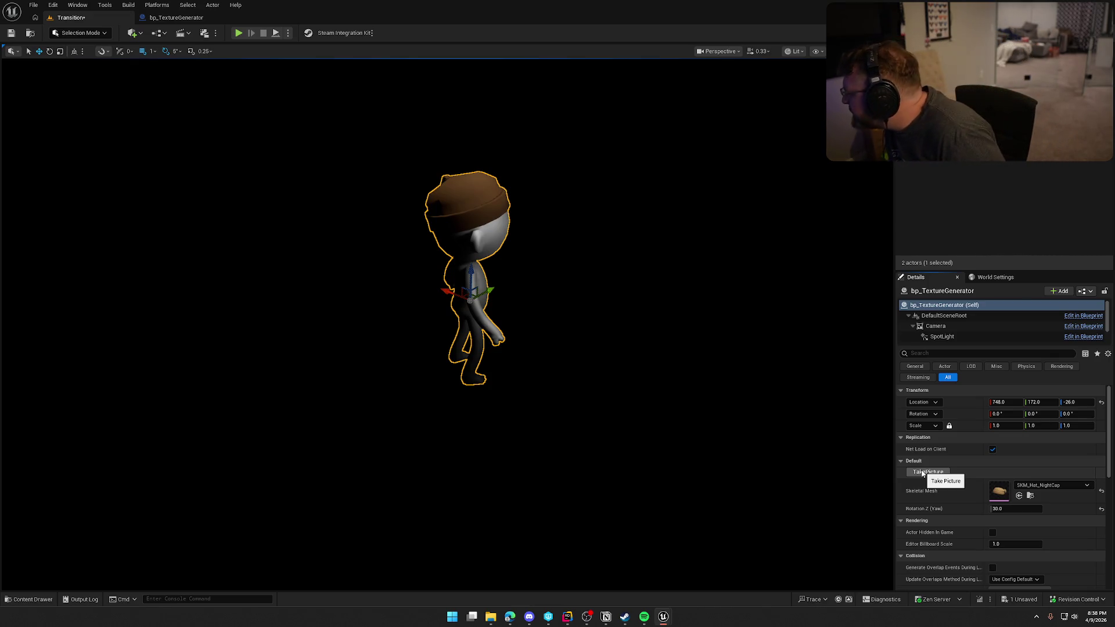
mouse_move(1010, 509)
mouse_down()
mouse_move(1069, 509)
mouse_move(1005, 510)
mouse_up()
click(1005, 510)
Step: Set the yaw to 130 and capture a render of the Straw hat
text(130)
key(Return)
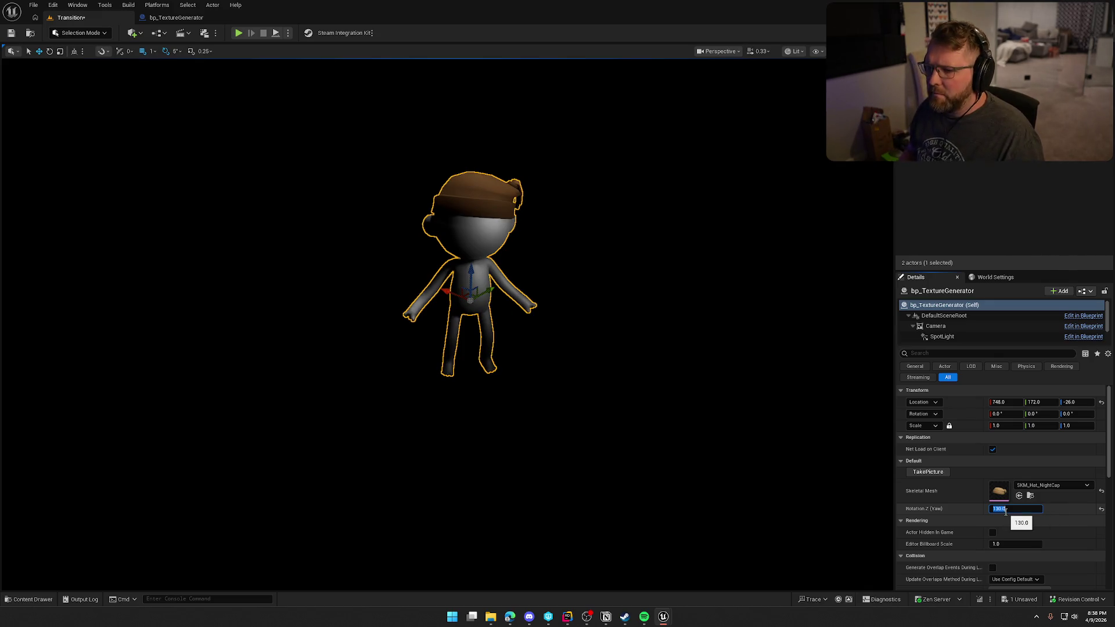
click(941, 472)
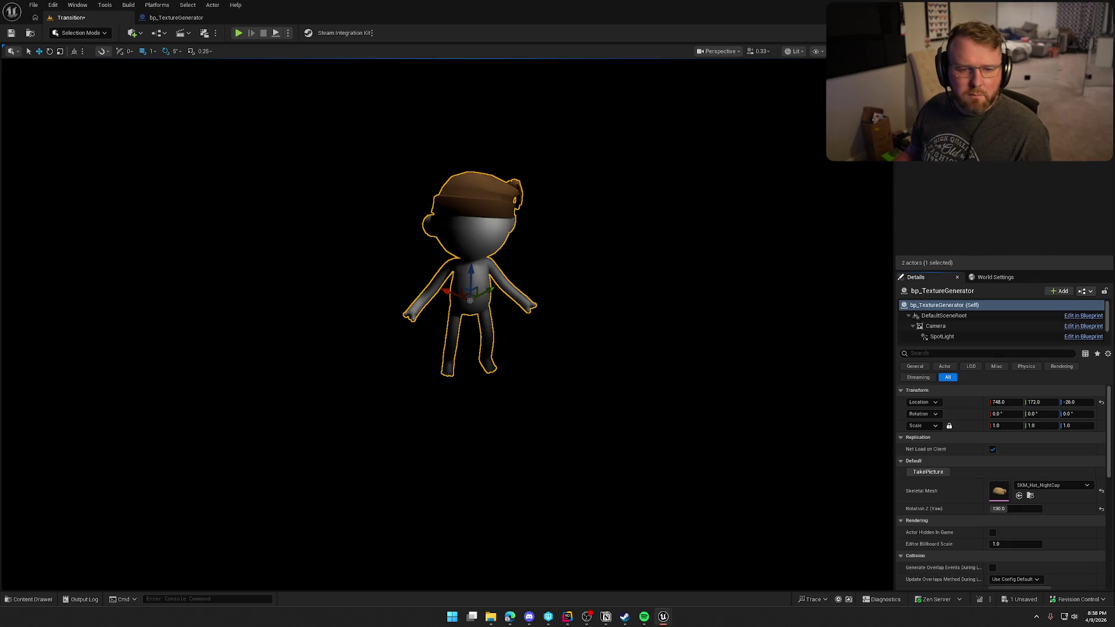
click(1019, 496)
click(931, 473)
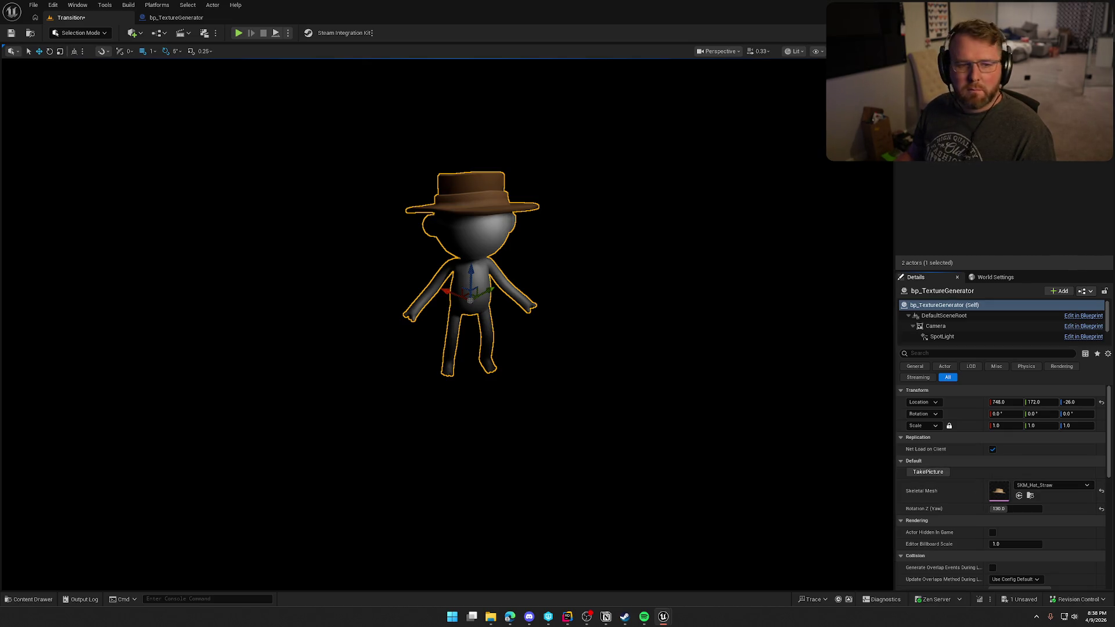
Step: Capture SunCap_wHair and TinyBowler renders, re-capturing the bowler at yaw 30
click(1019, 496)
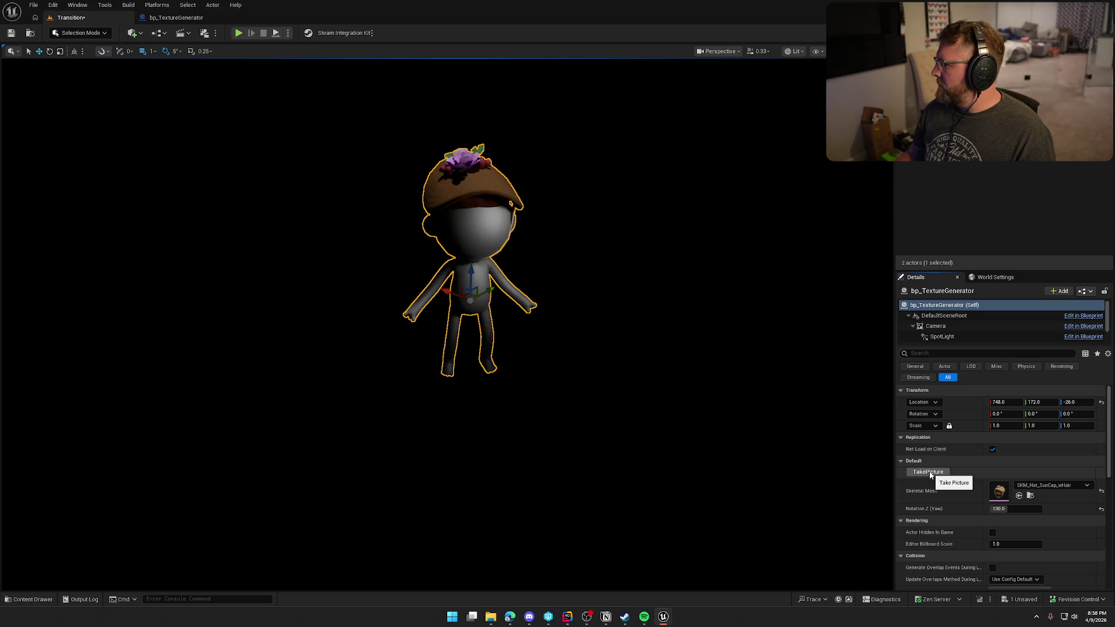
click(928, 472)
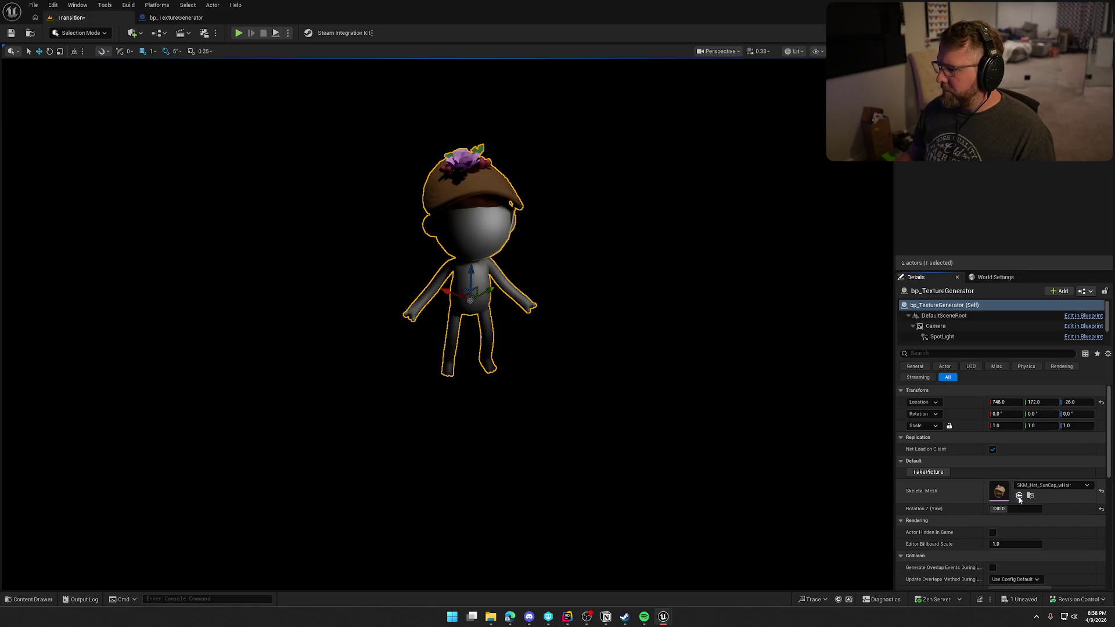
click(1019, 496)
click(932, 474)
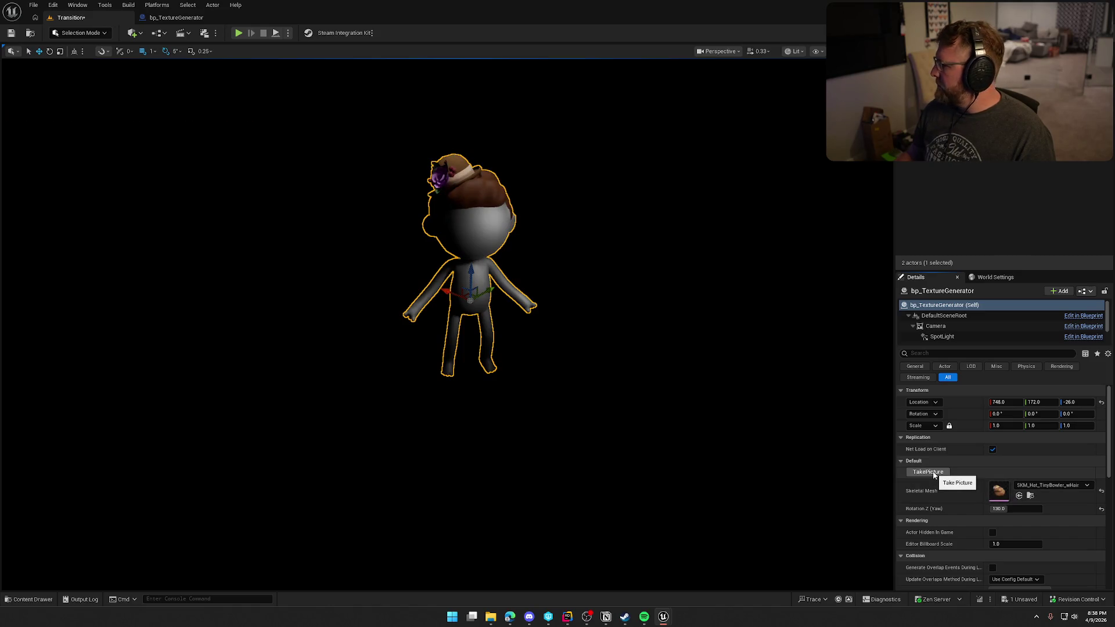
click(1018, 509)
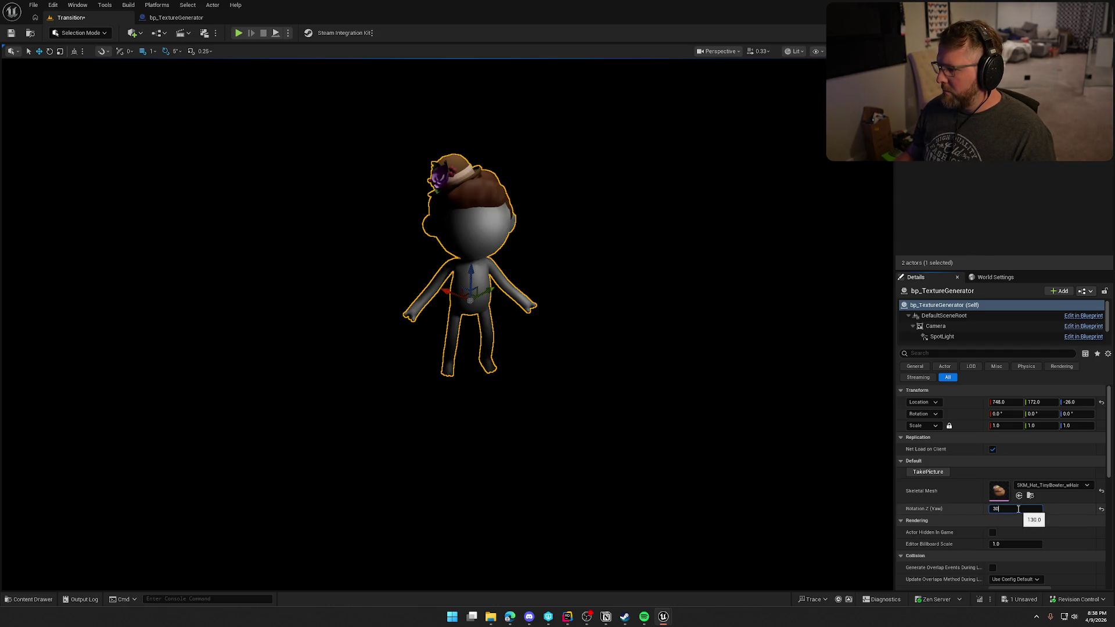
key(Return)
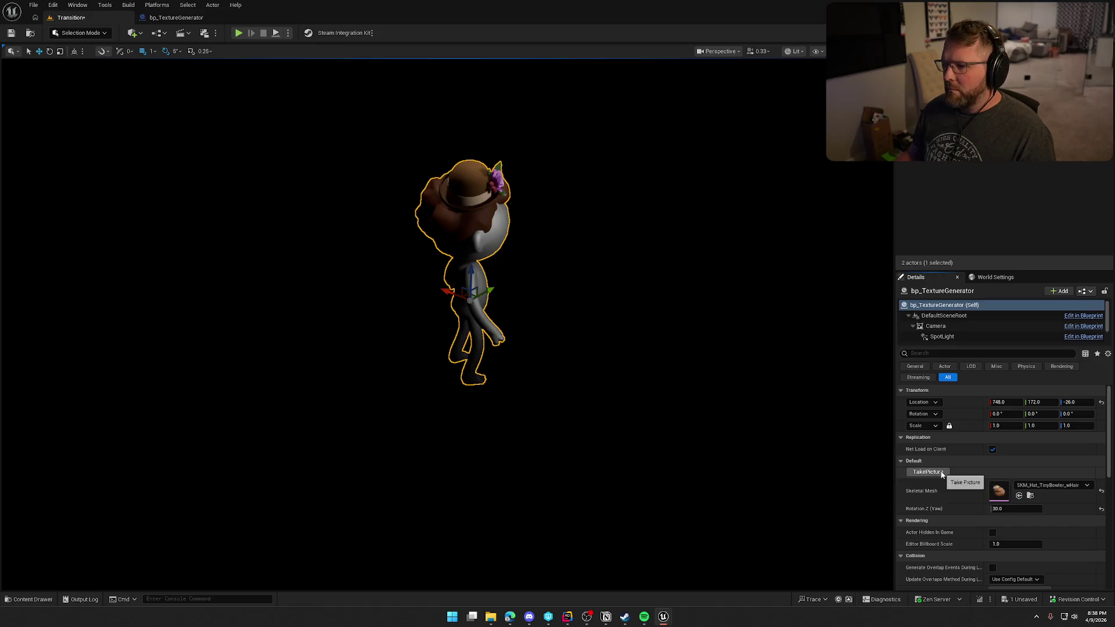
click(941, 473)
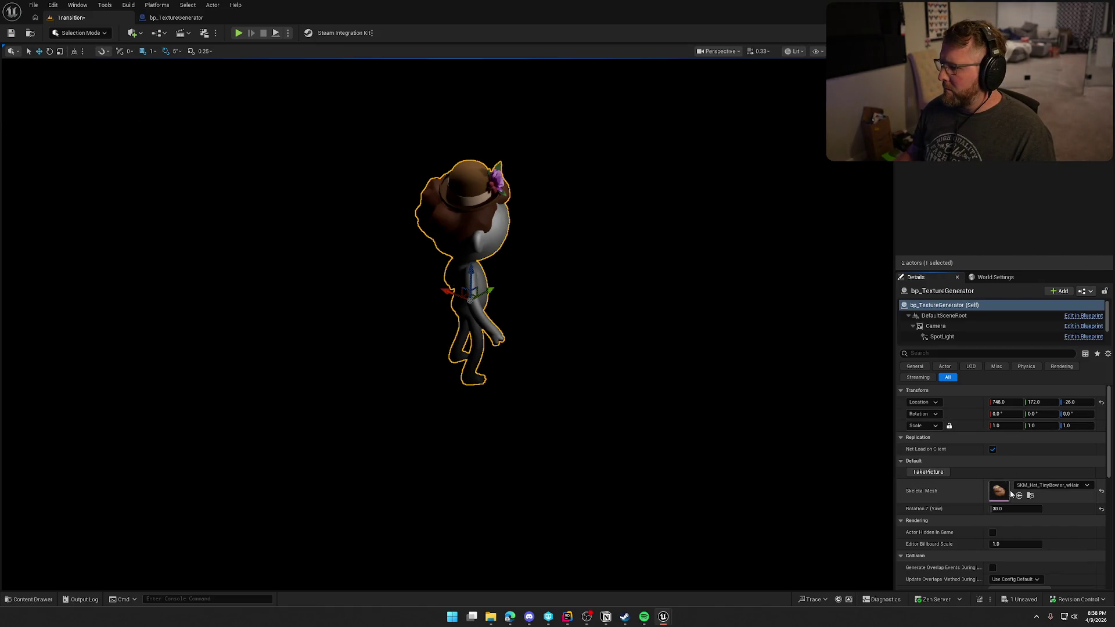
click(935, 473)
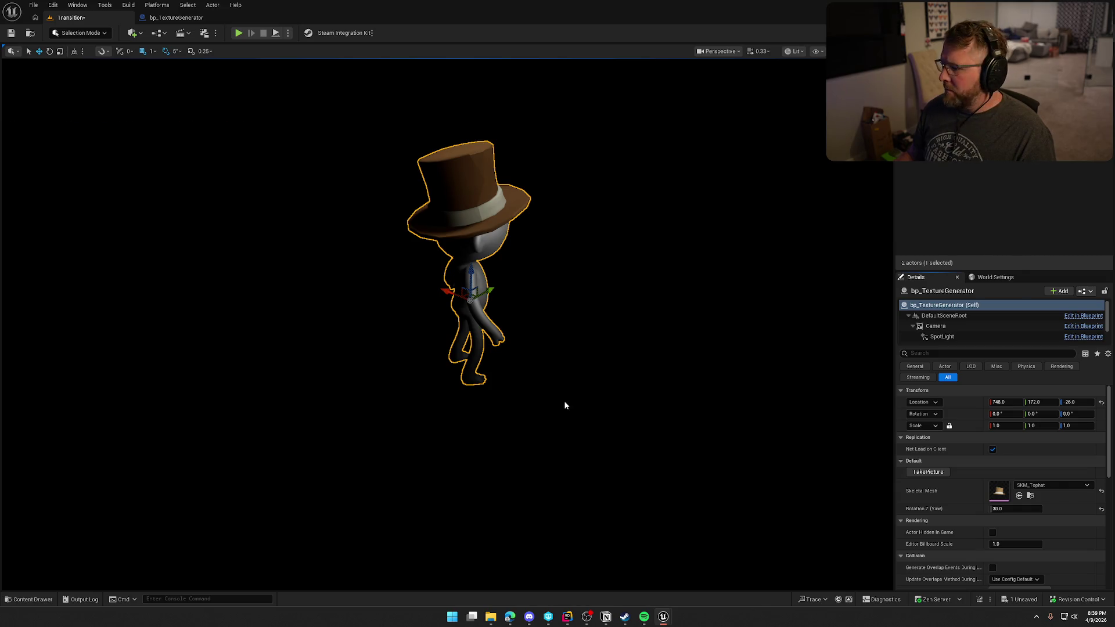
Step: Export renders of SK_Balding, the braided updos and SKM_Mustache_Handlebars
click(1019, 496)
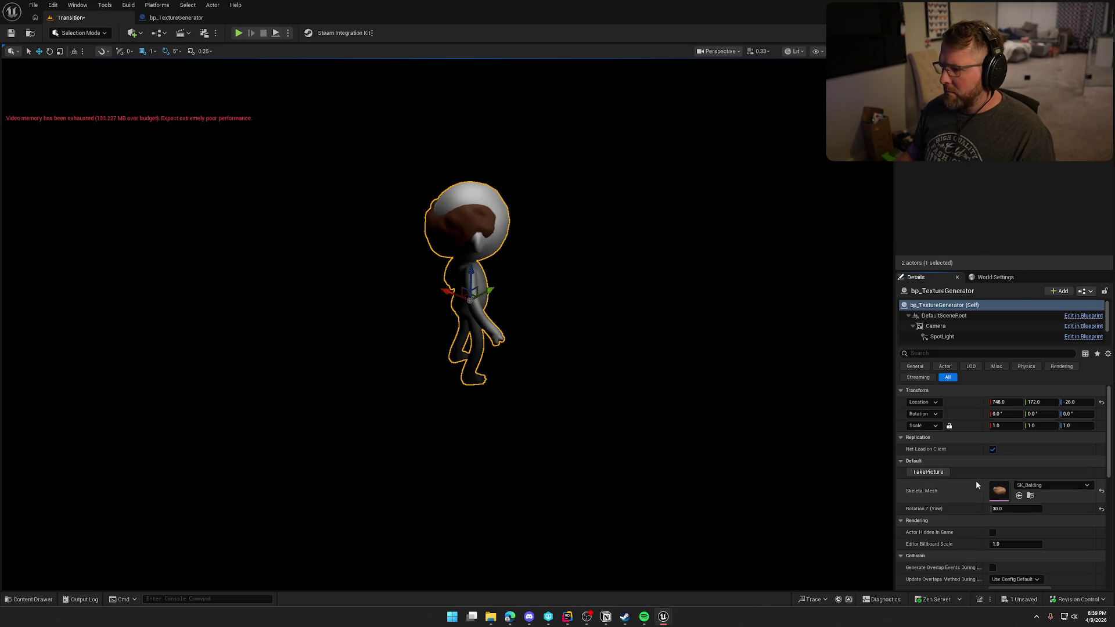
click(925, 473)
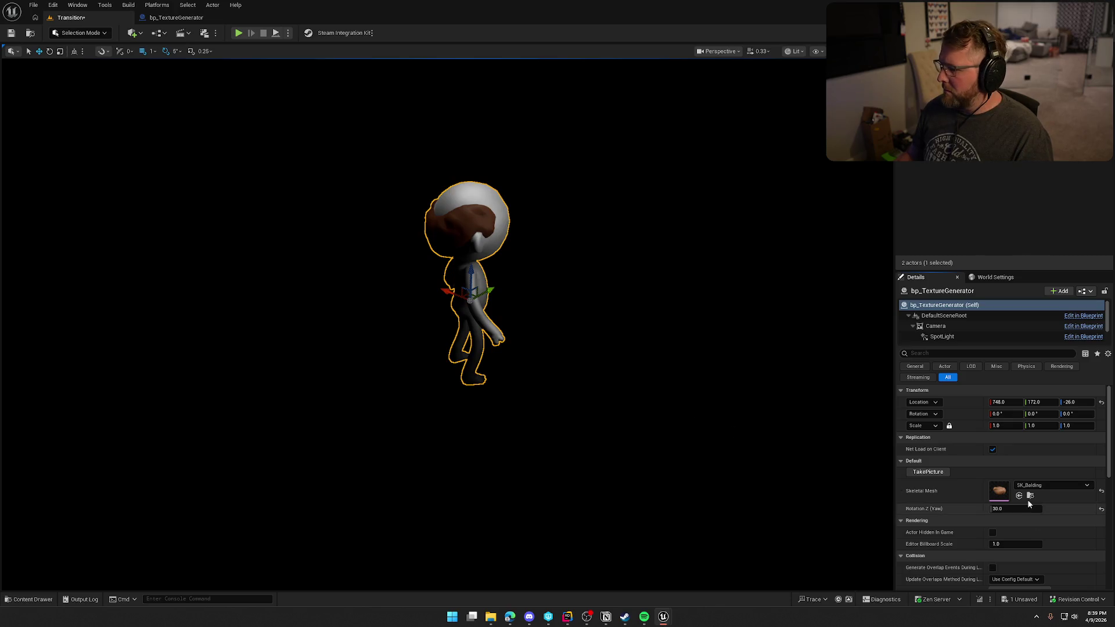
click(923, 473)
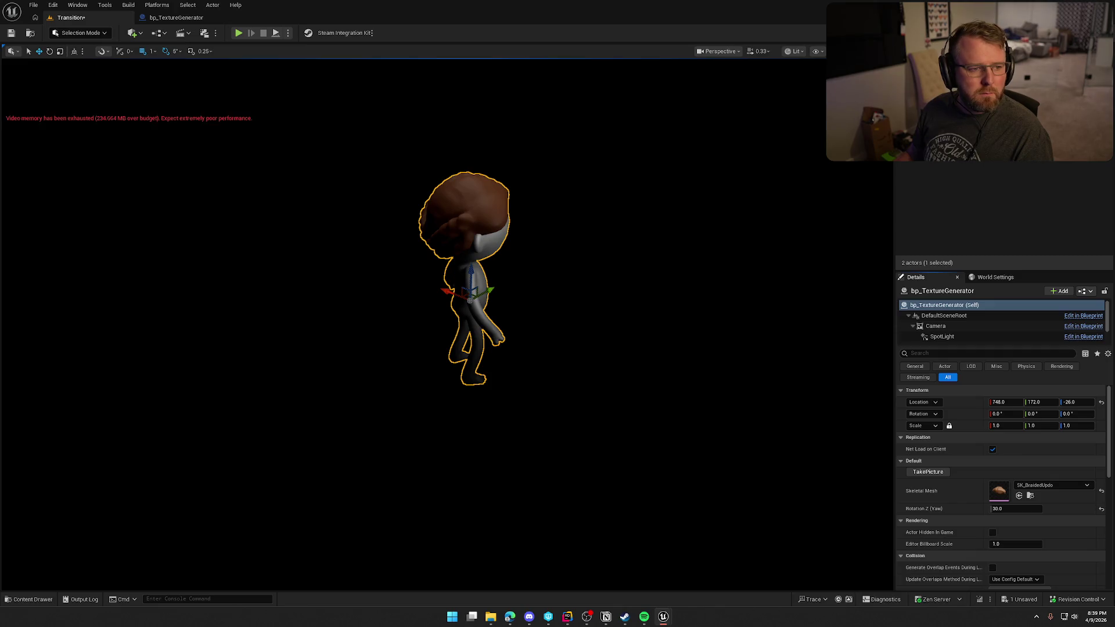
click(933, 473)
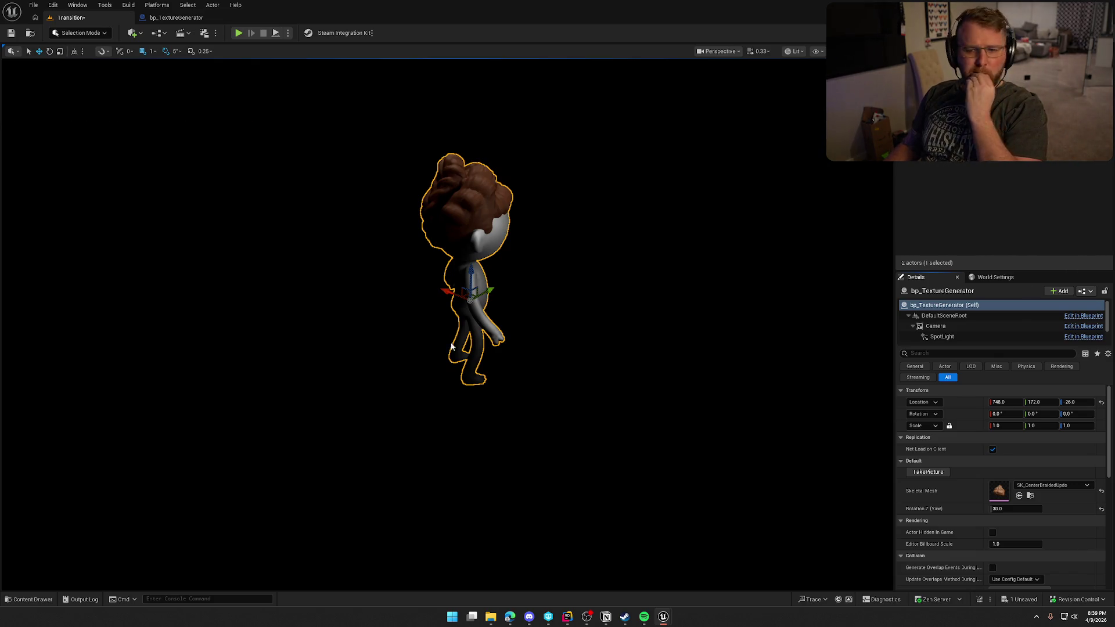
click(934, 474)
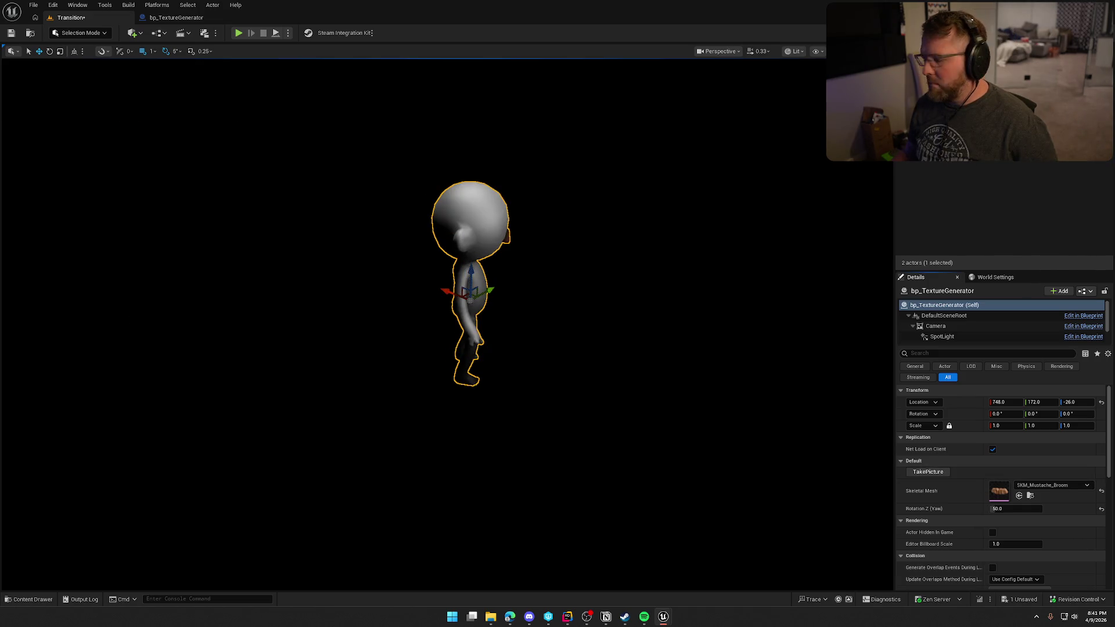
click(1020, 496)
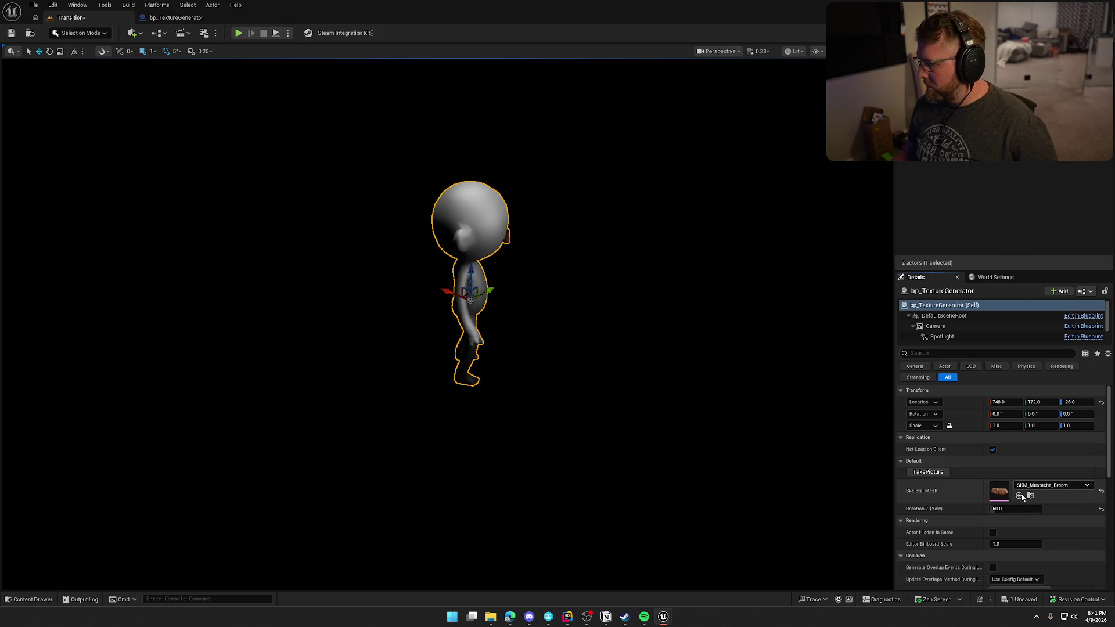
click(927, 472)
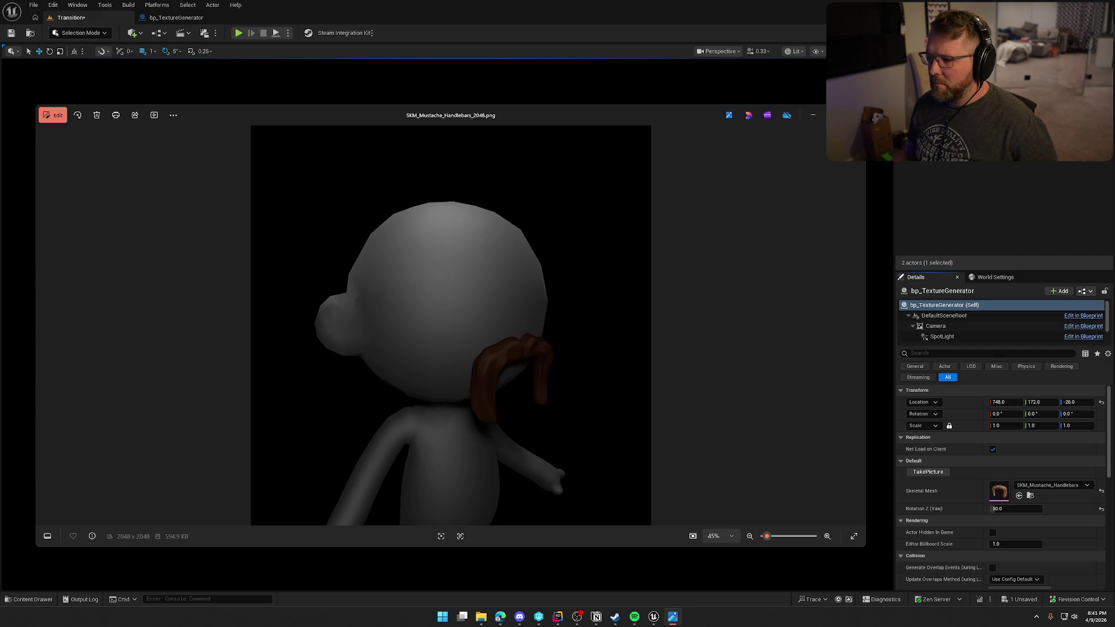
Step: Browse back through the exported hair renders to the soul patch beard
key(alt+F4)
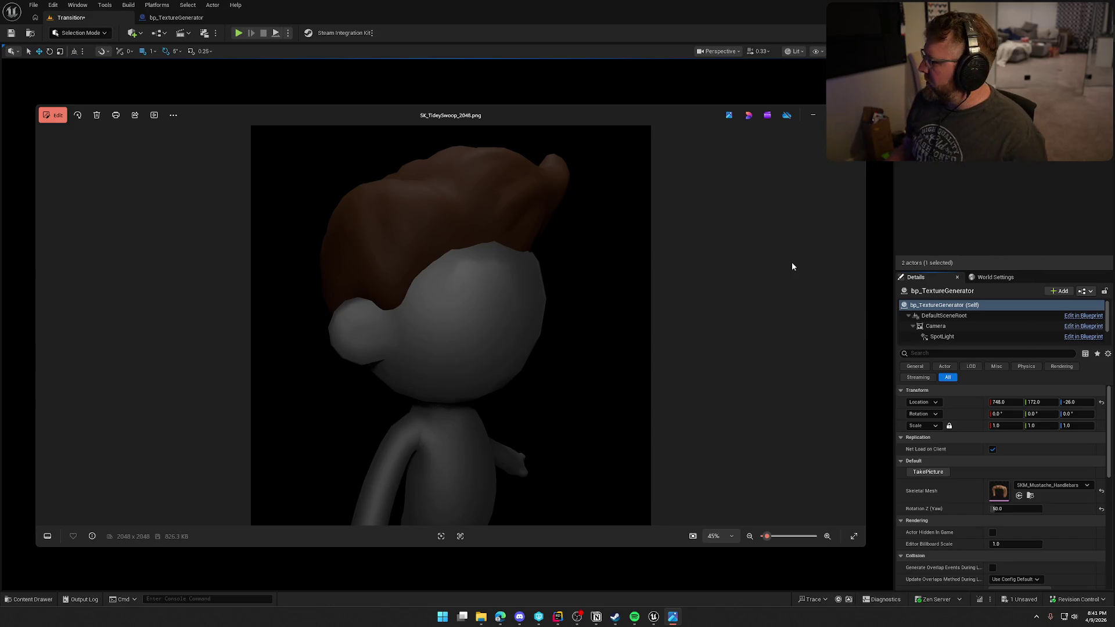
key(Left)
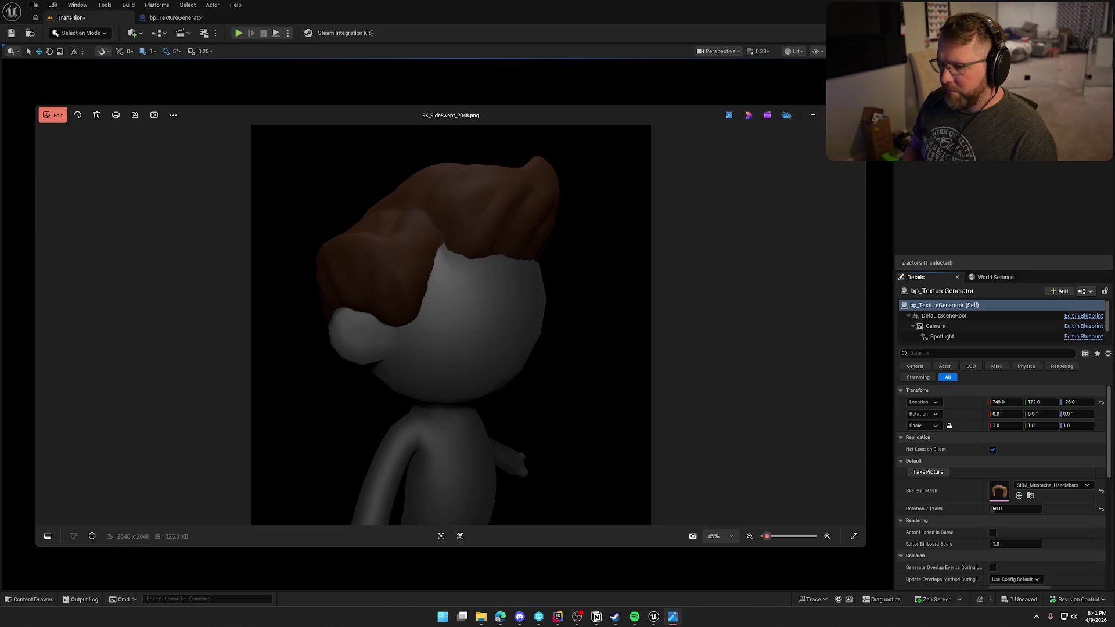
key(Left)
key(Left)
key(Left)
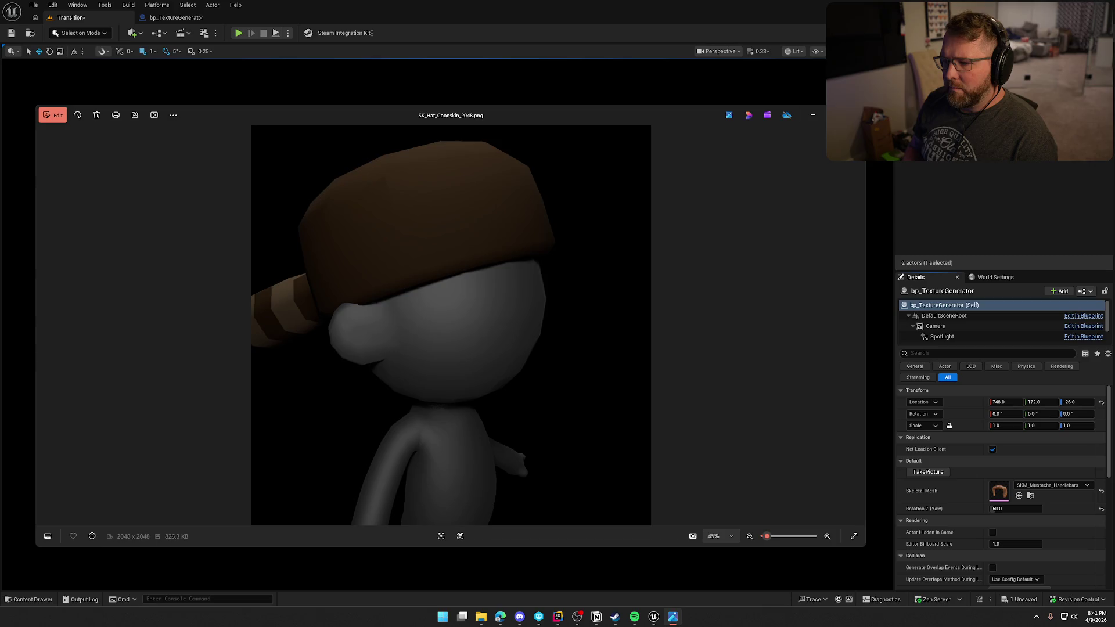
key(Left)
key(Left)
key(Left)
key(Left)
key(Left)
key(Left)
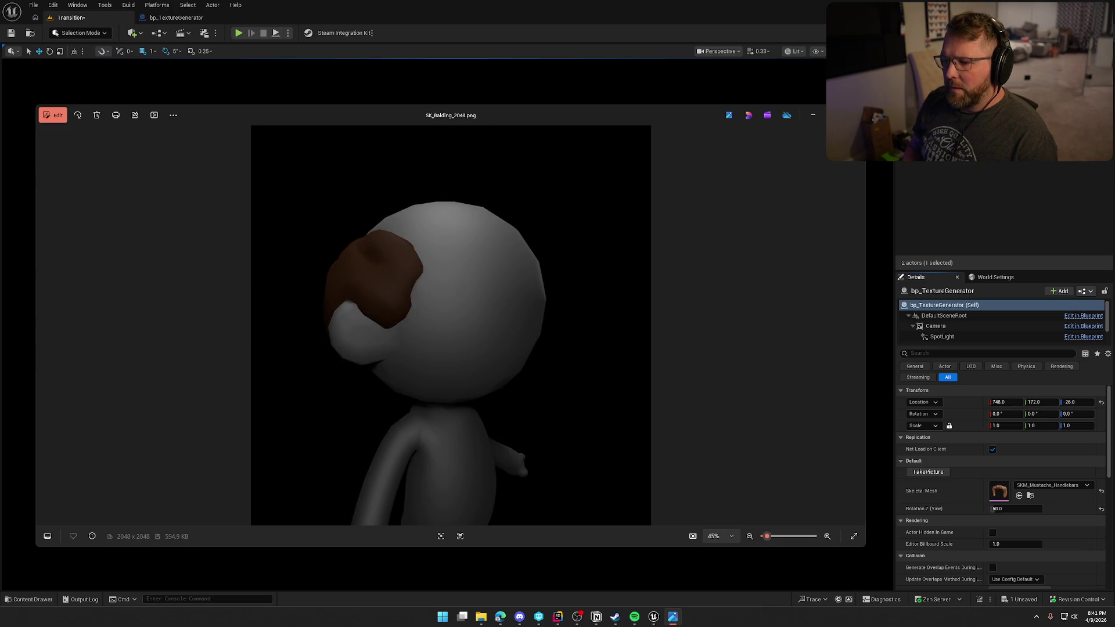
key(Right)
key(Right)
key(Right)
key(Right)
key(Right)
key(Right)
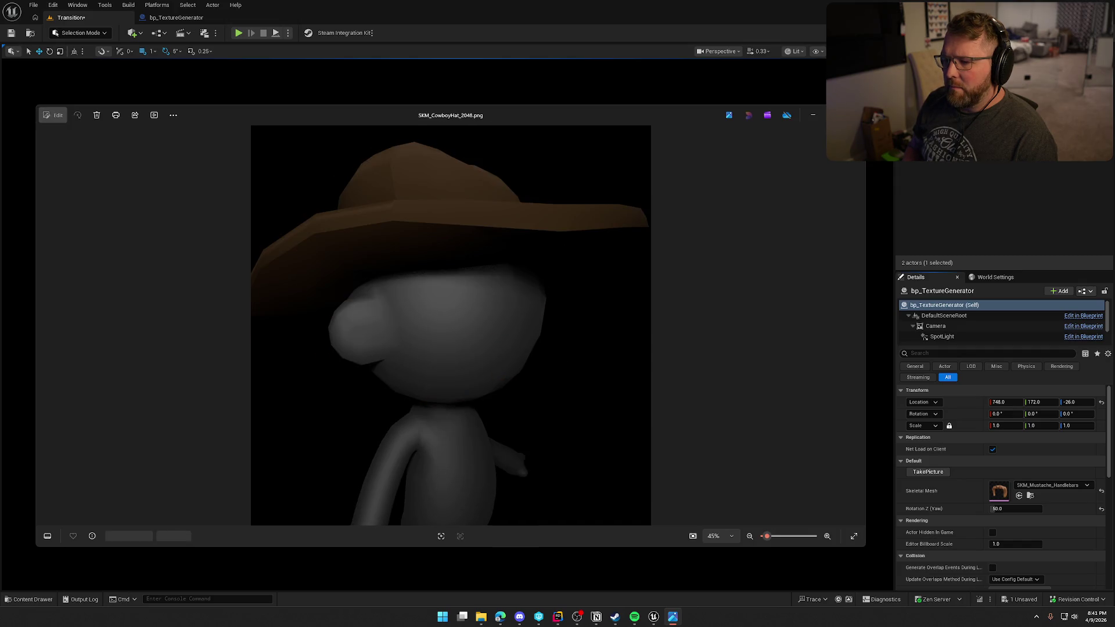
key(Left)
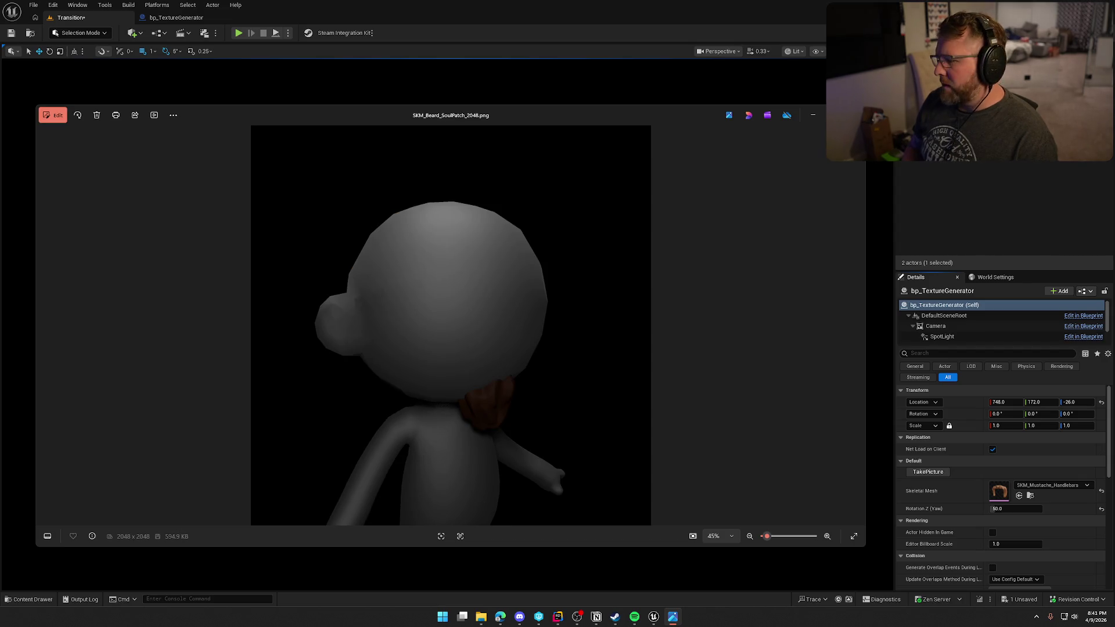
Step: Step through the hat renders to the nightcap, end on SKM_Mustache_2048.png, and close the viewer
key(Right)
key(Right)
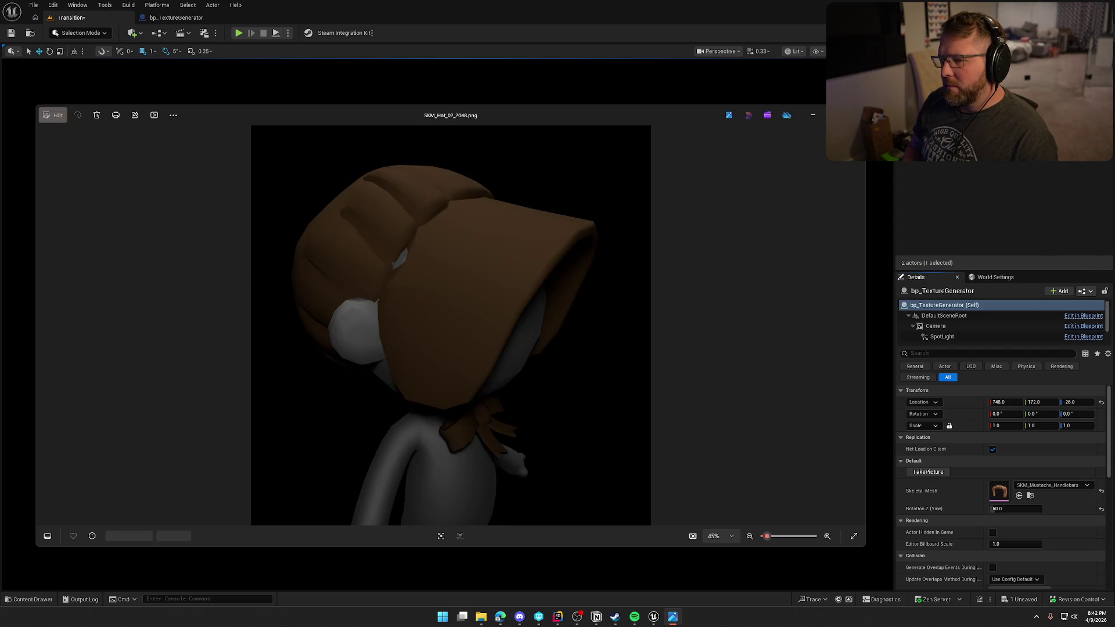
key(Right)
key(Right)
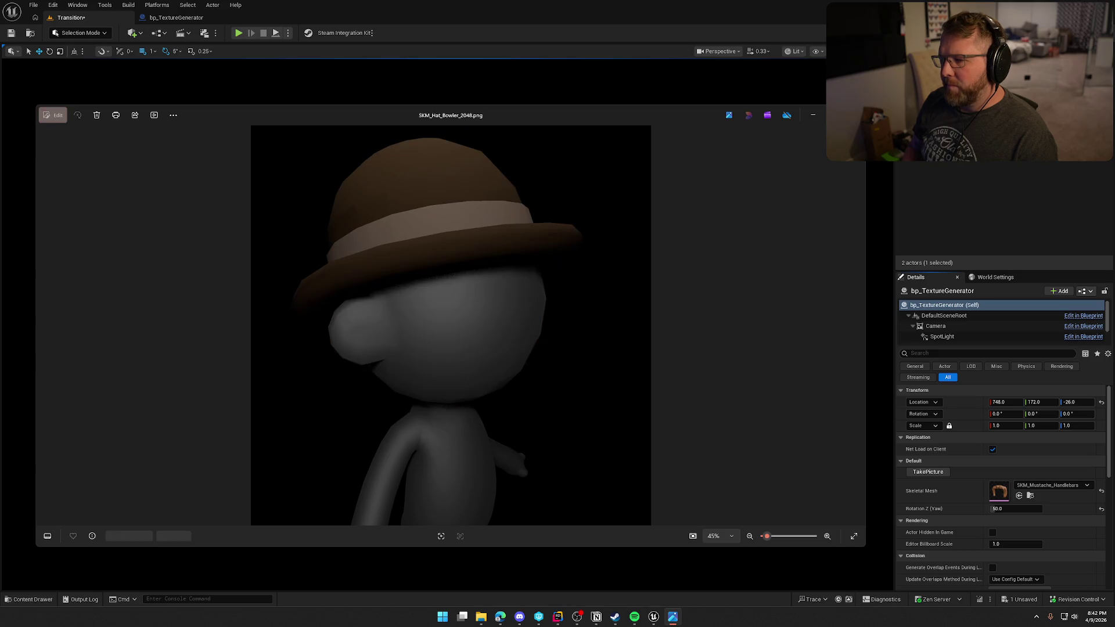
key(Right)
key(Right)
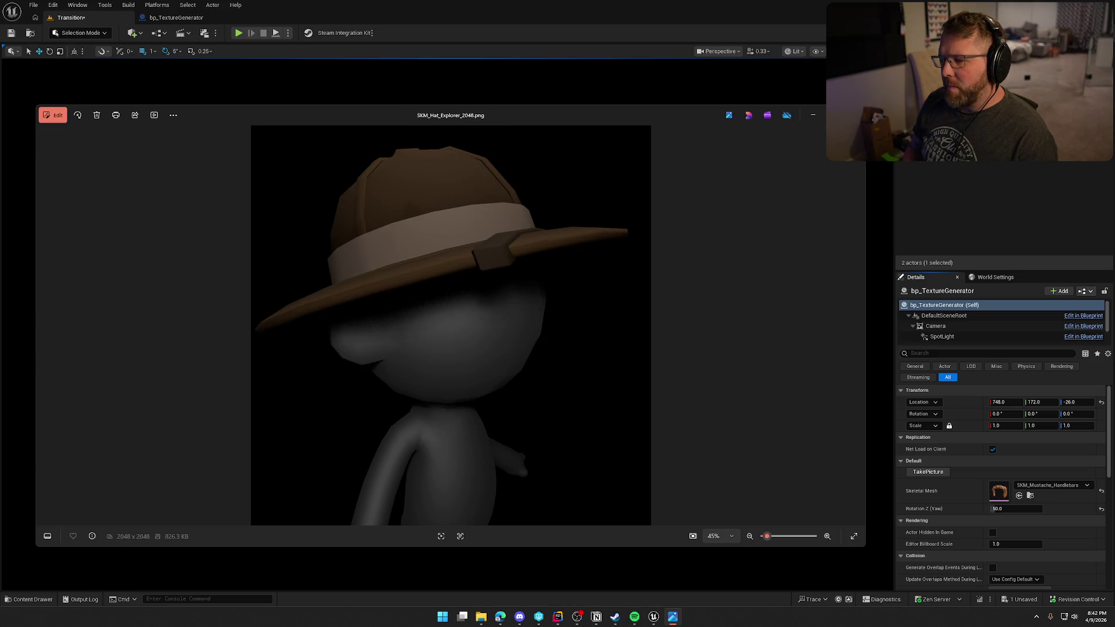
key(Right)
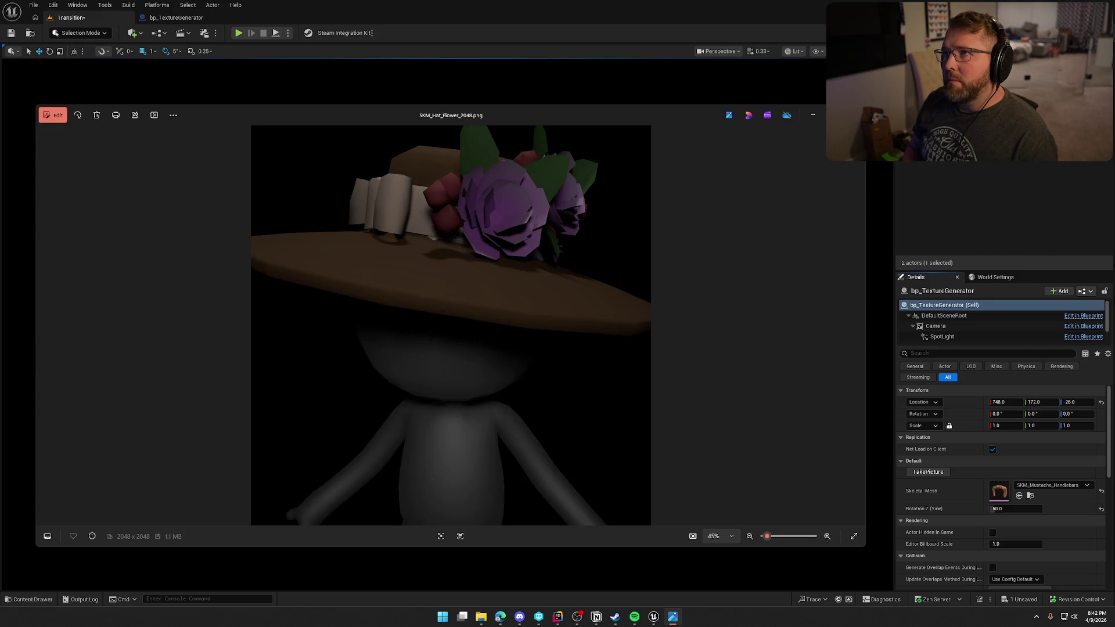
key(Right)
key(Right)
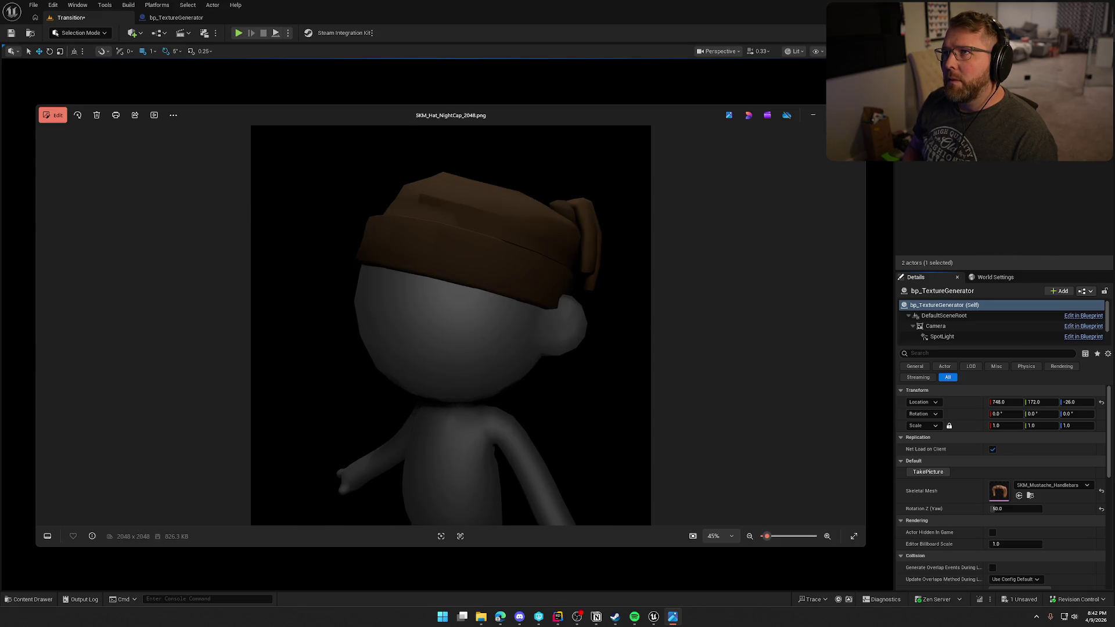
key(Right)
key(Right)
key(Right)
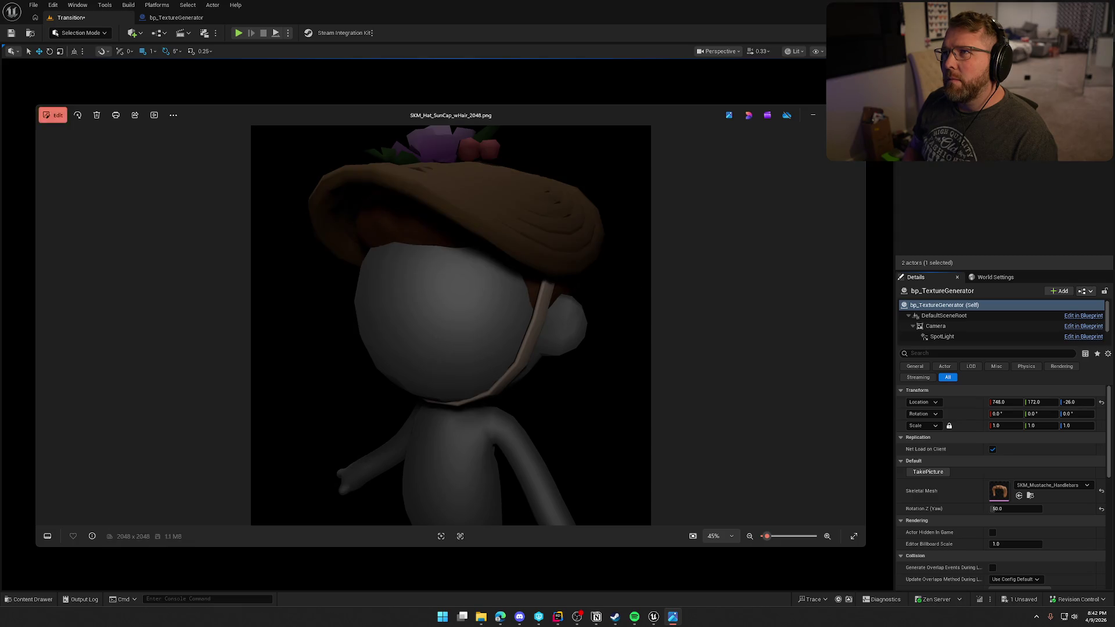
key(Right)
key(Right)
key(Right)
key(Right)
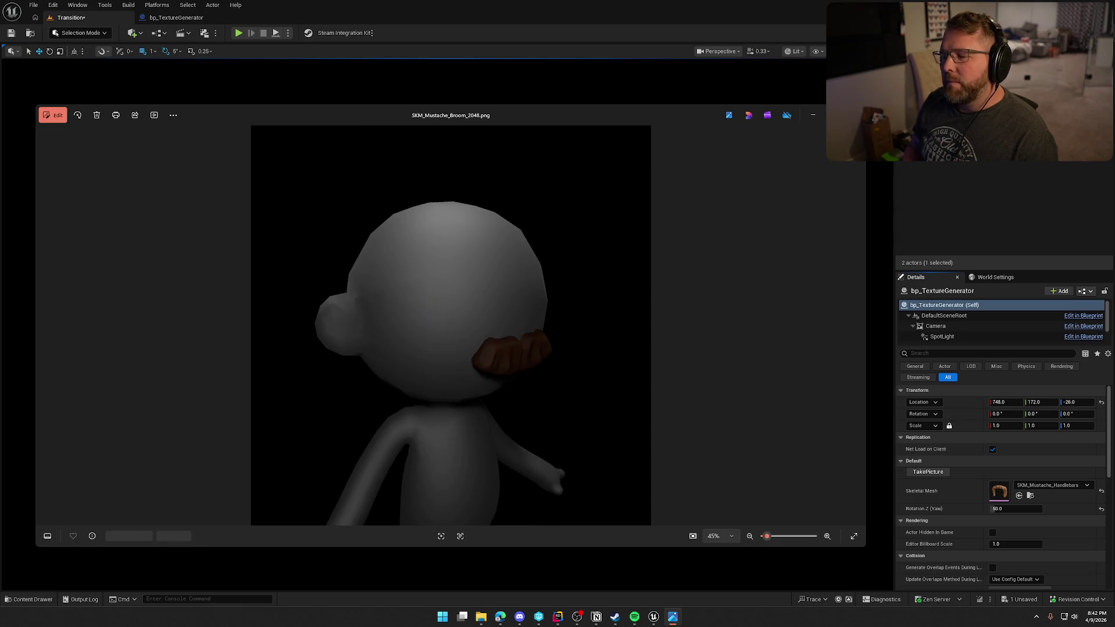
key(Left)
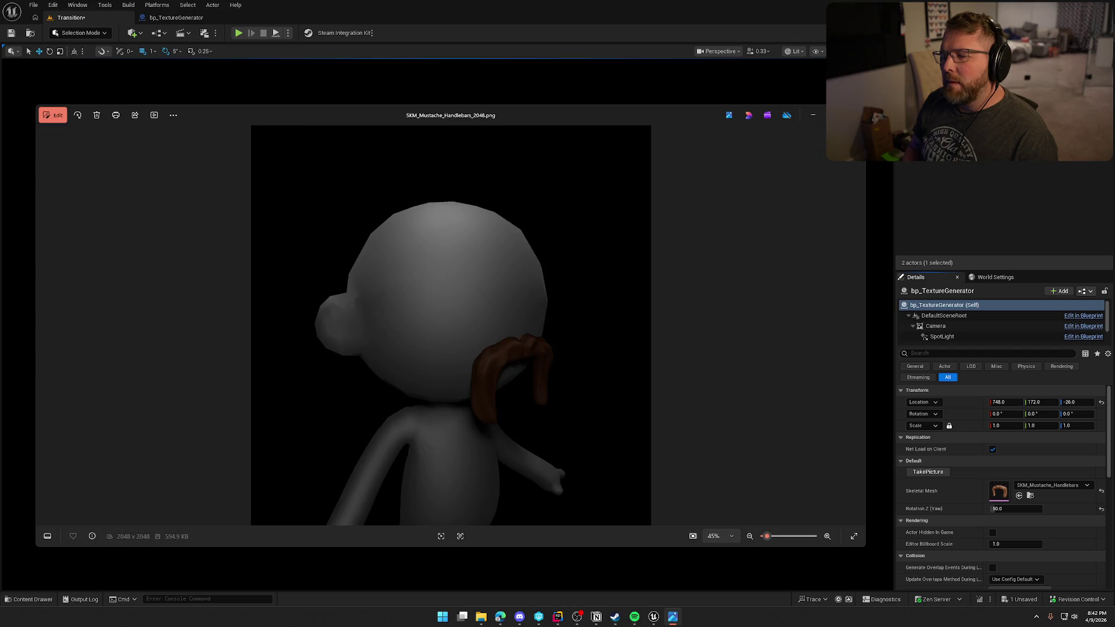
key(Left)
key(Left)
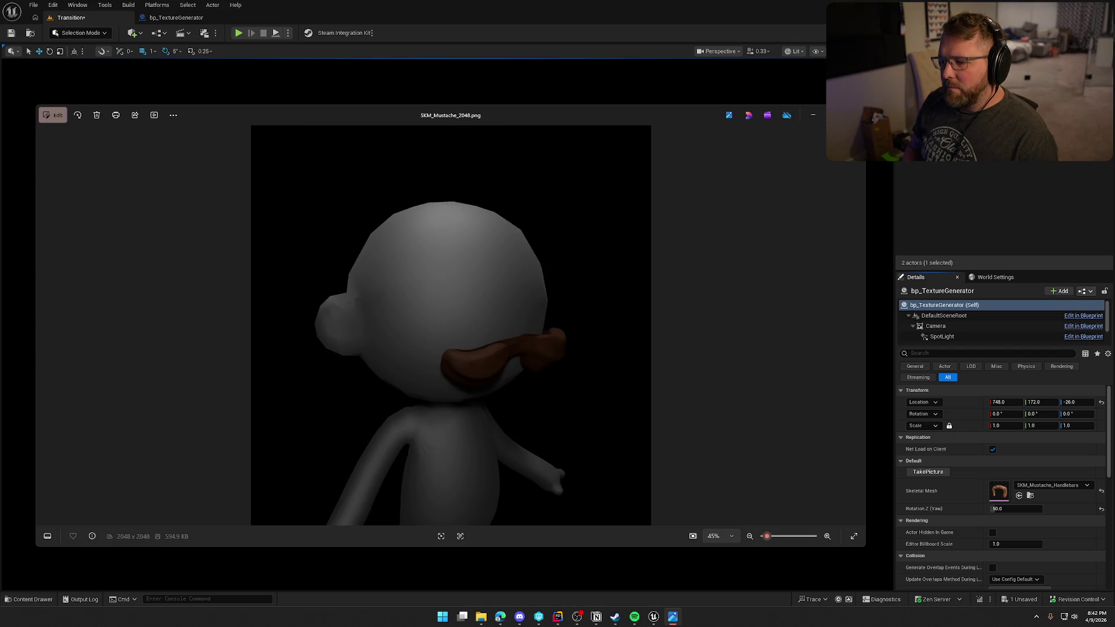
click(854, 115)
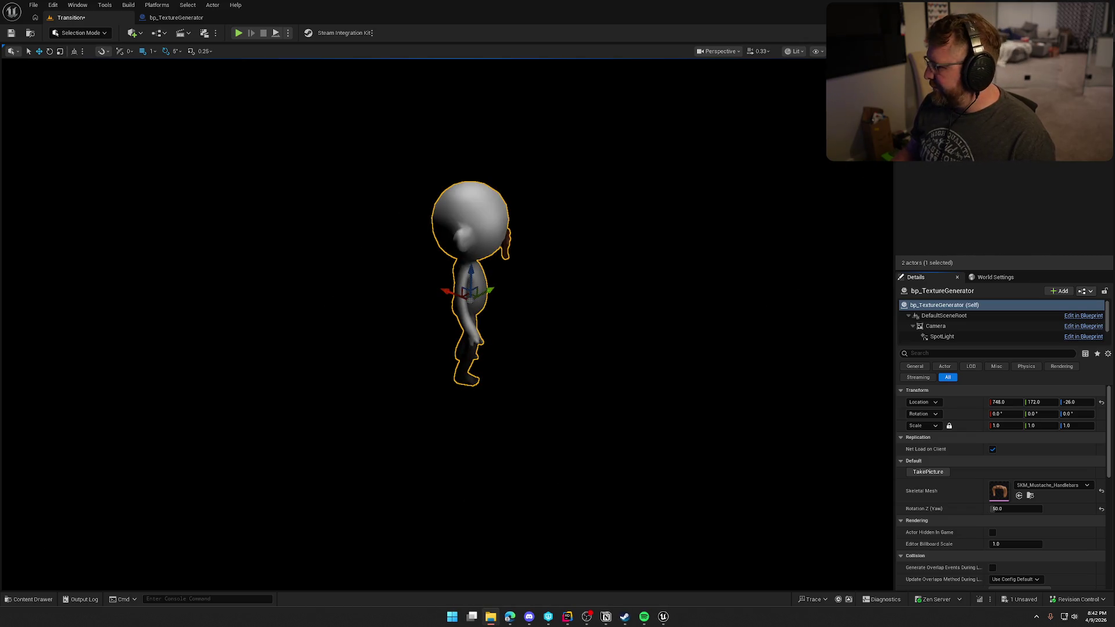
Step: Set the yaw to 75 and check the re-exported handlebars mustache render
click(1016, 510)
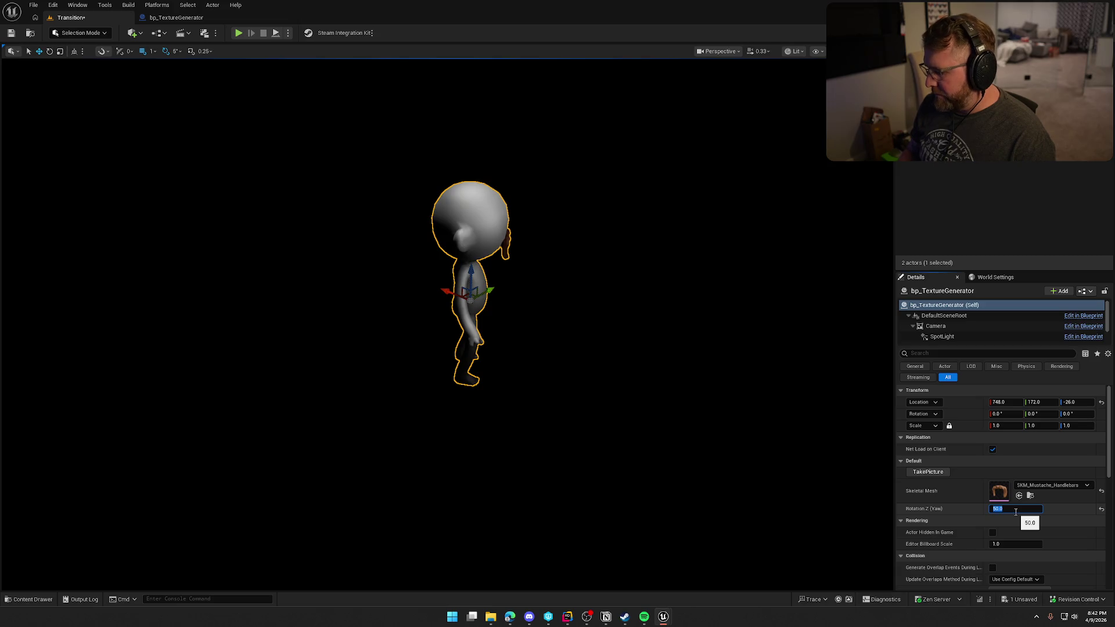
text(75)
key(Return)
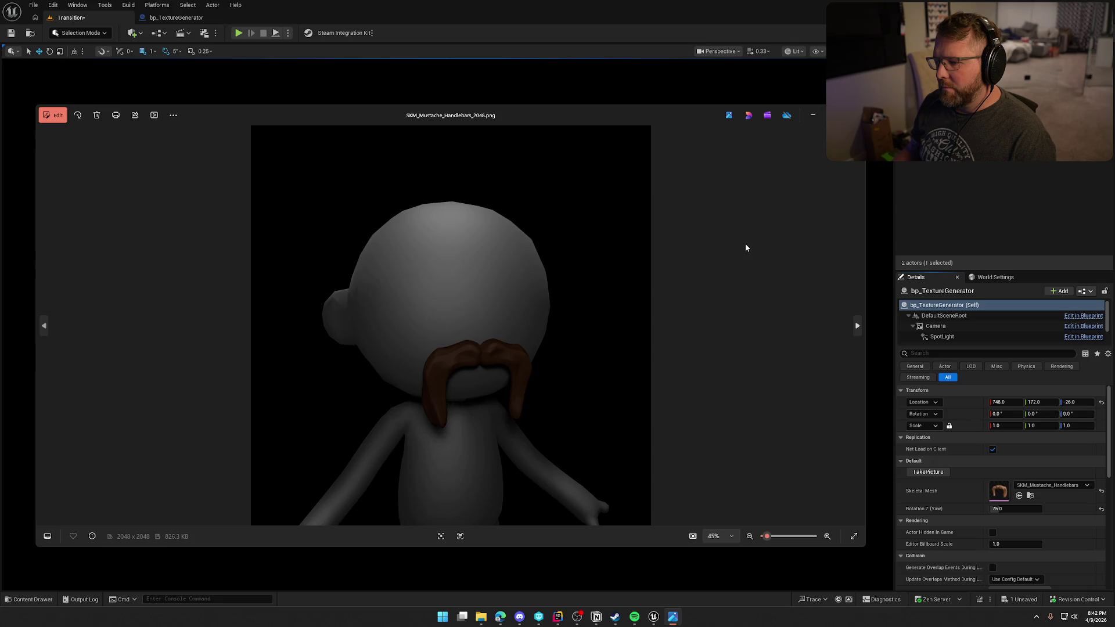
click(854, 115)
Step: Set the yaw to 85, check the render, then assign SKM_Mustache_Broom as the Skeletal Mesh
click(1020, 509)
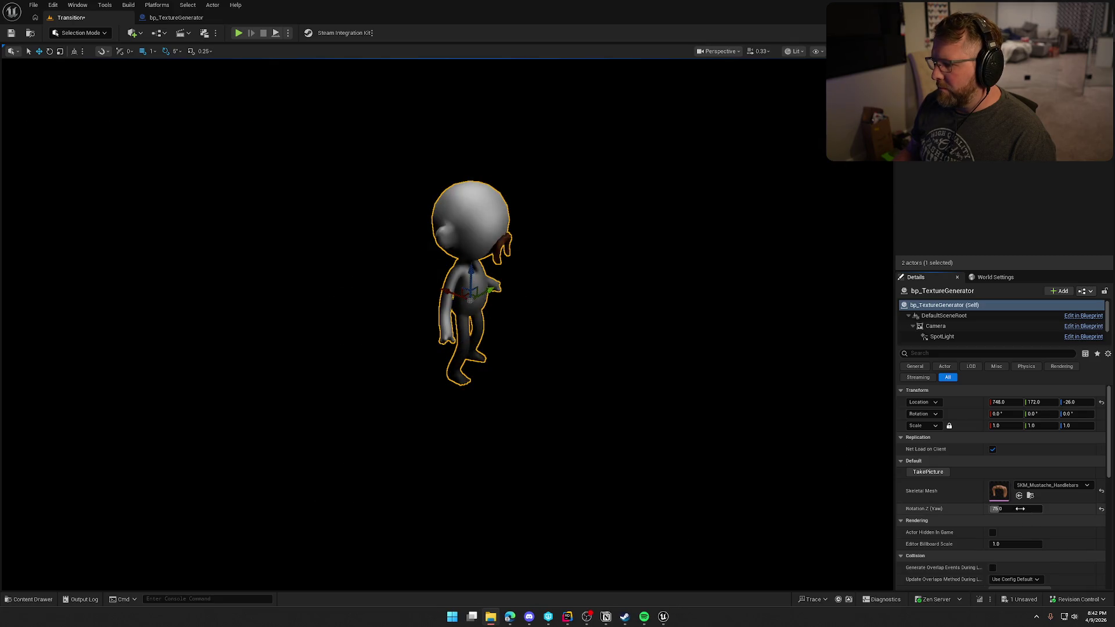
text(95)
key(Return)
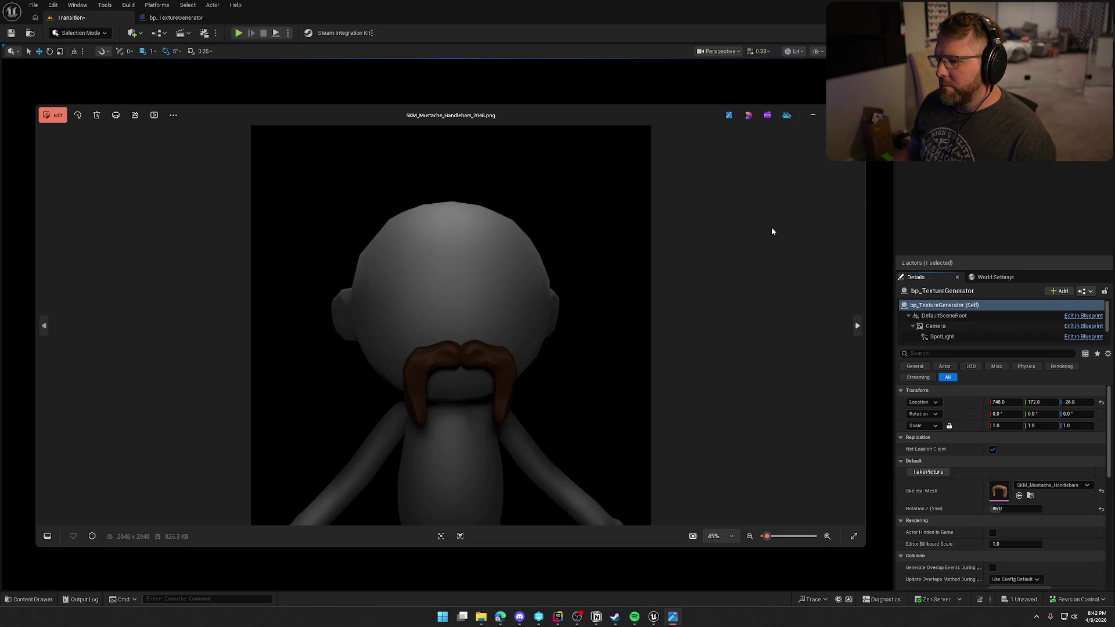
key(alt+F4)
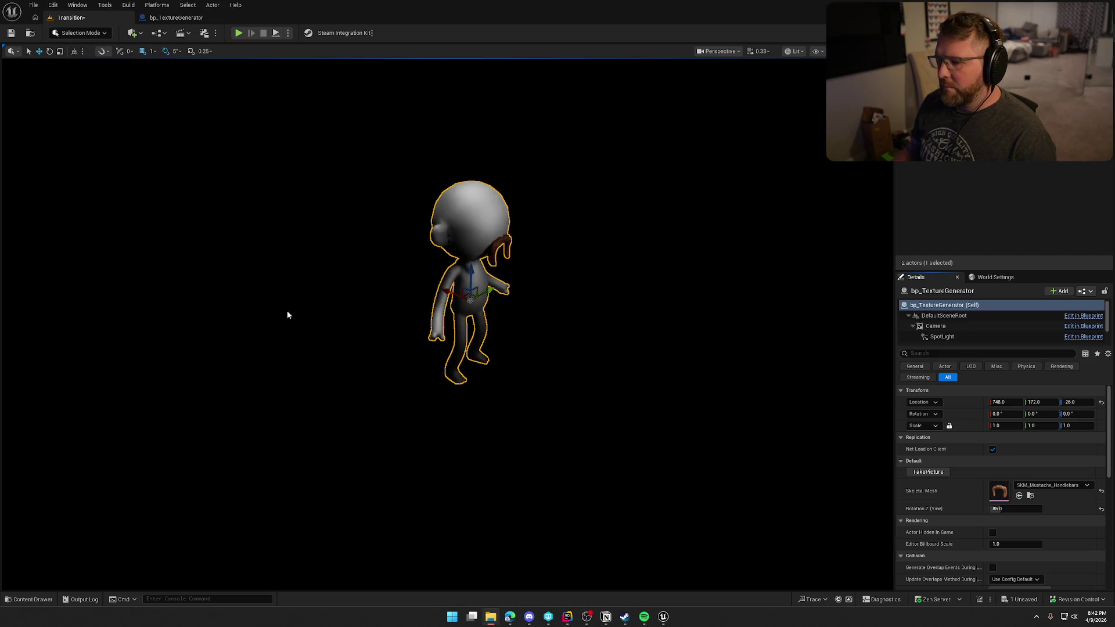
drag(287, 315, 1001, 490)
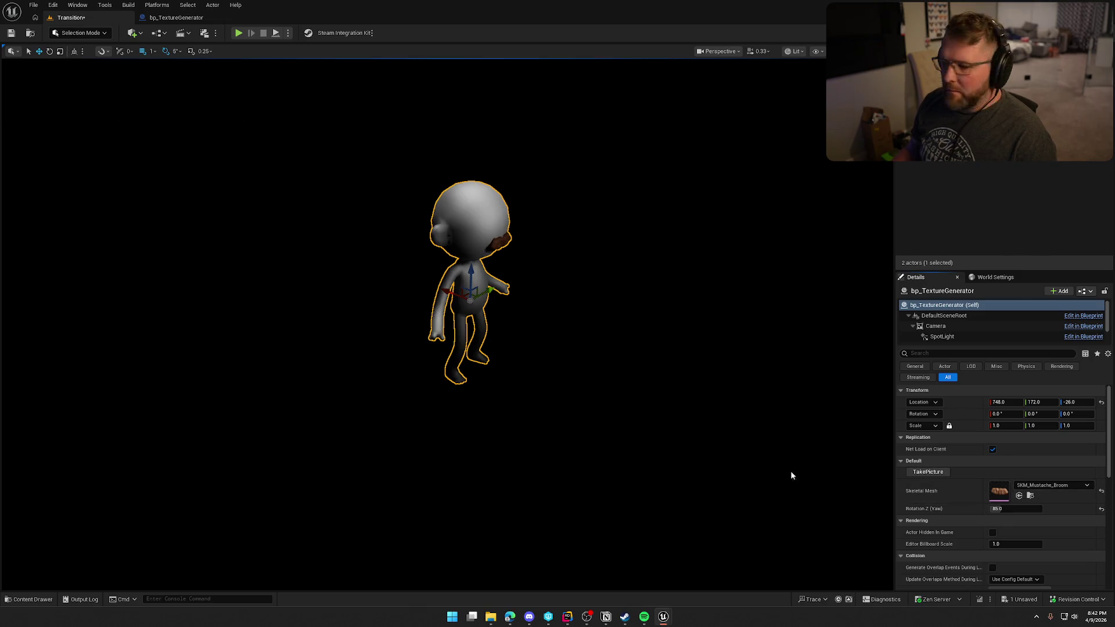
Step: Export renders of the broom mustache, SKM_Mustache, SKM_Beard_SoulPatch and SKM_Beard, then load SK_Bandana
click(935, 473)
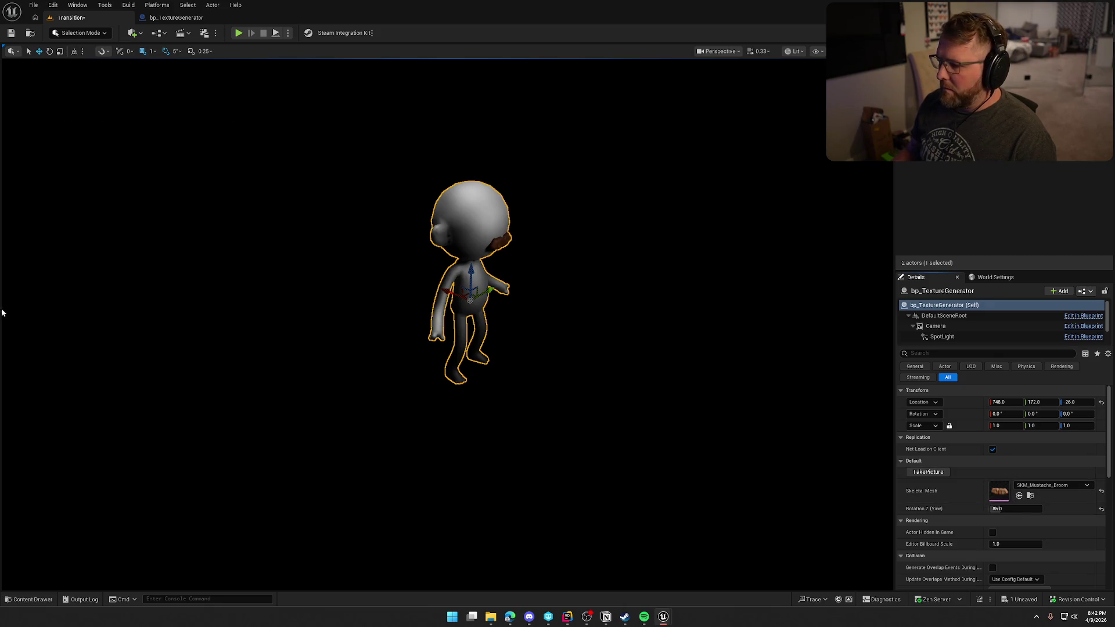
click(1019, 495)
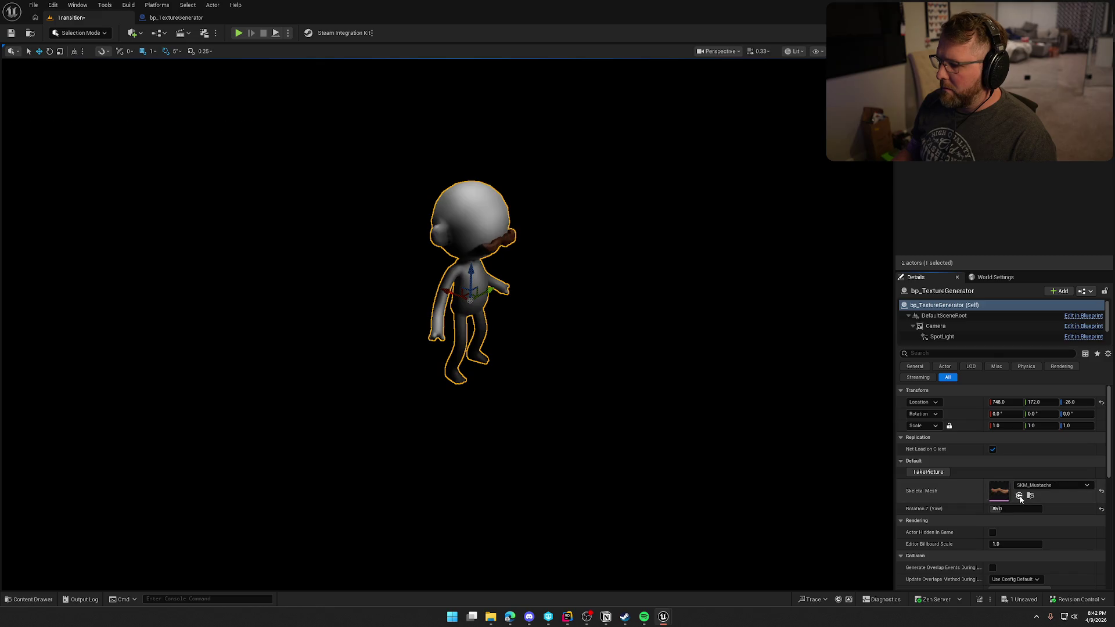
click(932, 473)
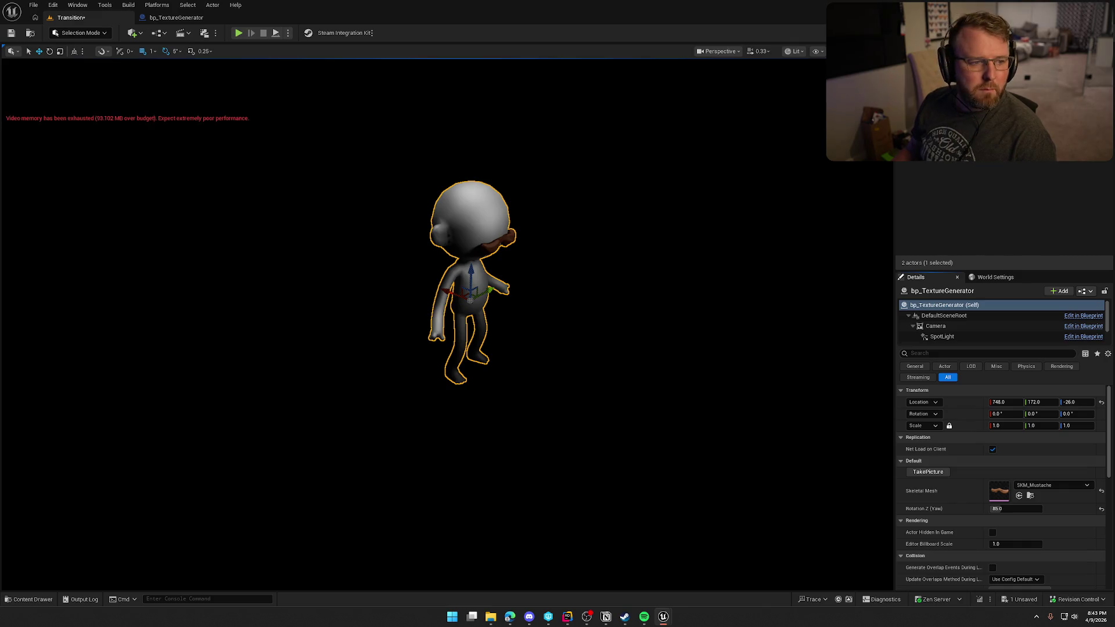
click(1020, 496)
click(929, 472)
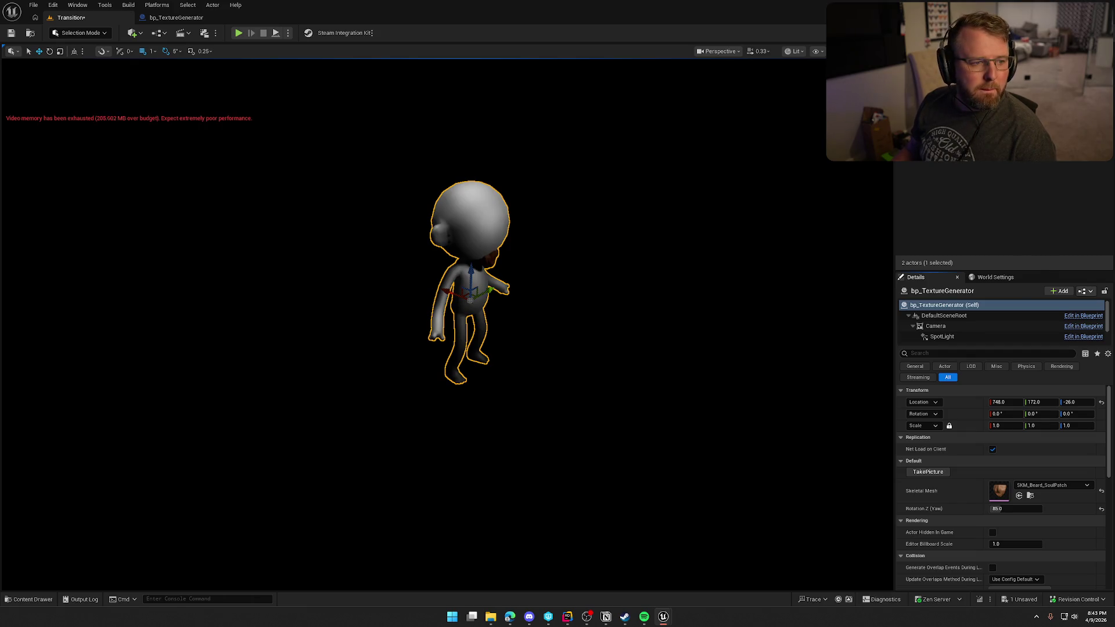
click(937, 473)
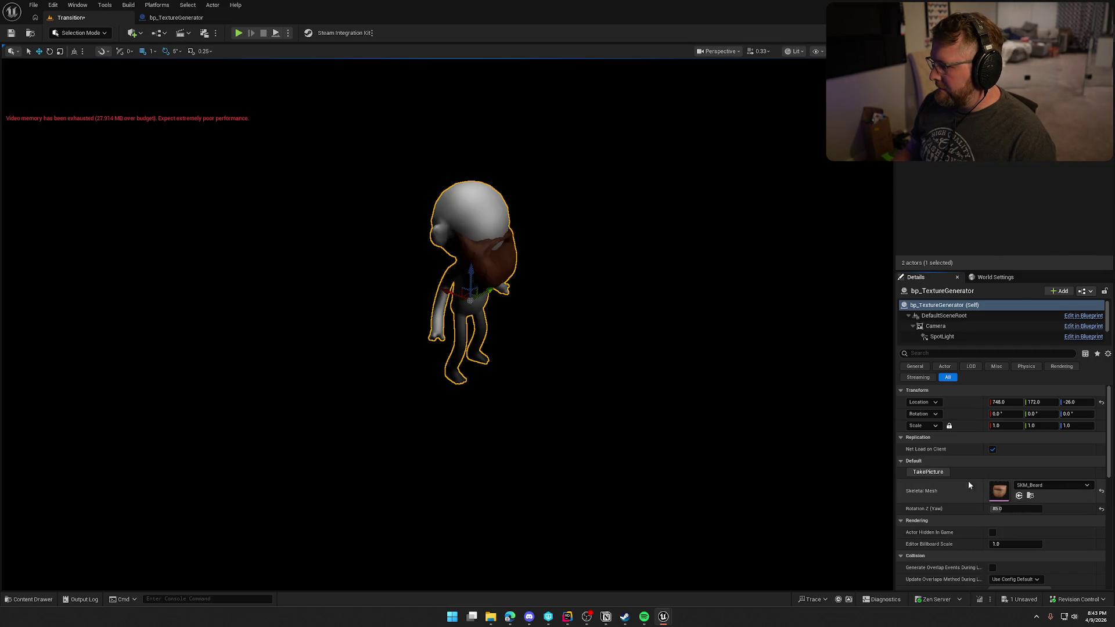
click(941, 474)
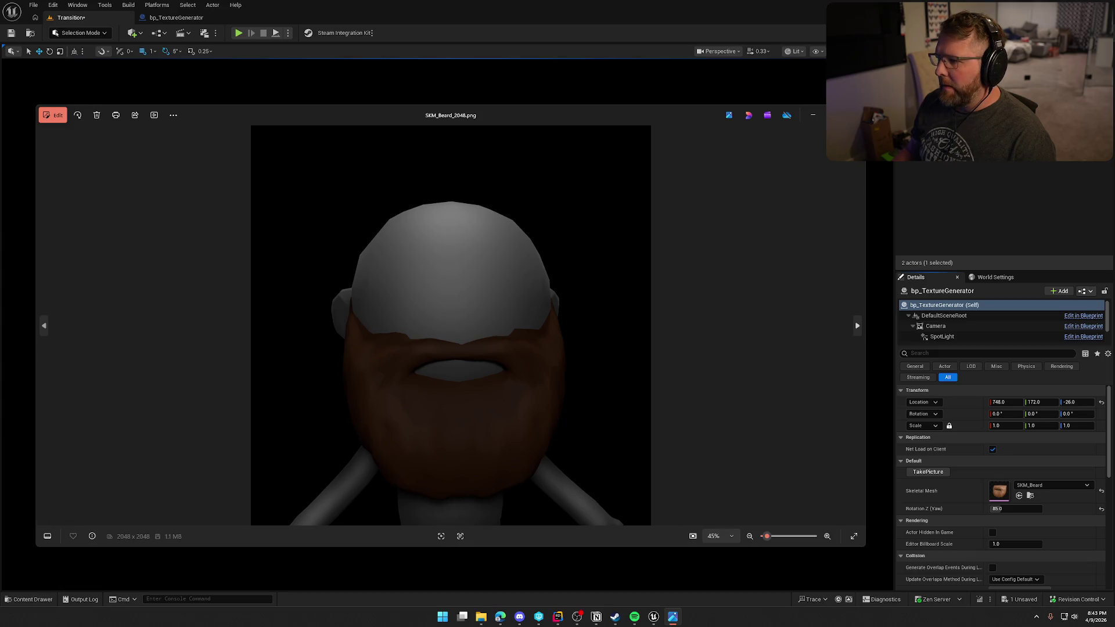
click(854, 115)
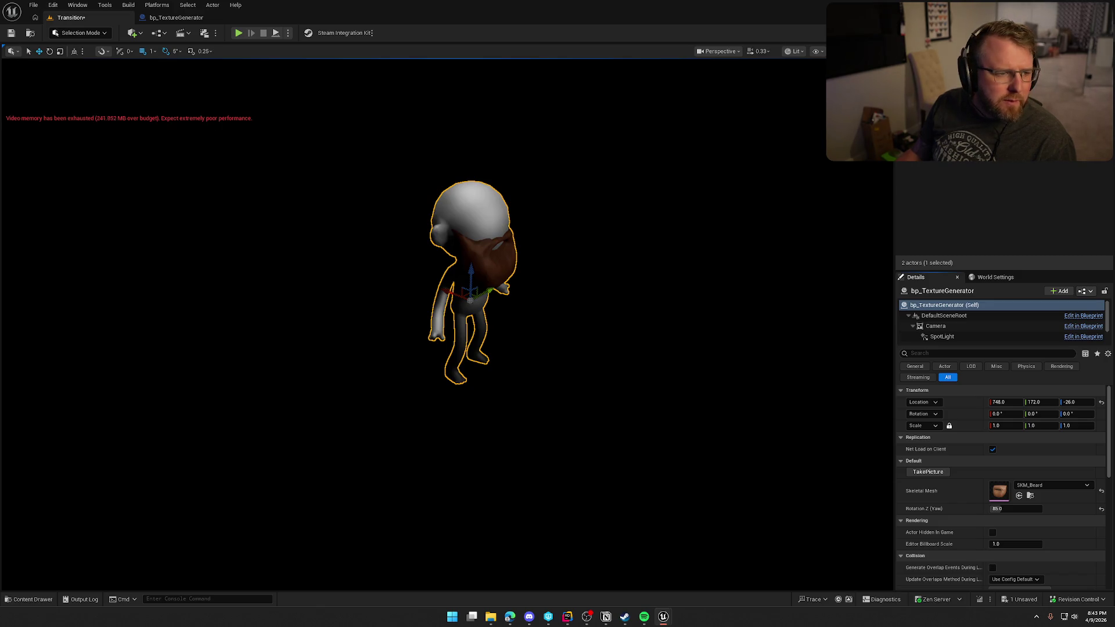
click(1019, 496)
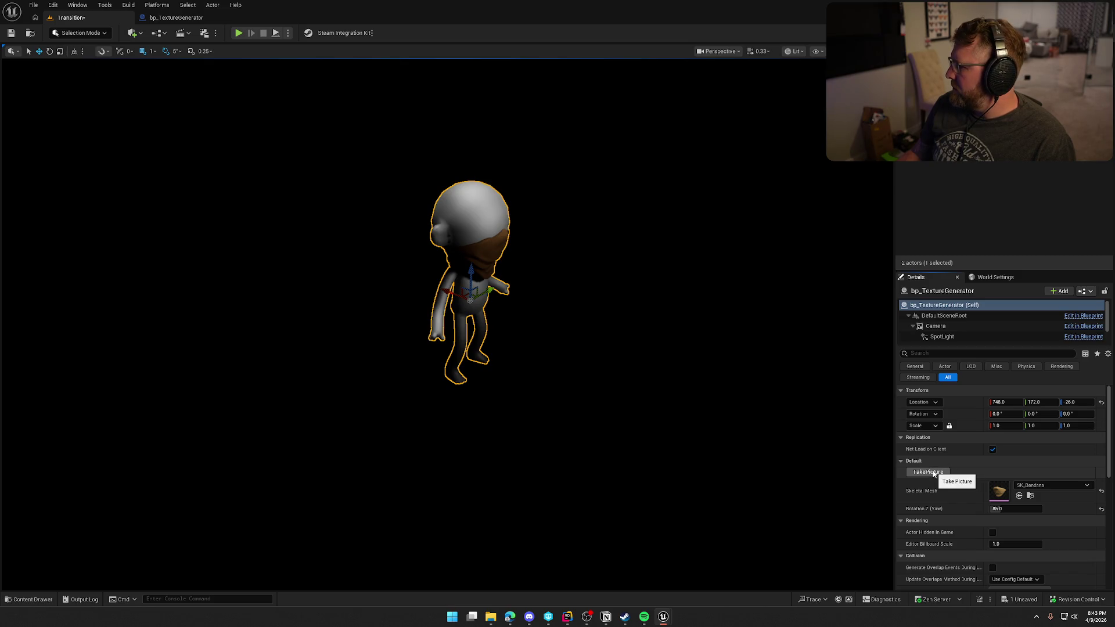
Step: Capture renders of SK_Bandana, SKM_Cigar, and the flat, monocle and round glasses
click(932, 472)
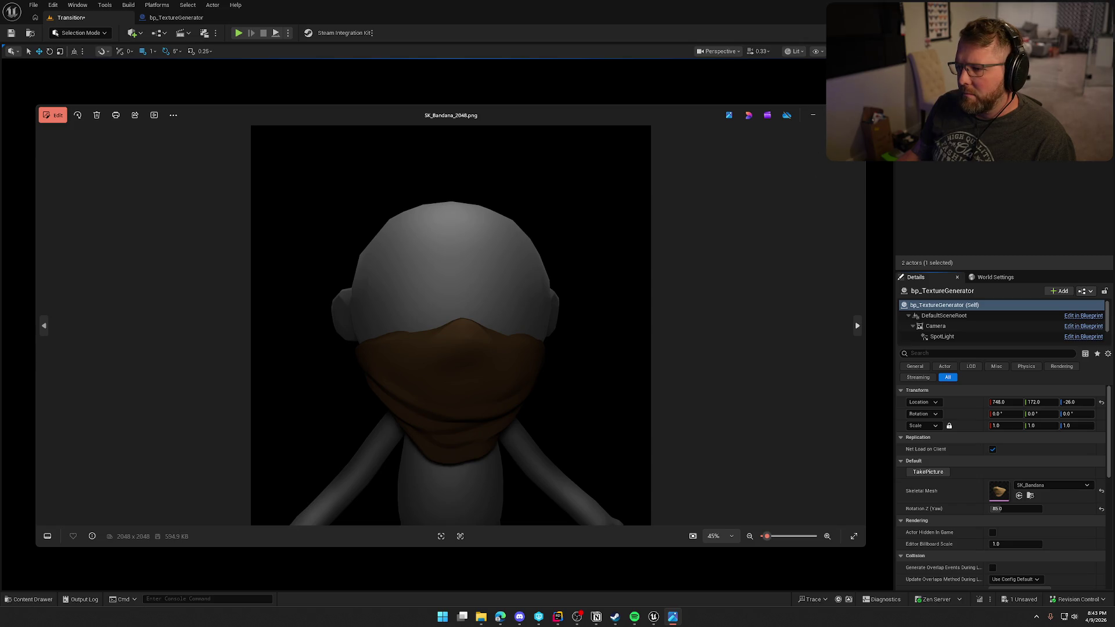
key(alt+F4)
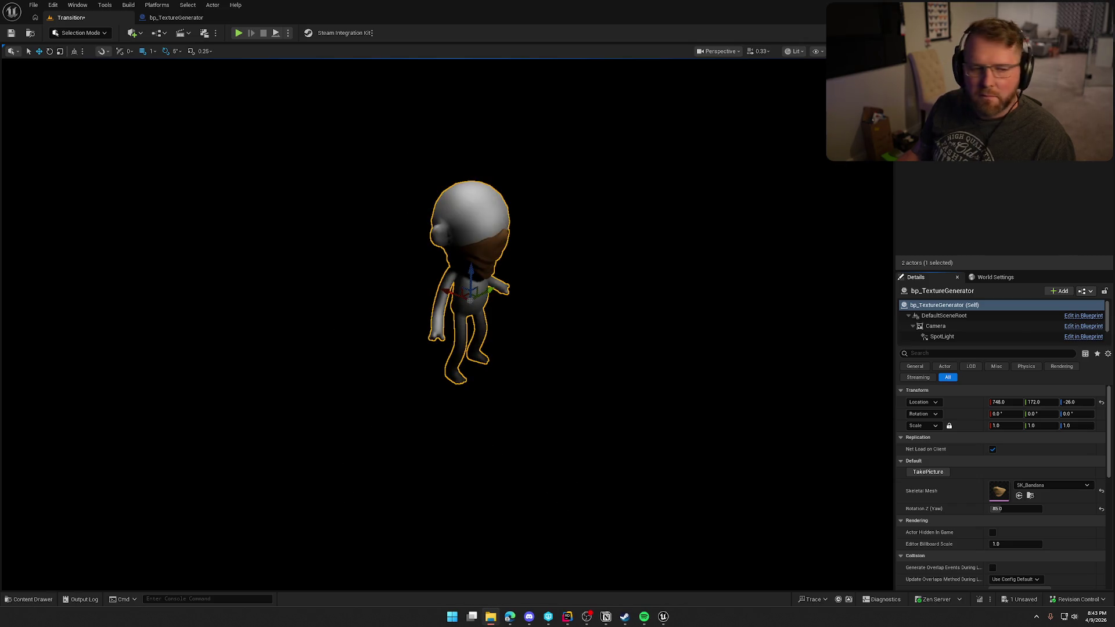
click(1020, 495)
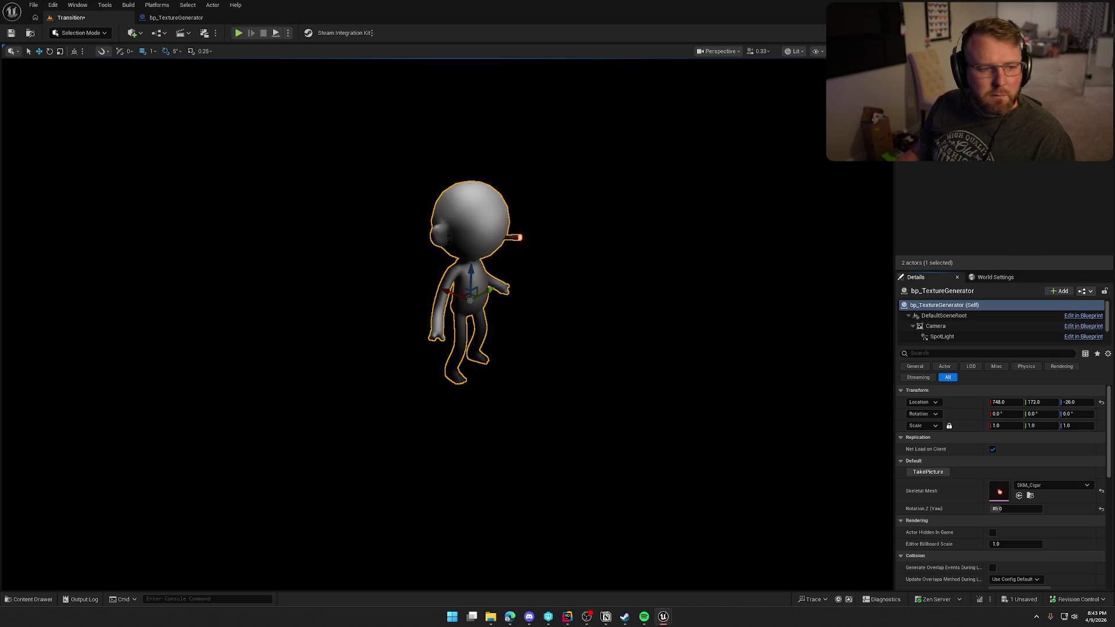
click(1020, 495)
click(927, 472)
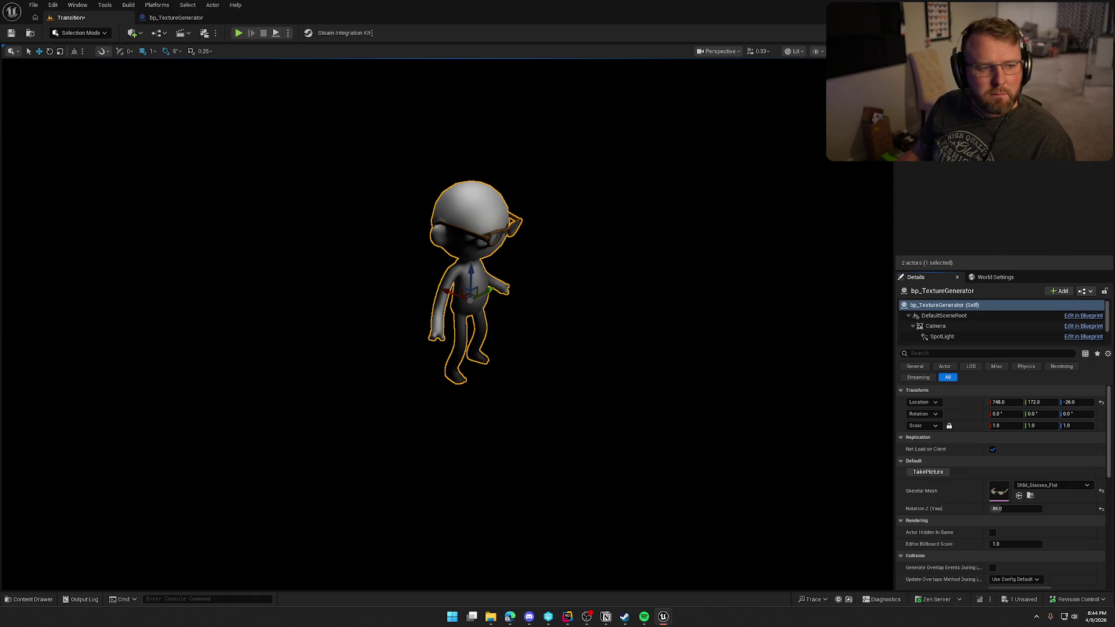
click(1021, 495)
click(928, 473)
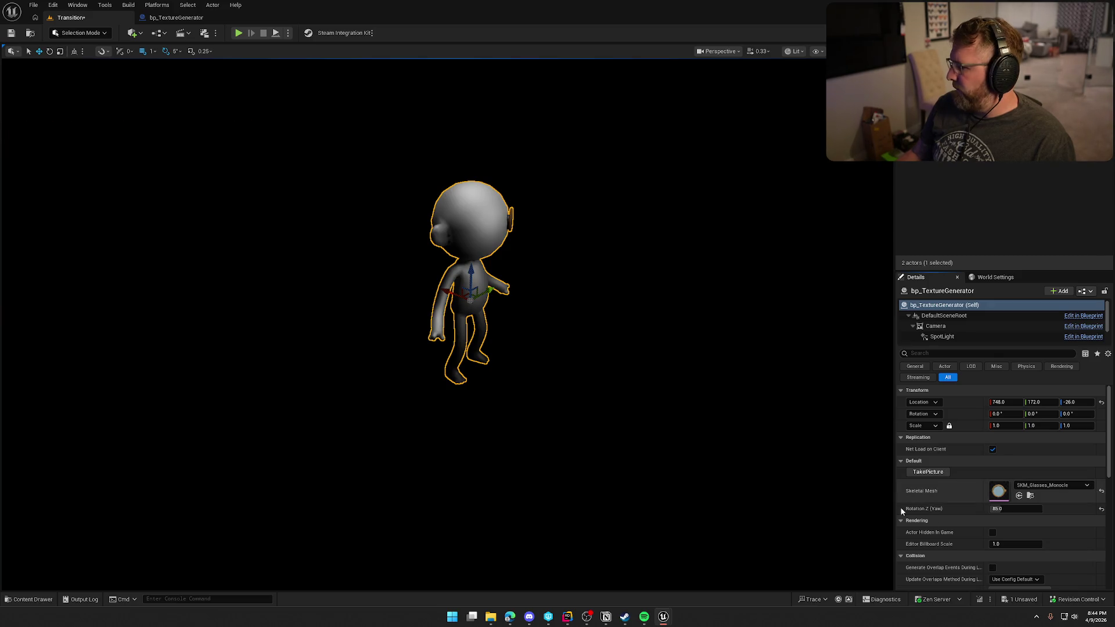
click(1019, 495)
click(928, 472)
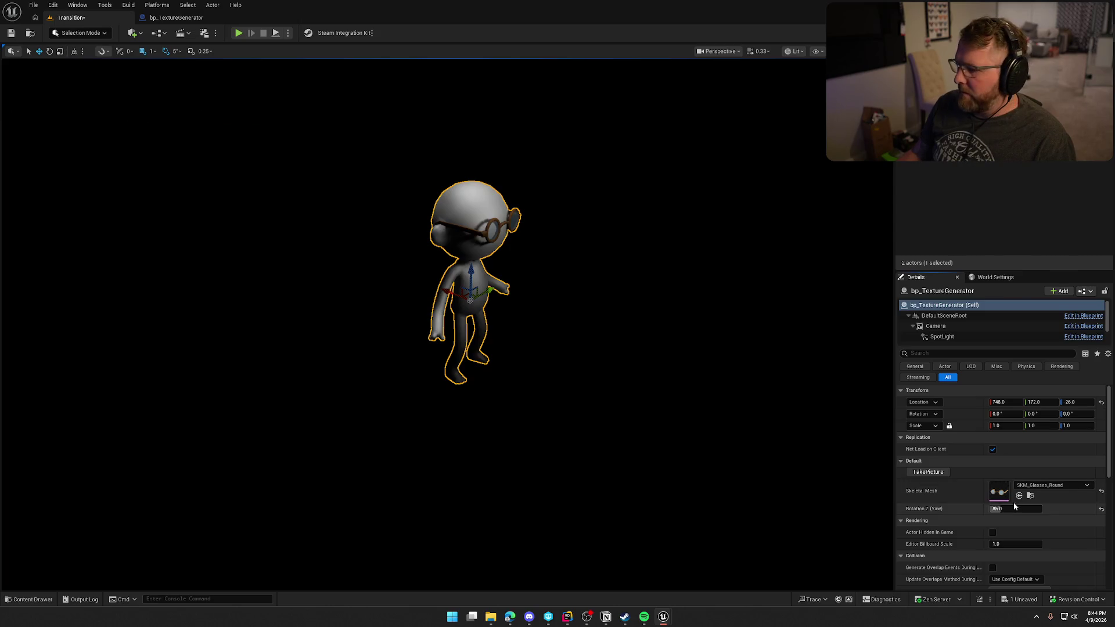
click(940, 474)
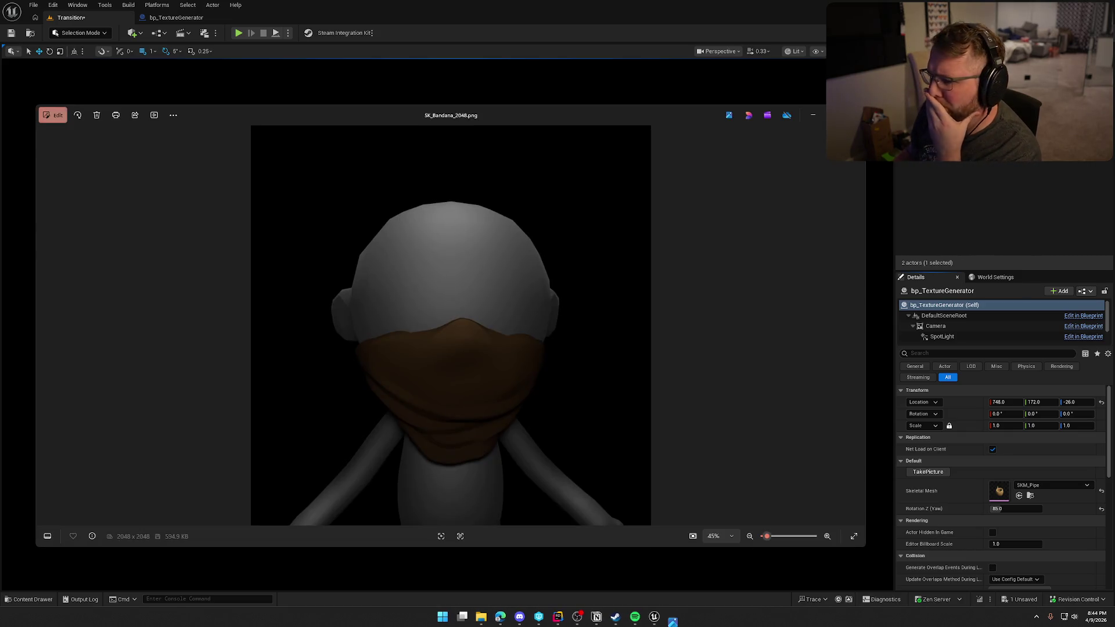
Step: Review the renders from the bandana through the cigar, flat, monocle and round glasses
click(855, 321)
click(855, 320)
click(855, 320)
click(855, 321)
click(855, 321)
key(Right)
key(Right)
key(Right)
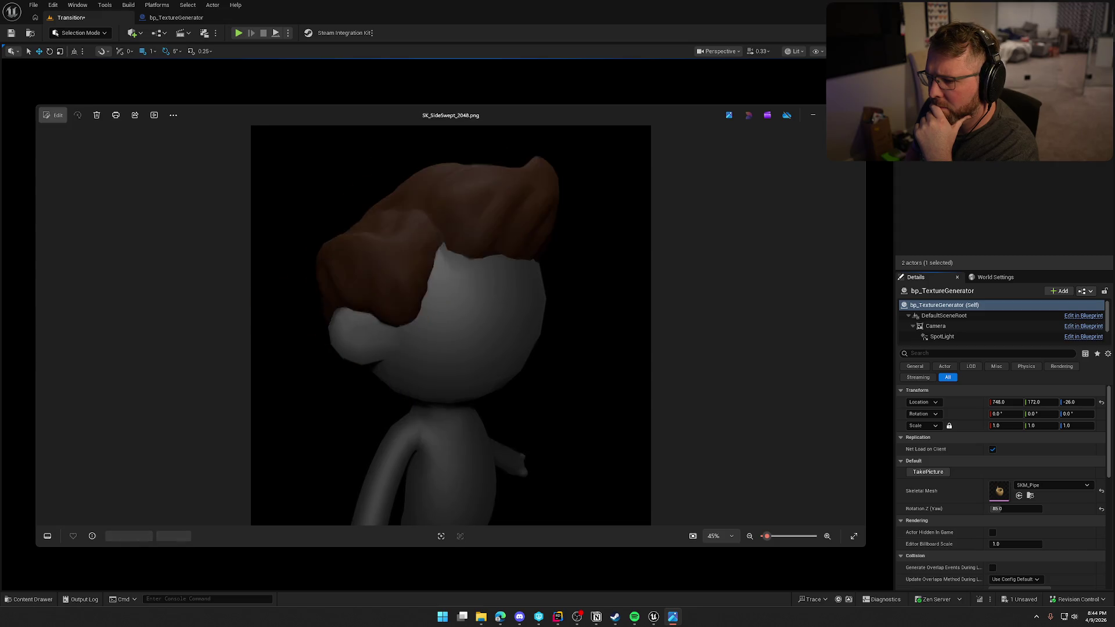
key(Right)
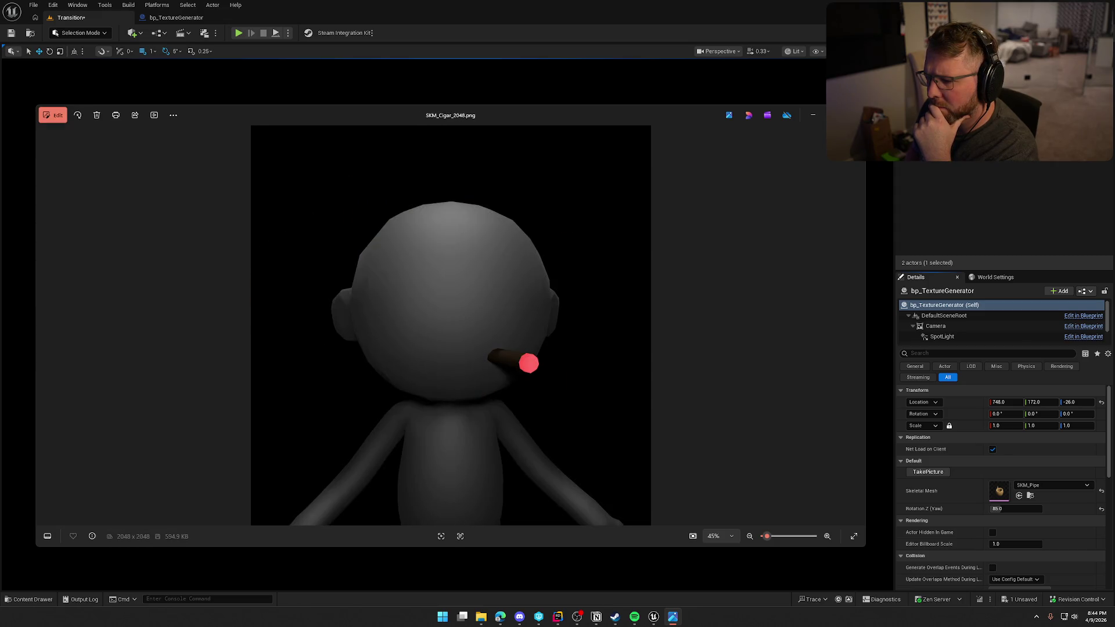
key(Right)
key(Right)
key(Right)
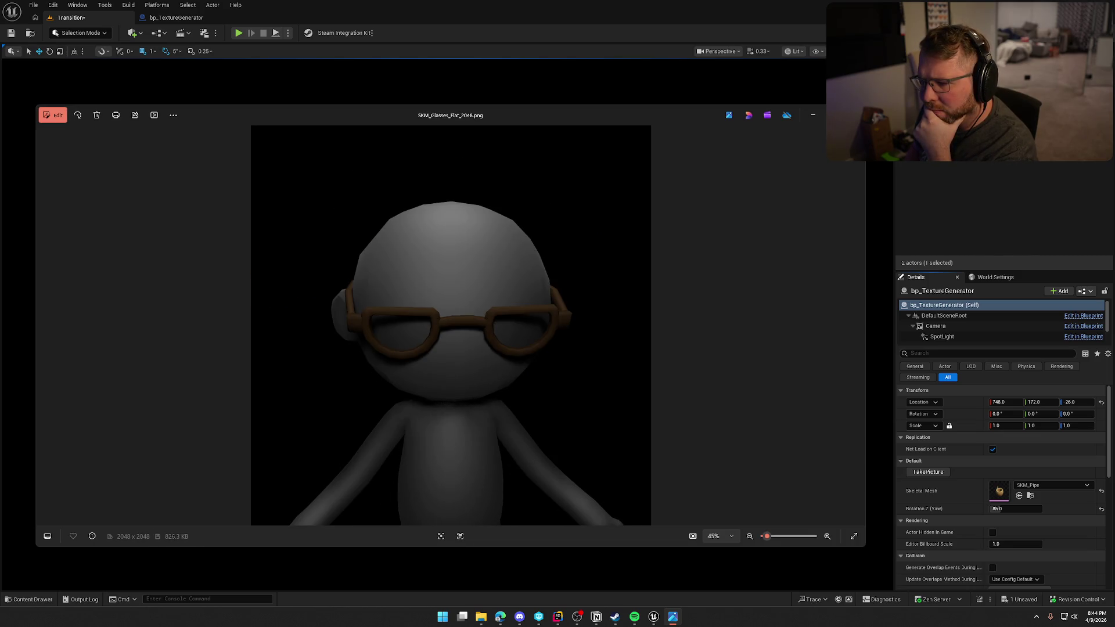
key(Right)
key(Right)
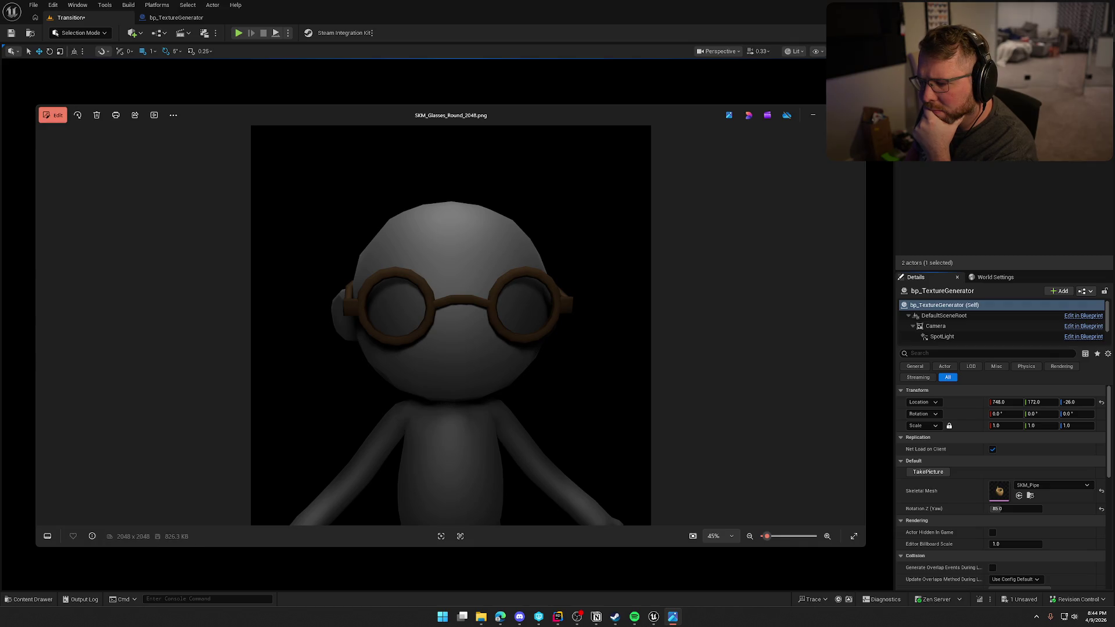
key(Right)
Step: Review the square glasses, hat, broom mustache, pipe and top hat renders, then close the viewer
key(Right)
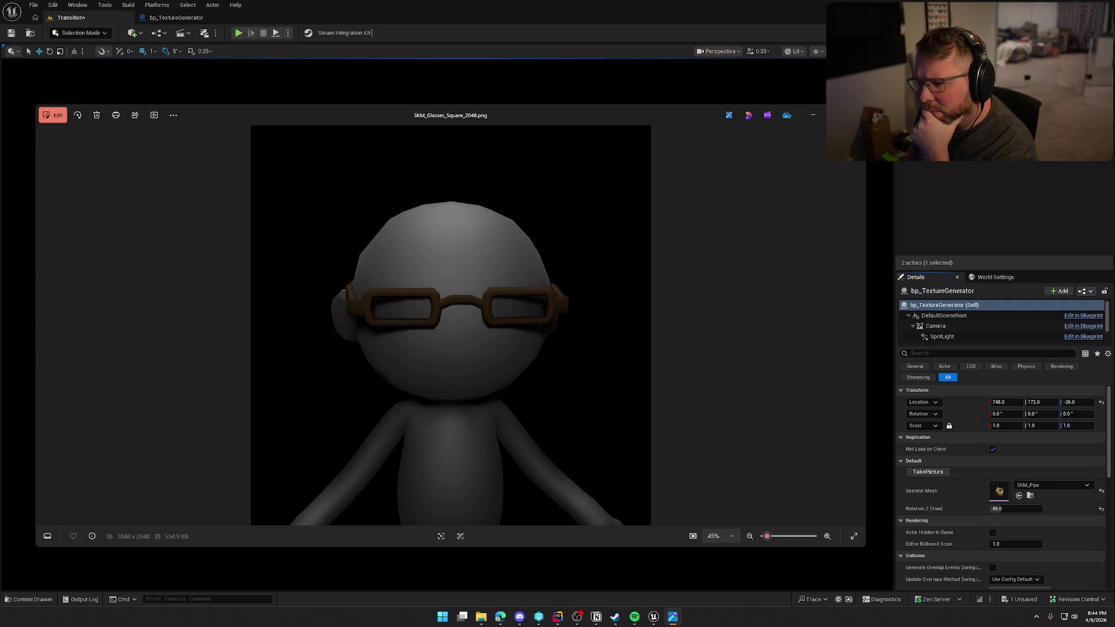
key(Right)
key(Right)
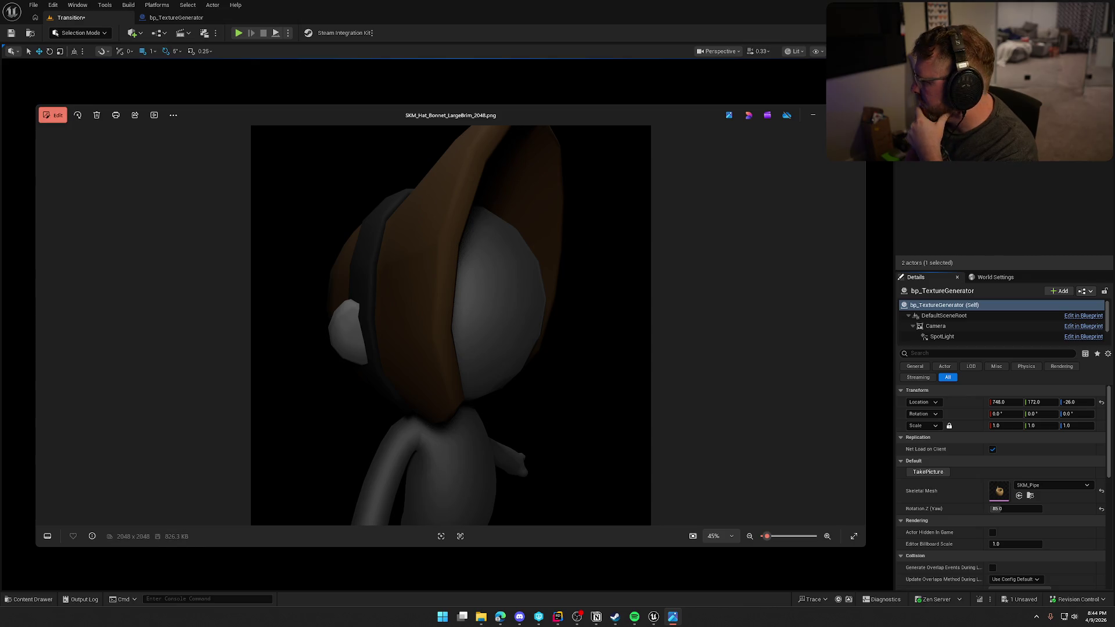
key(Right)
key(Right)
key(Right)
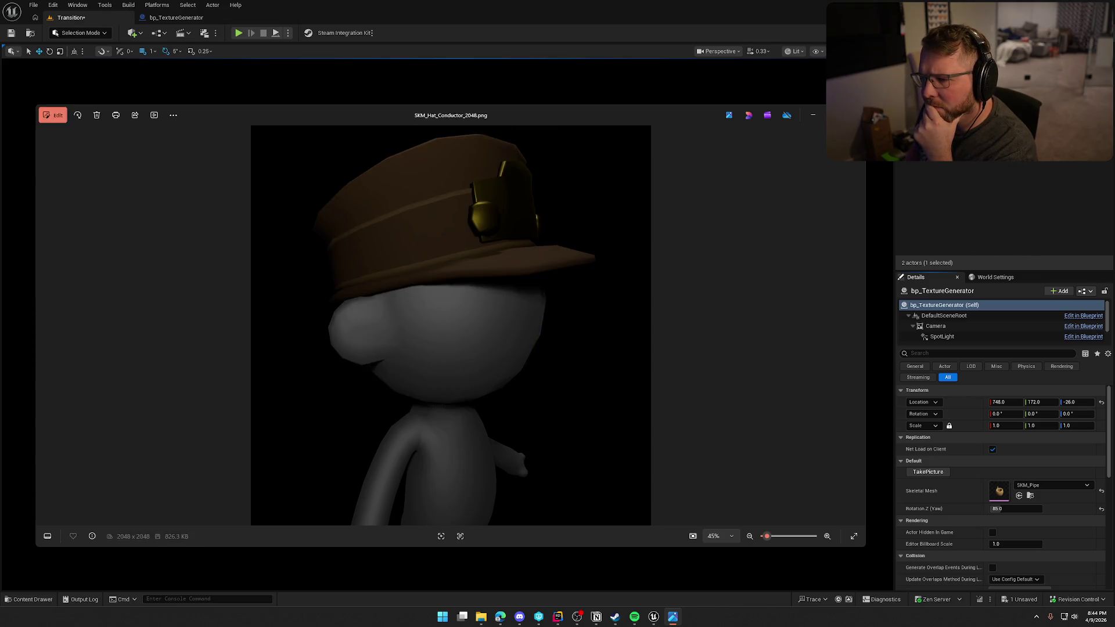
key(Right)
key(Right)
key(Right)
key(Right)
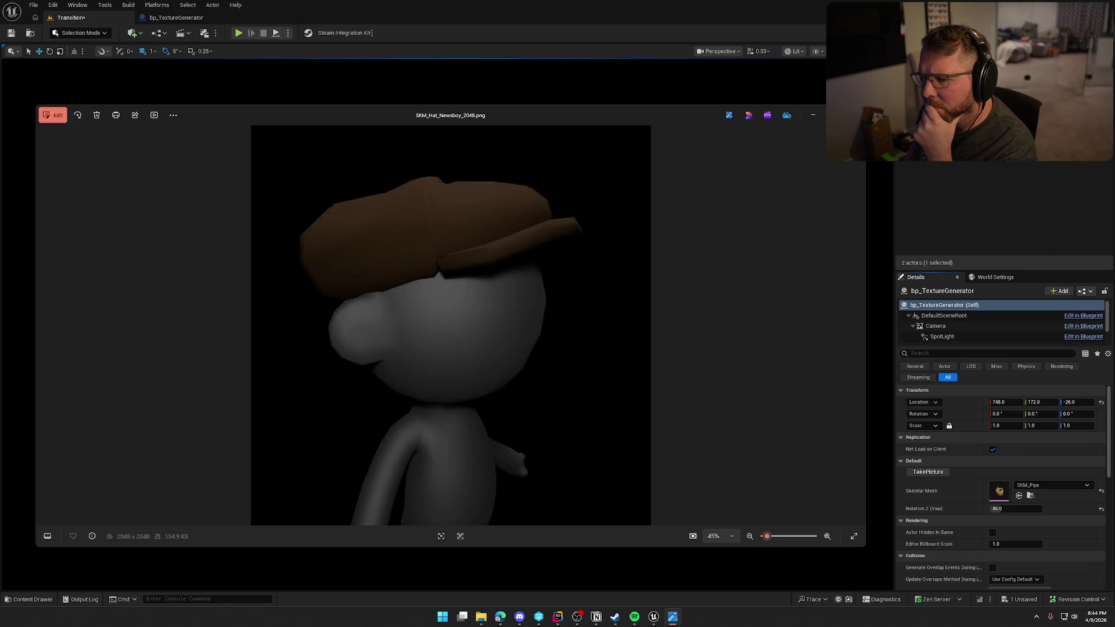
key(Right)
key(Right)
key(Right)
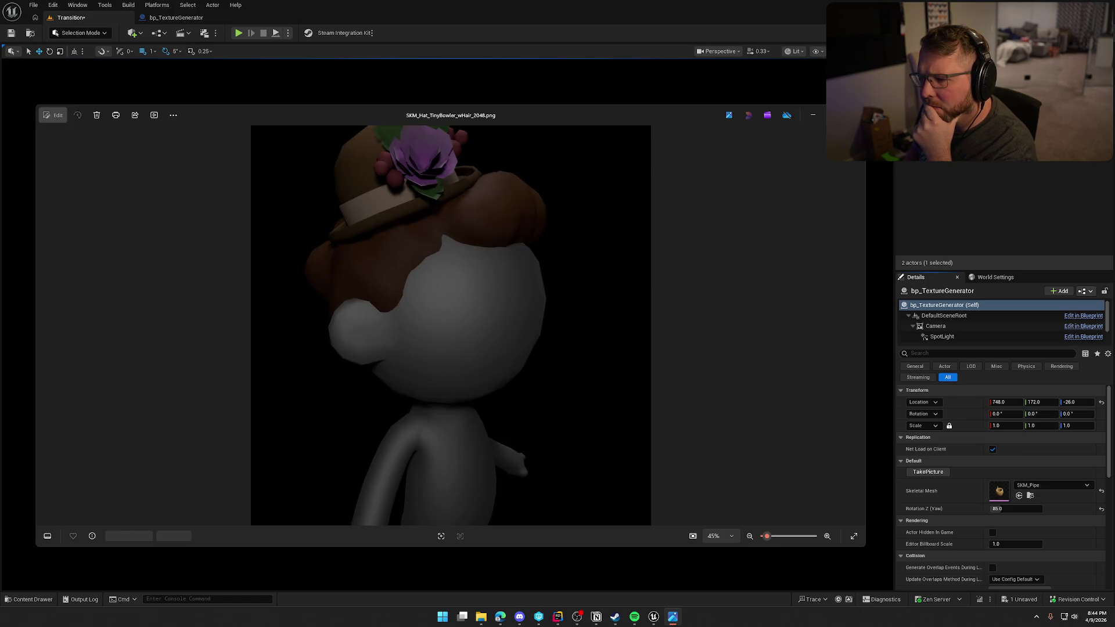
key(Right)
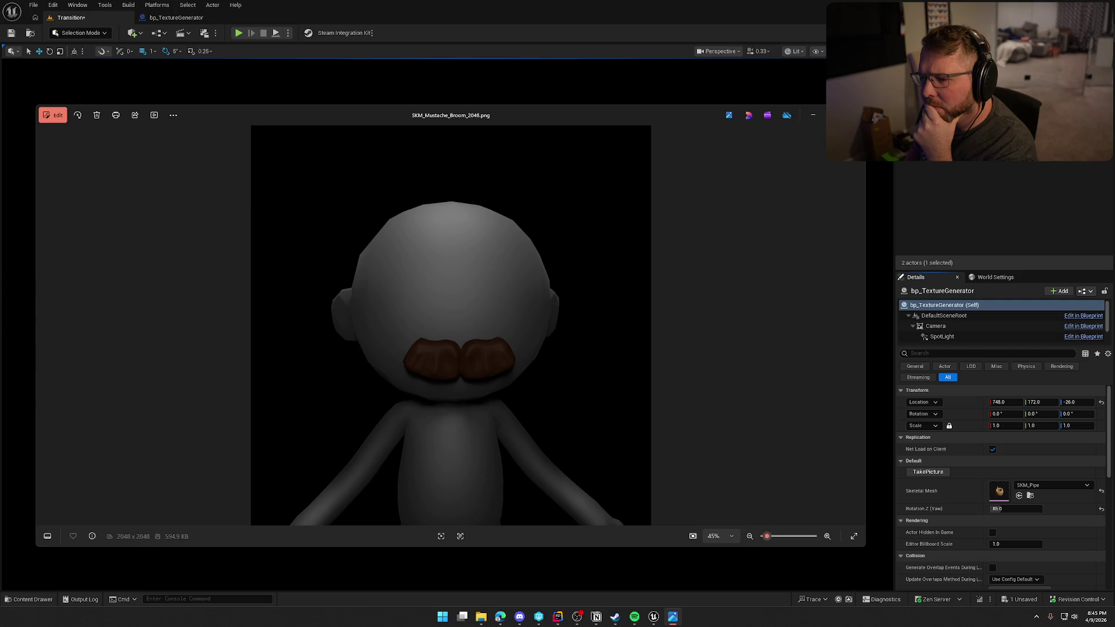
key(Right)
key(Right)
key(Right)
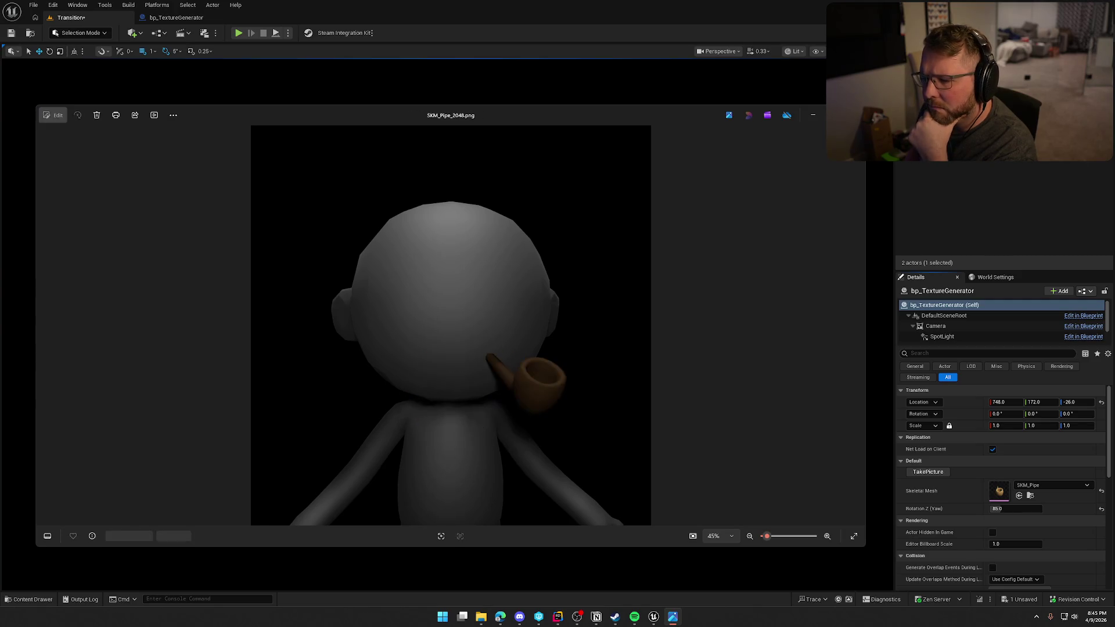
key(Right)
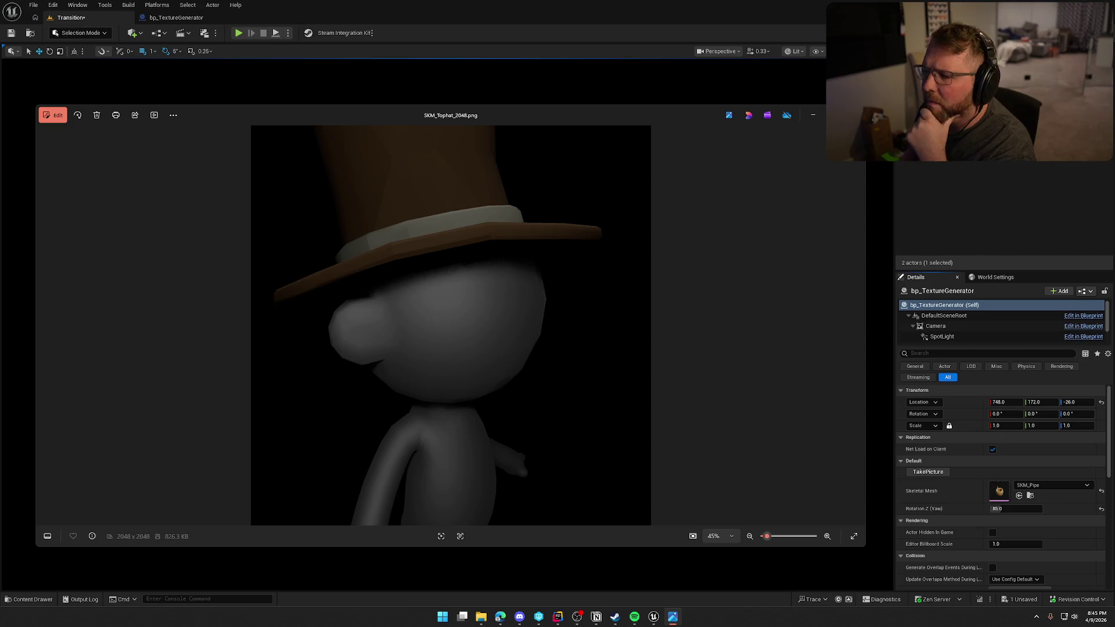
key(Escape)
click(553, 127)
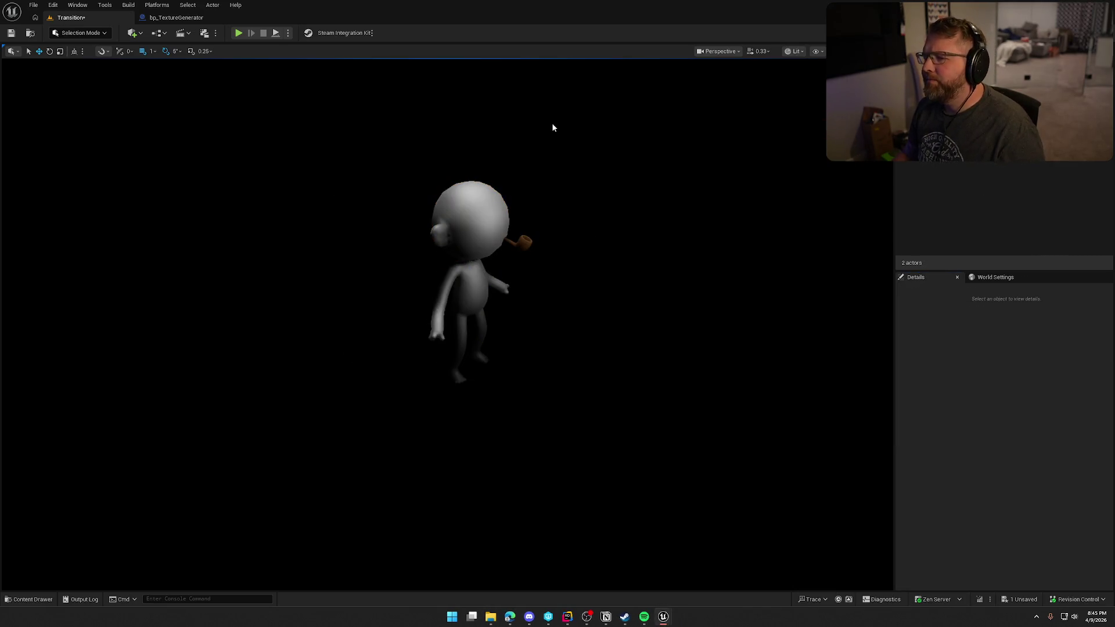
Step: Add a SkyLight actor to the level
click(81, 32)
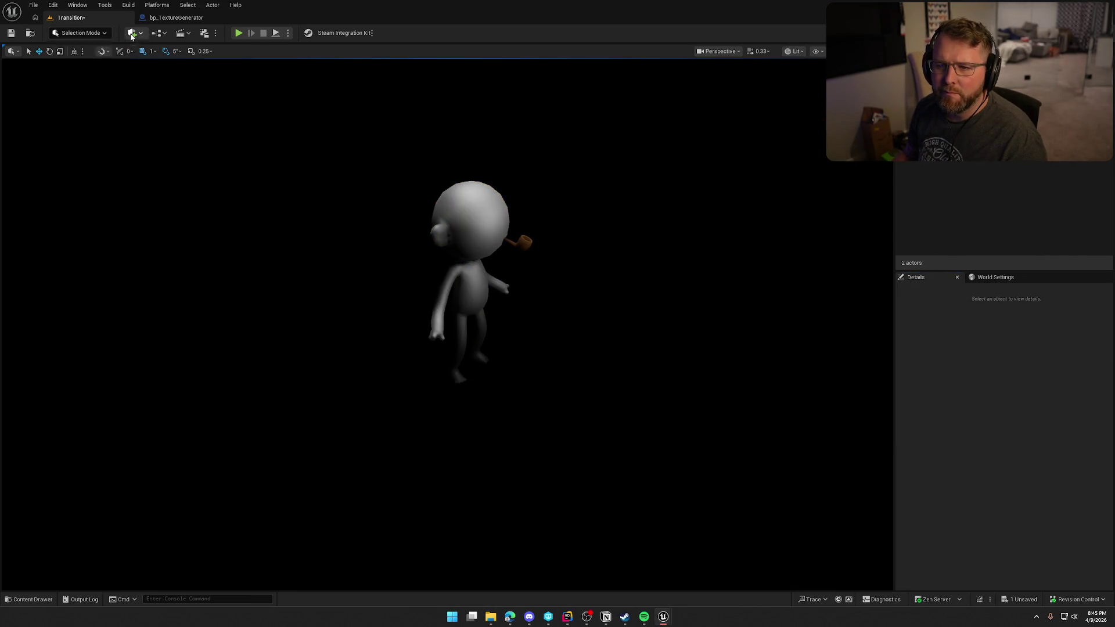
click(132, 33)
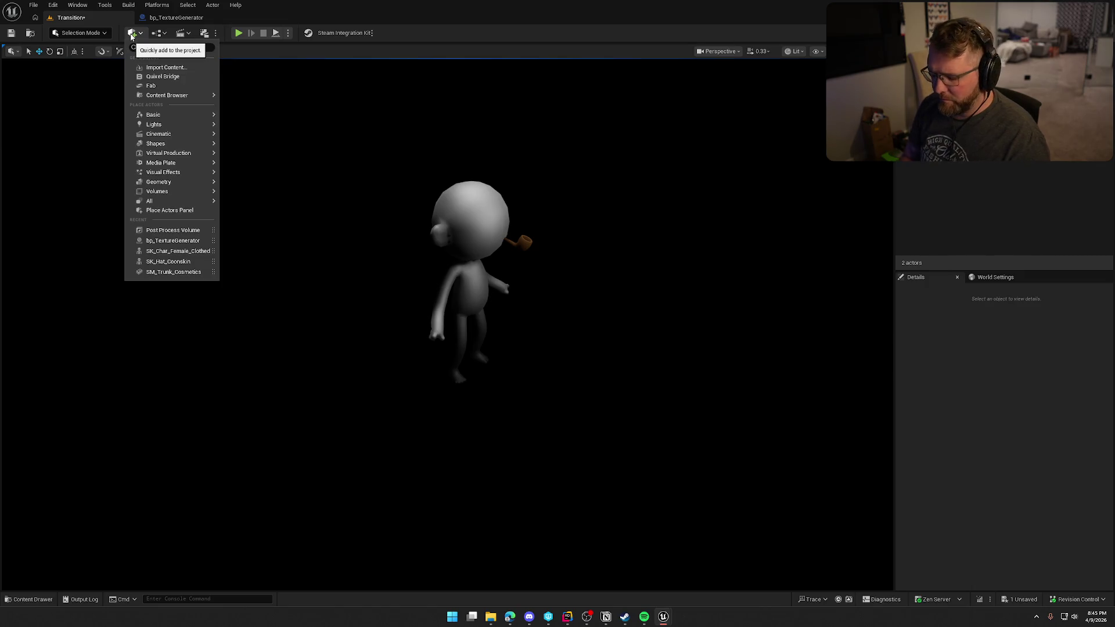
text(sky)
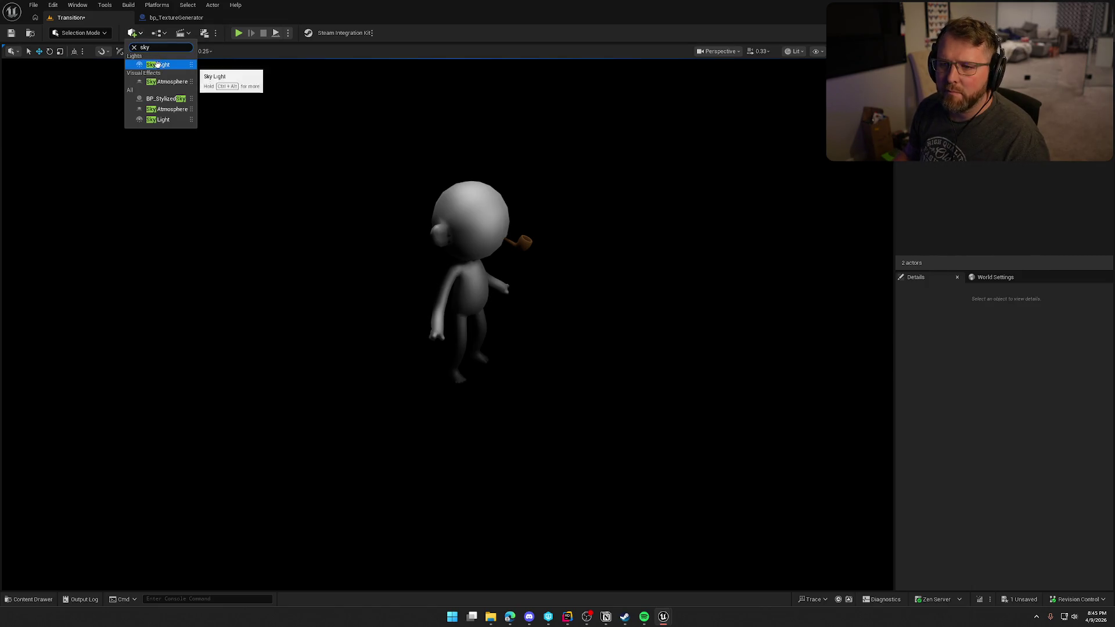
click(177, 65)
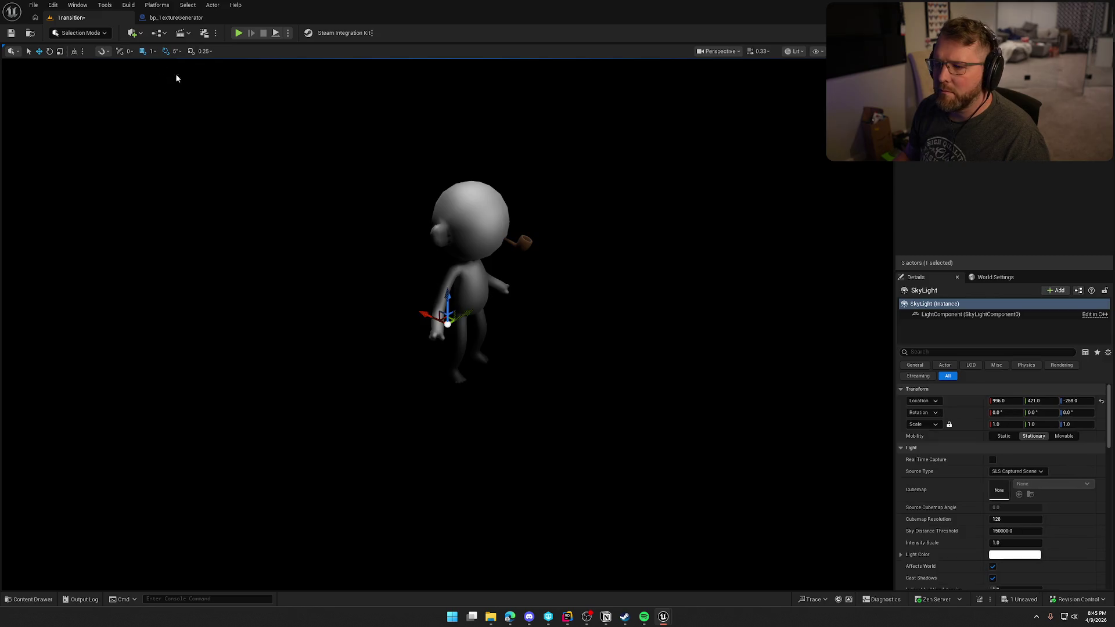
Step: Make the sky light Movable with SLS Specified Cubemap using engine-content SunsetAmbientCubemap
click(1023, 471)
click(1021, 487)
click(1061, 438)
click(1049, 485)
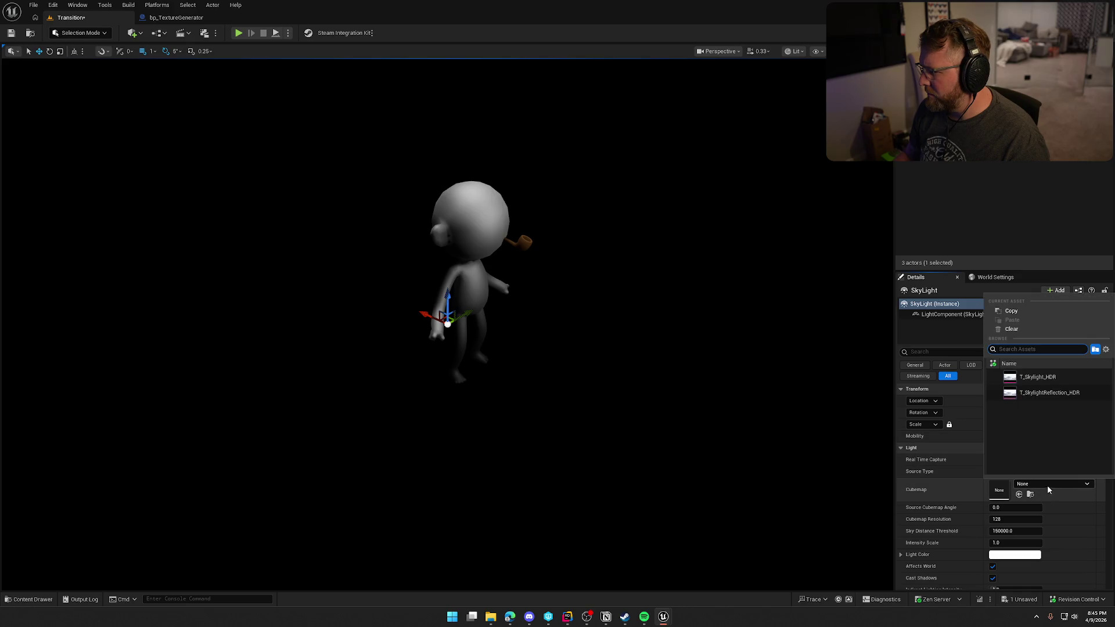
click(1039, 377)
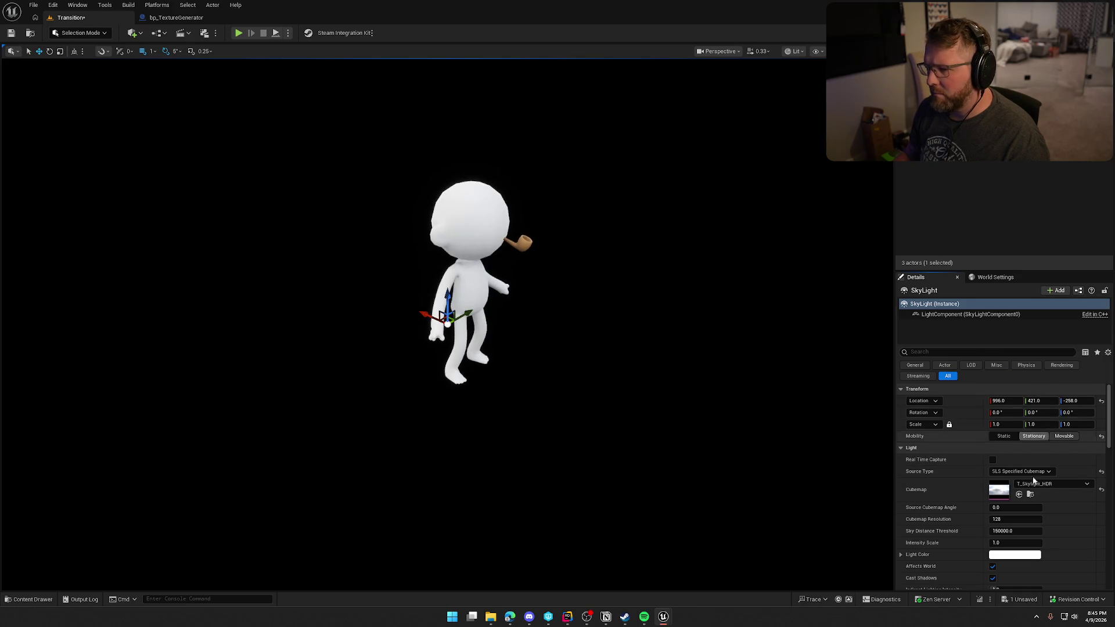
click(1041, 486)
click(1041, 393)
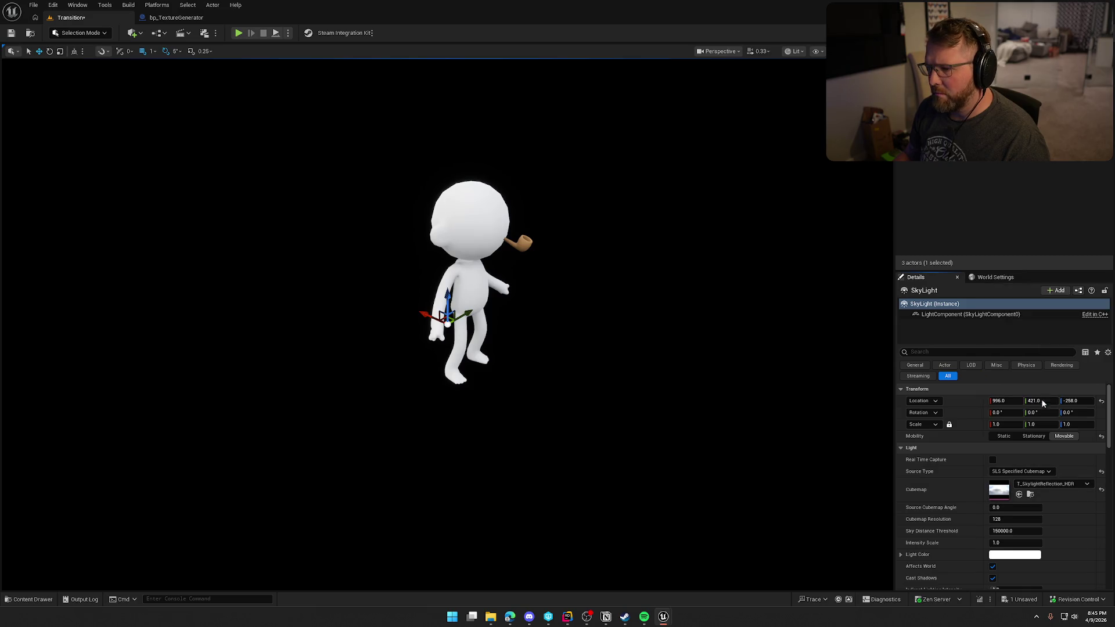
click(1049, 488)
click(1107, 349)
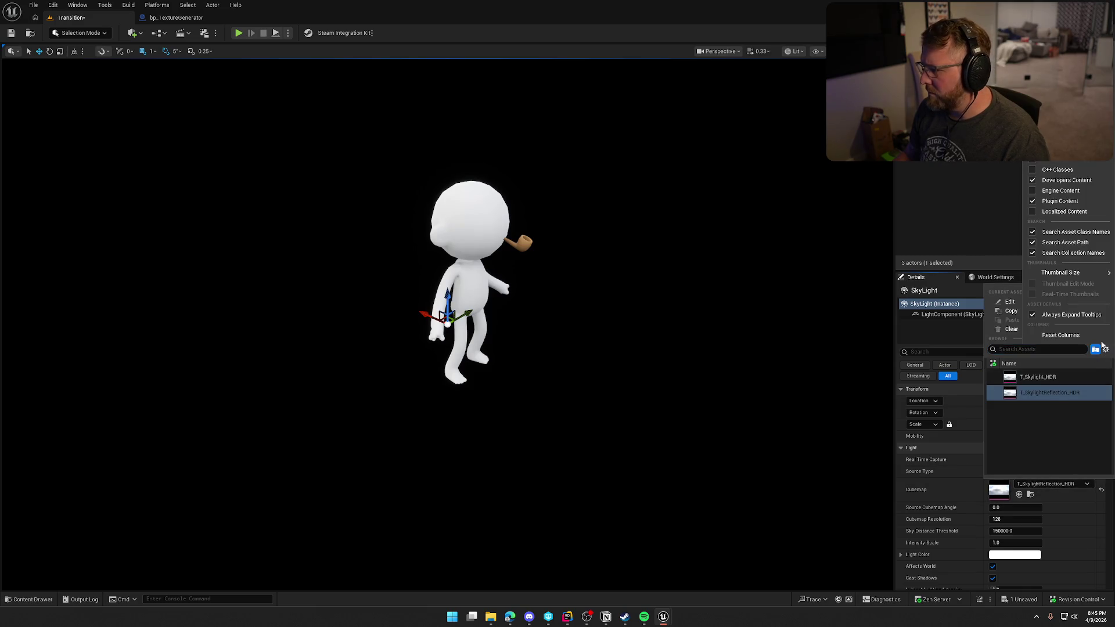
click(1033, 191)
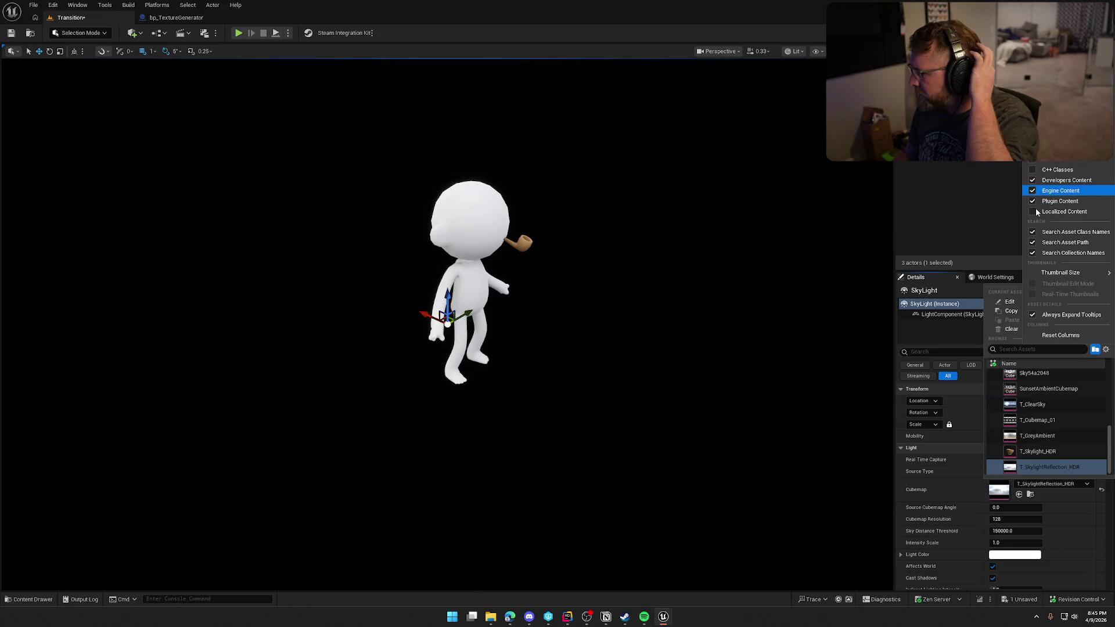
click(1044, 400)
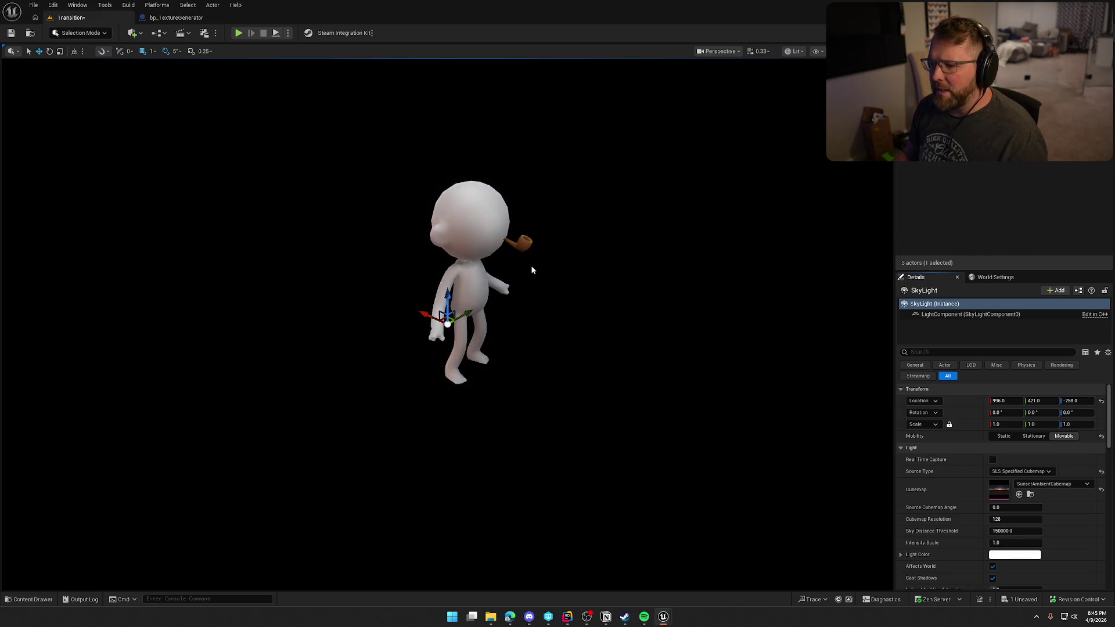
Step: Select bp_TextureGenerator and capture a fresh SKM_Pipe render
click(594, 350)
mouse_move(644, 344)
mouse_down()
mouse_move(558, 347)
mouse_move(676, 362)
mouse_up()
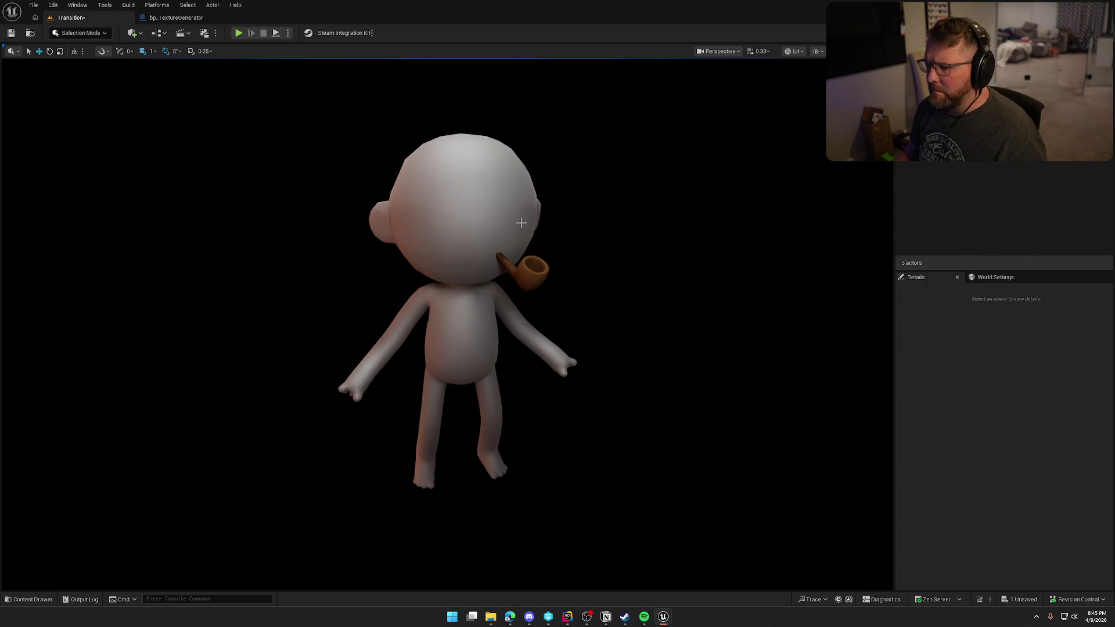
click(541, 336)
click(916, 472)
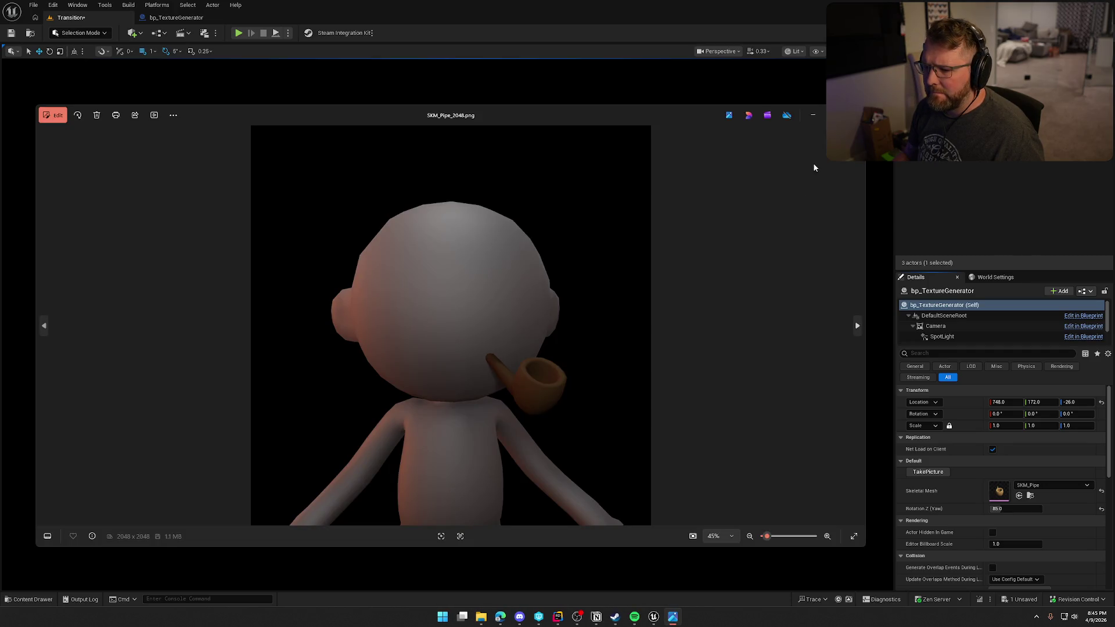
Step: Try the daylight and DaylightAmbientCubemap cubemaps on the sky light
click(852, 115)
click(624, 401)
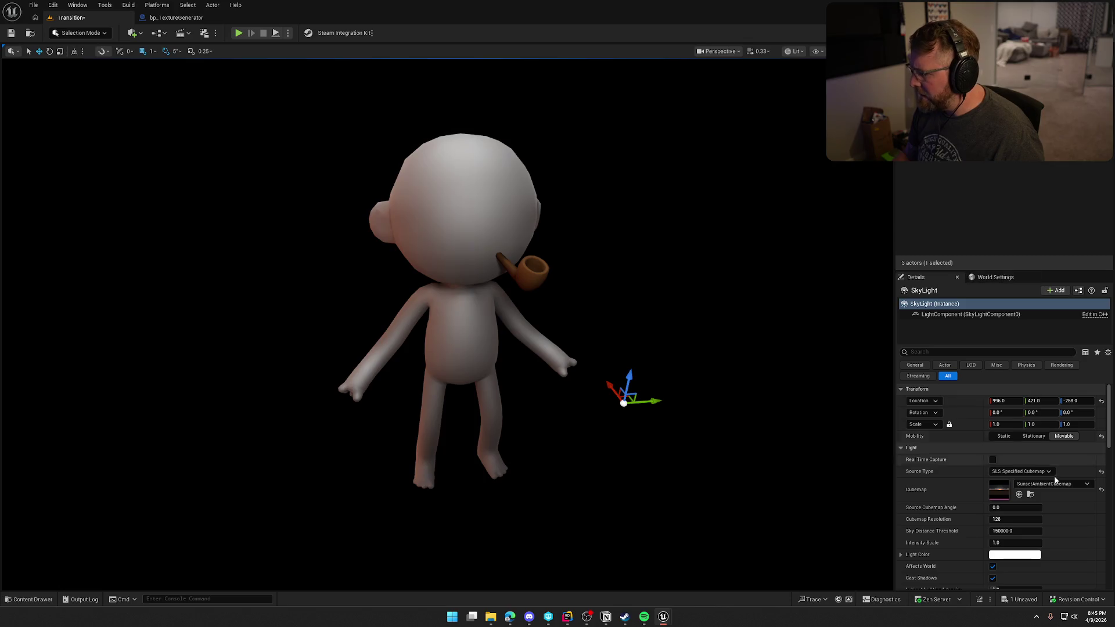
click(1055, 483)
scroll(1053, 435, down, 3)
scroll(1051, 433, down, 2)
click(1037, 381)
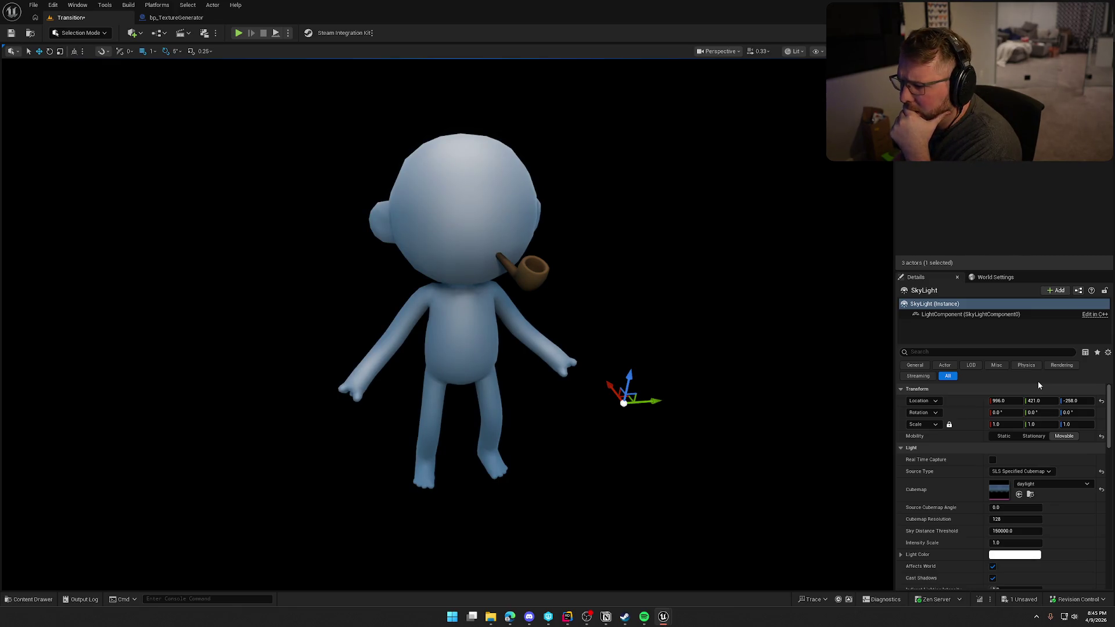
click(1057, 485)
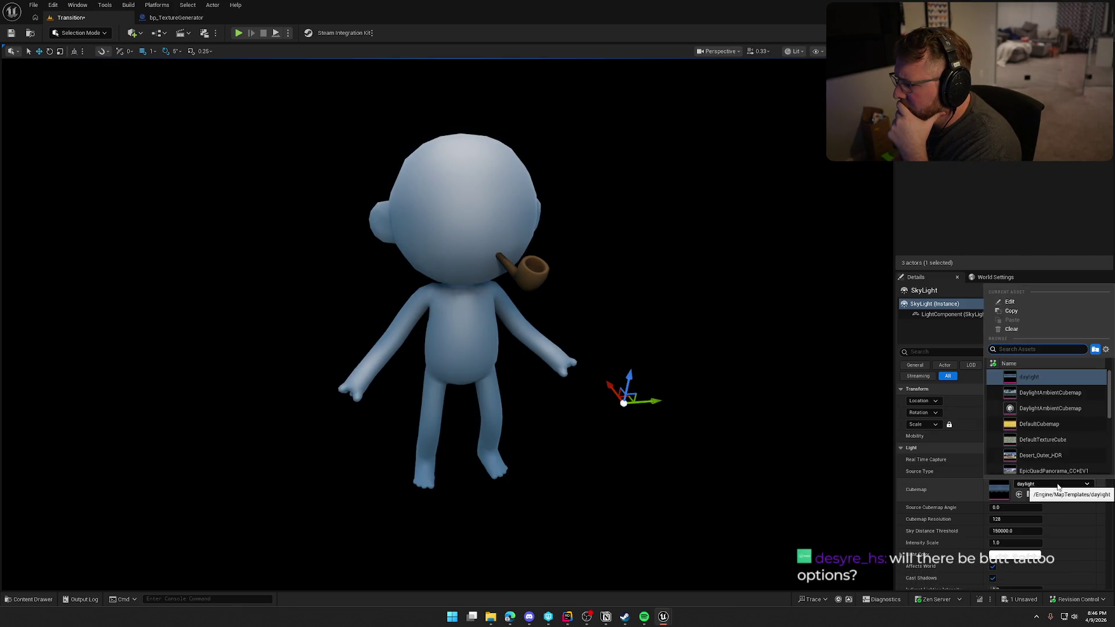
click(1044, 390)
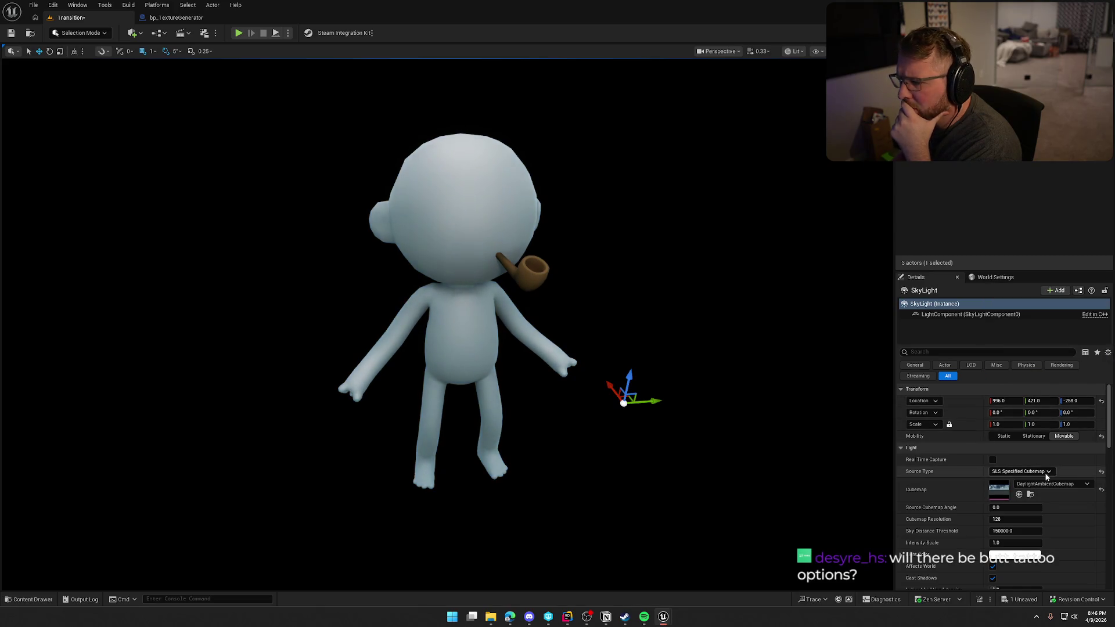
click(1055, 486)
click(1052, 408)
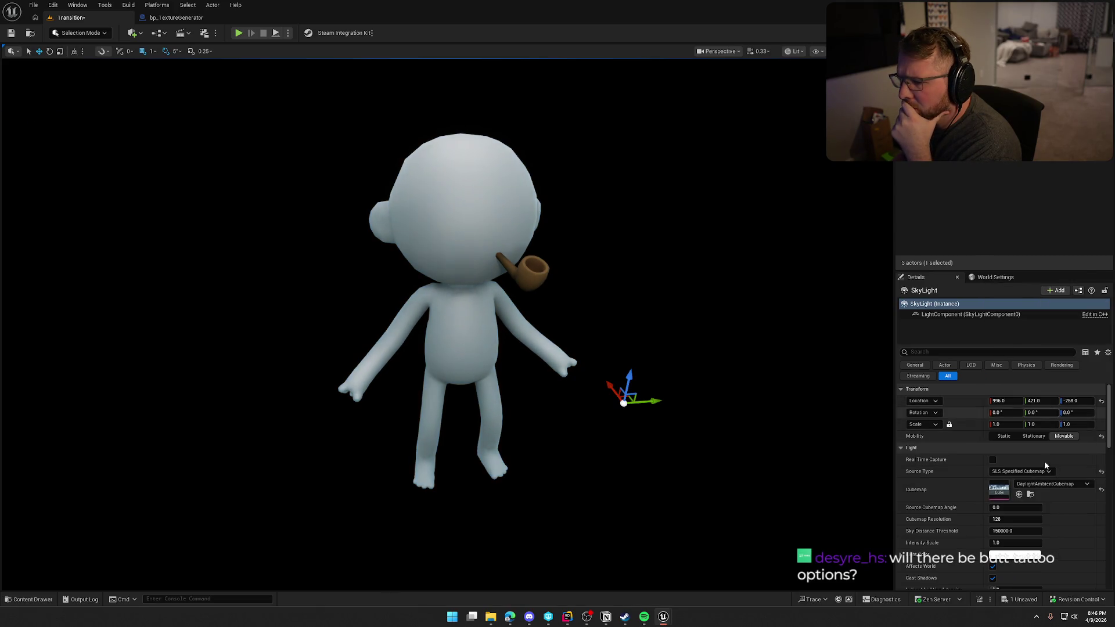
Step: Try DefaultCubemap and DefaultTextureCube, settle on GrayDarkTextureCube, then re-capture the pipe render
click(1055, 484)
click(1055, 426)
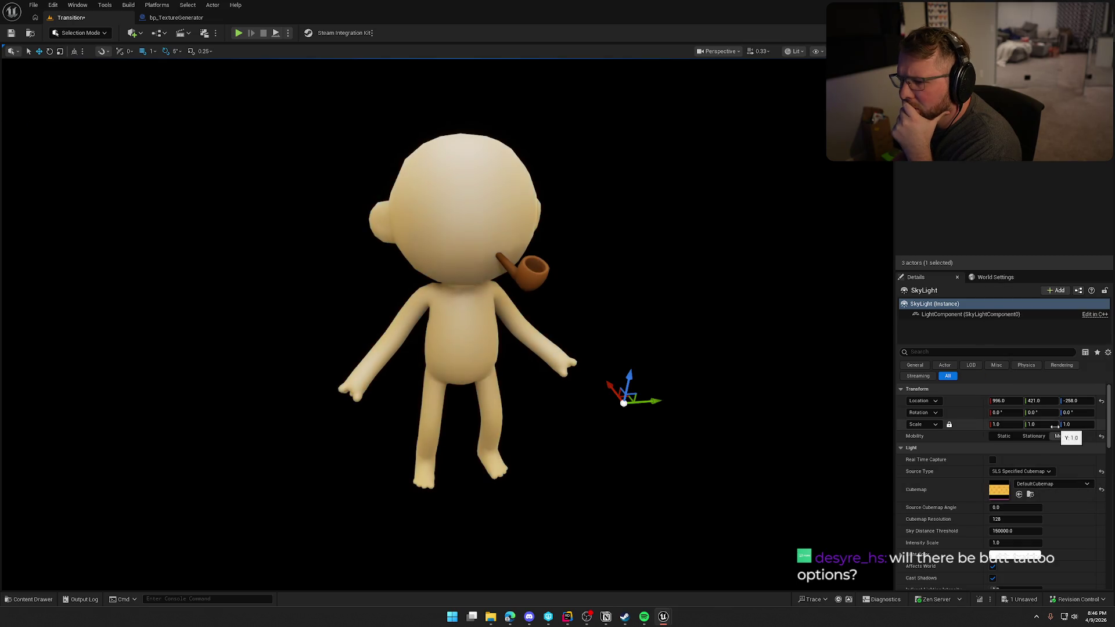
click(1056, 486)
click(1059, 442)
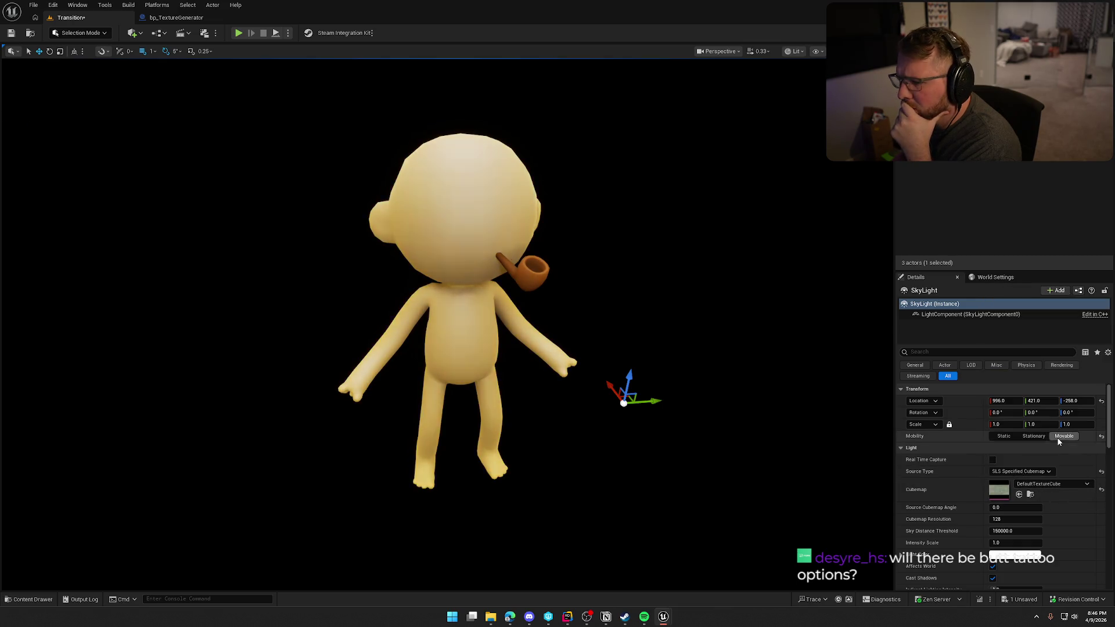
click(1060, 492)
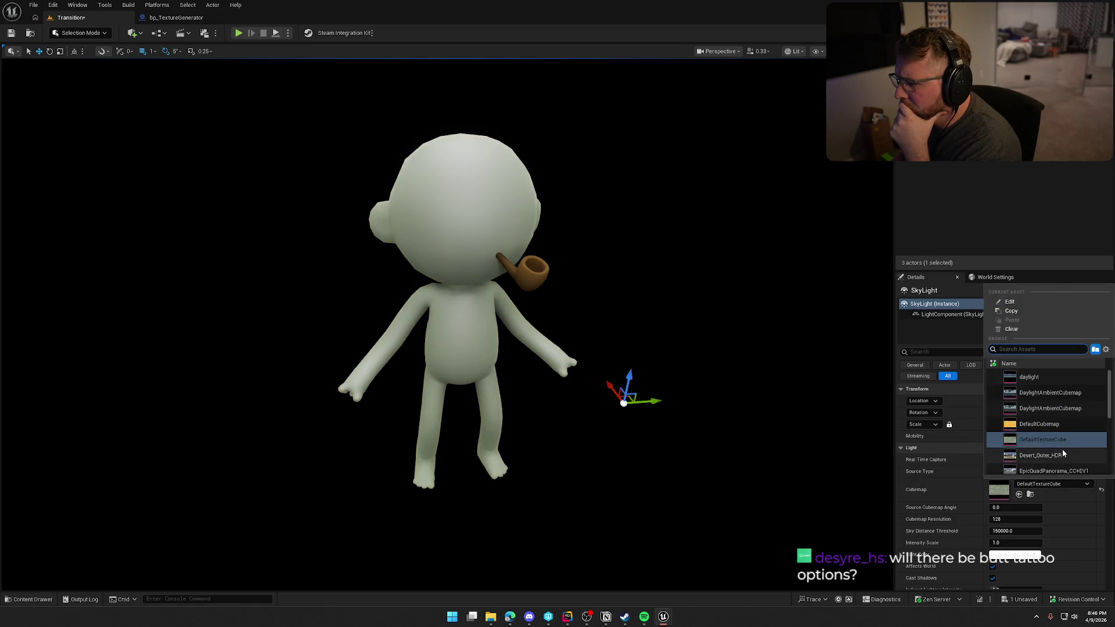
click(1067, 445)
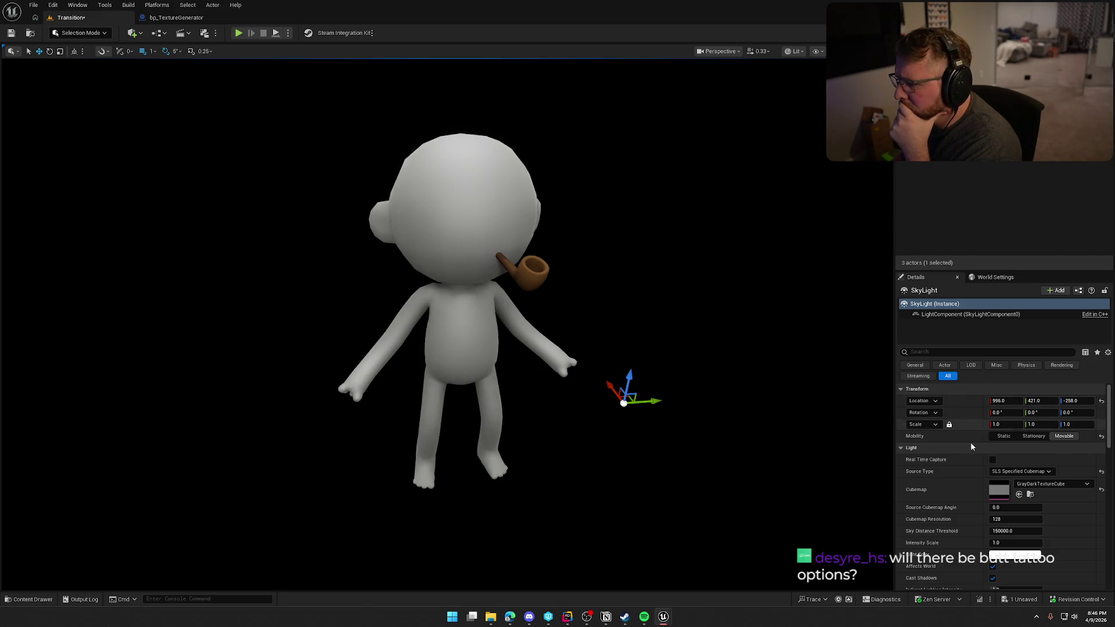
click(458, 337)
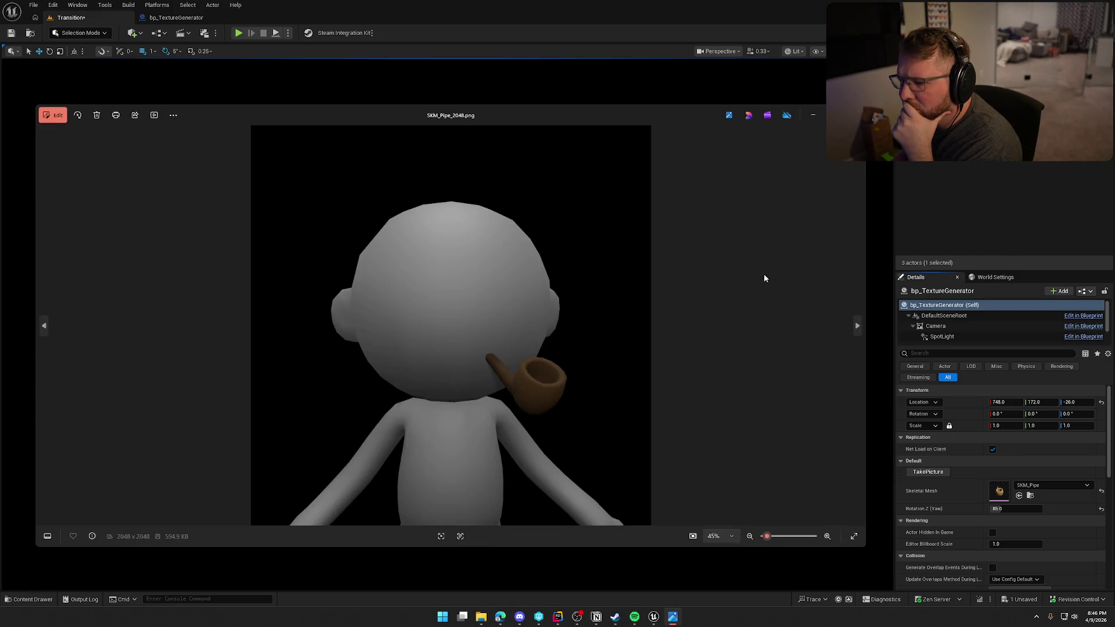
key(alt+F4)
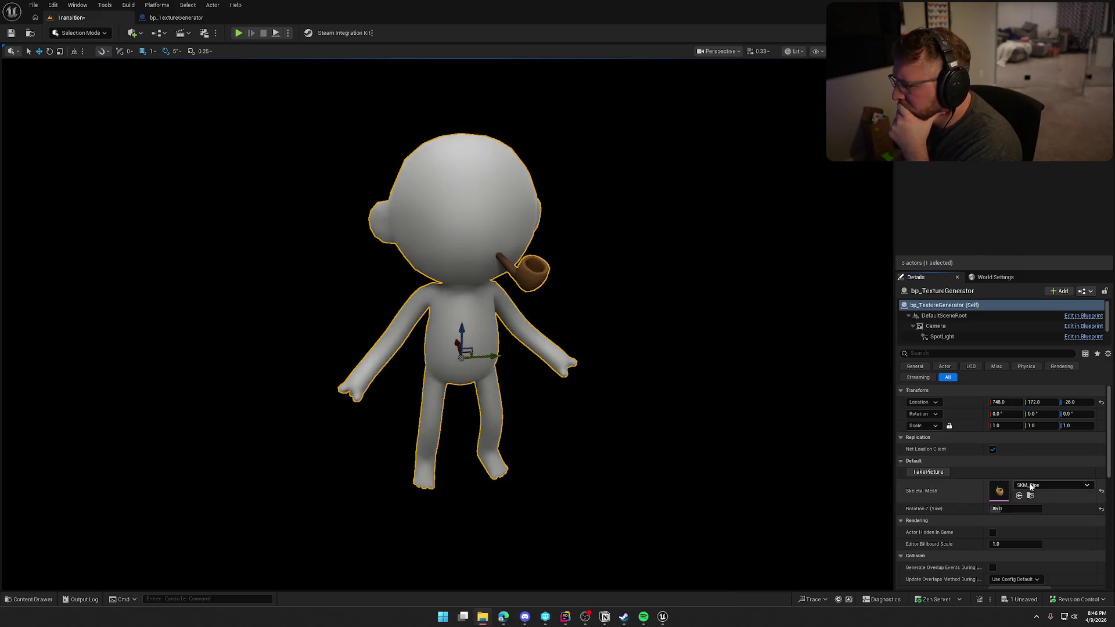
Step: Try GrayLightTextureCube, GrayTextureCube, the scene preview and Sky54a2048 as the sky light cubemap
click(624, 400)
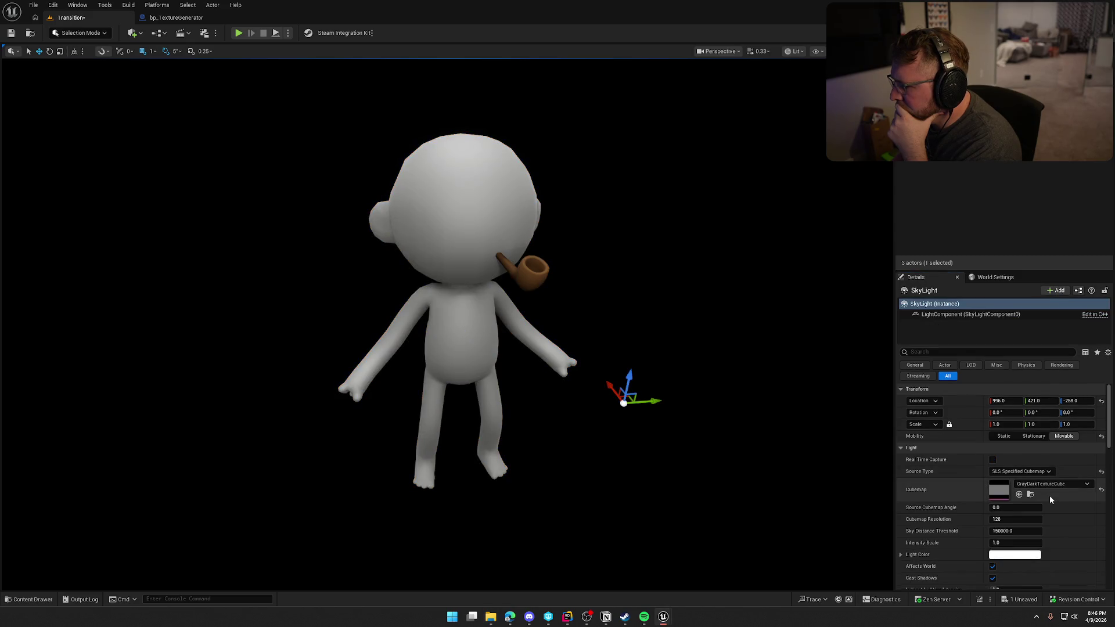
click(1052, 483)
click(1045, 393)
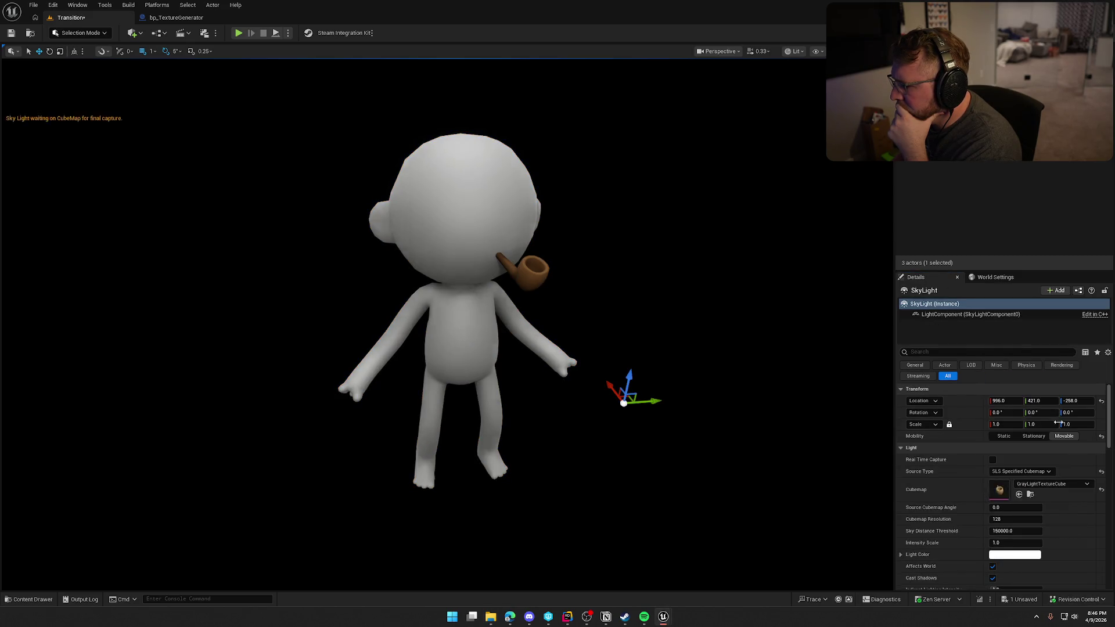
click(1051, 484)
click(1040, 392)
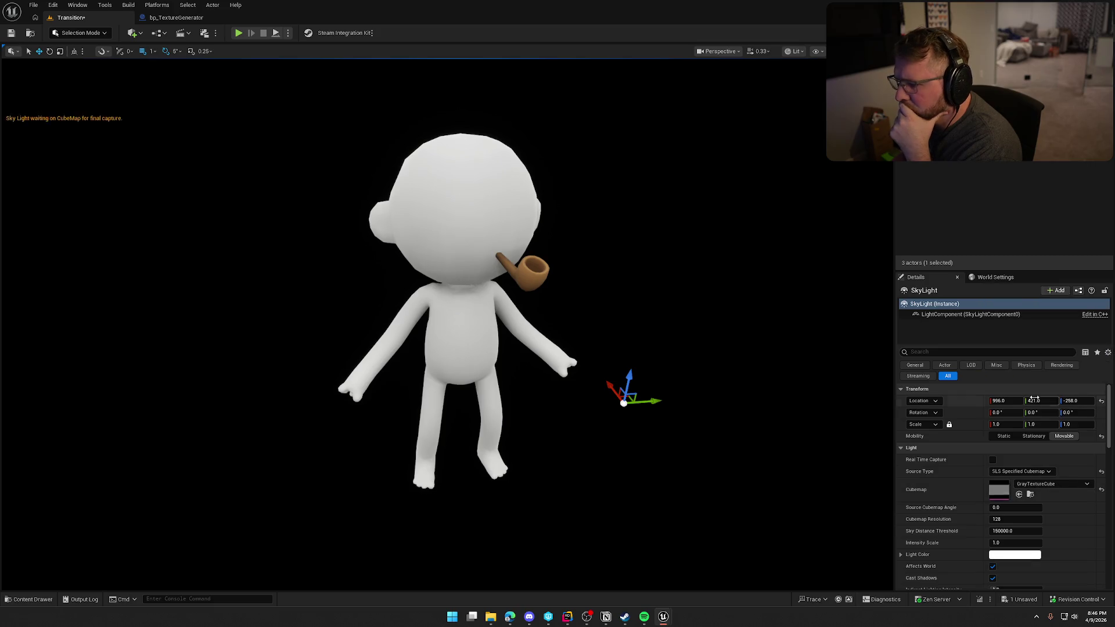
click(1059, 486)
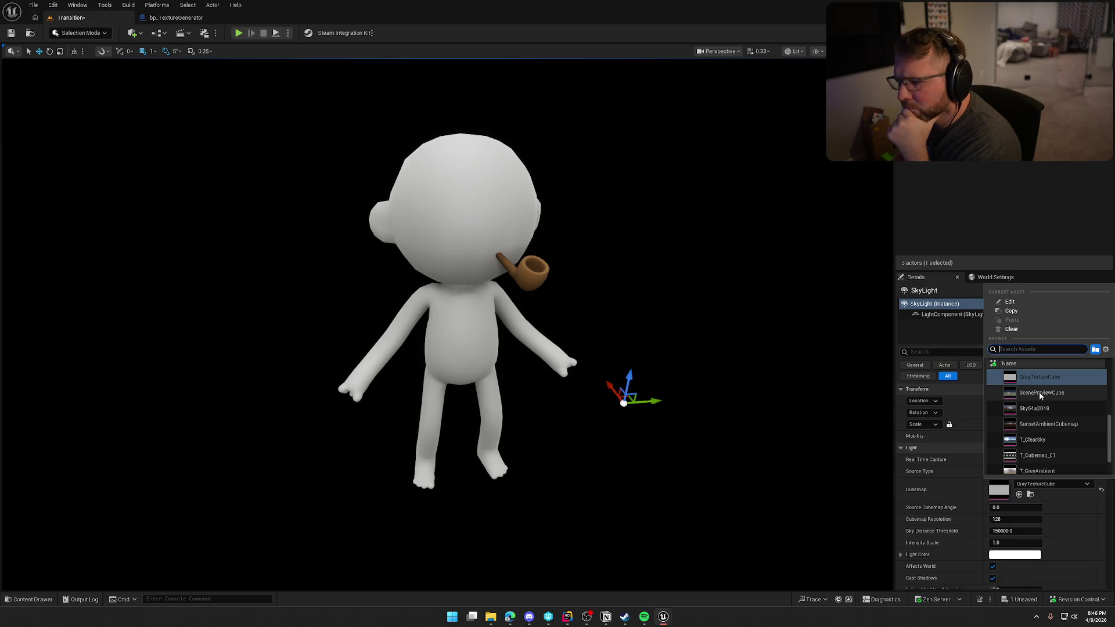
click(1040, 393)
click(1058, 482)
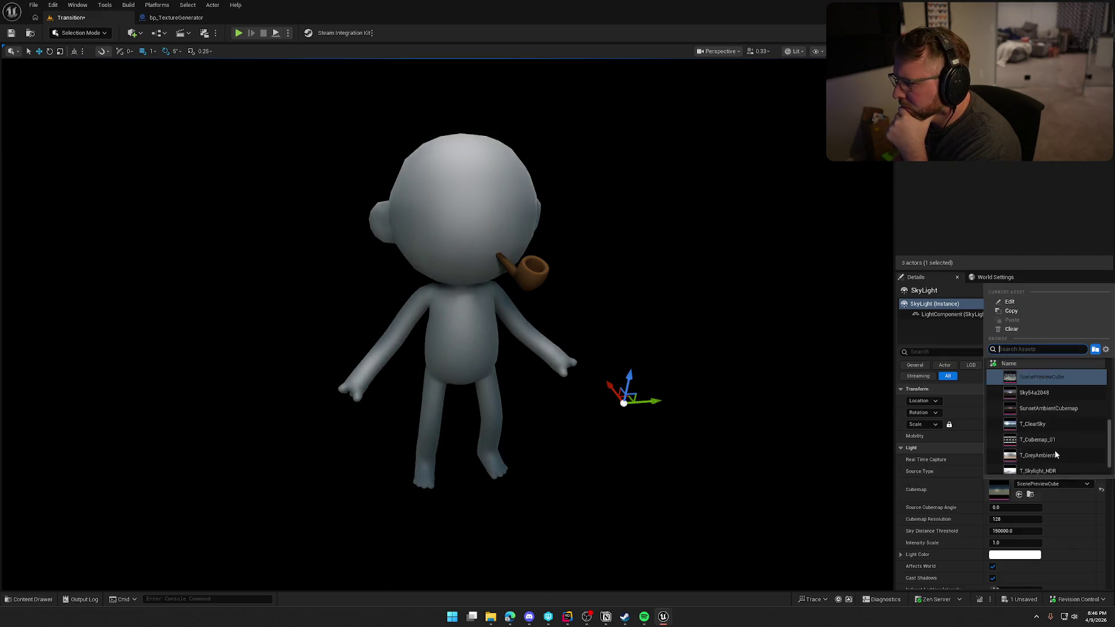
click(1043, 393)
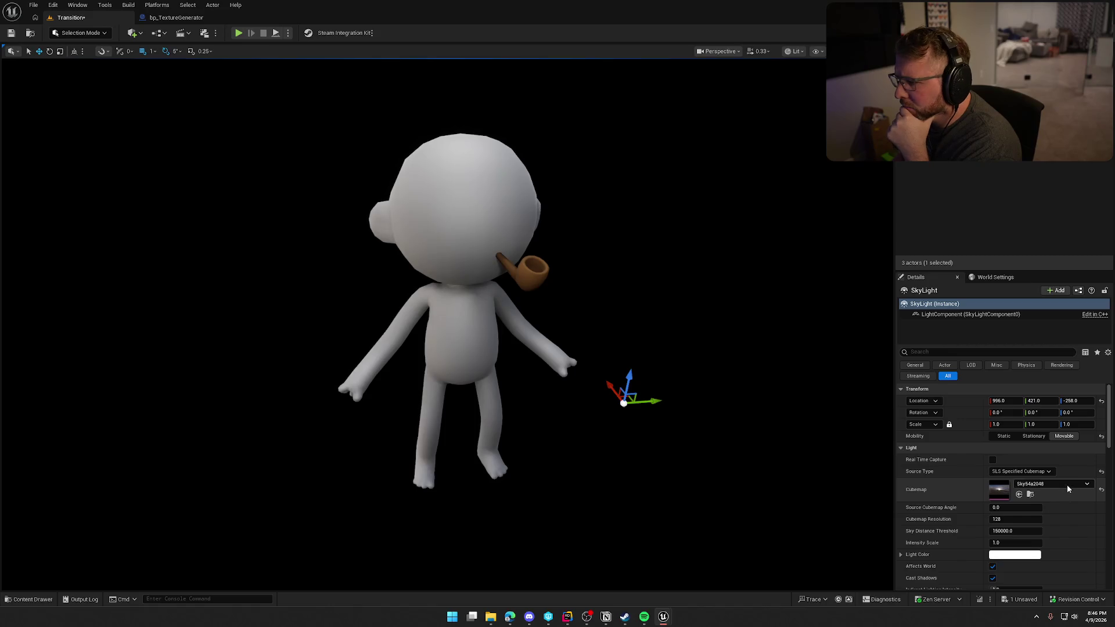
Step: Try T_ClearSky, T_GreyAmbient, T_Skylight_HDR and DefaultCubemap as the sky cubemap
click(1067, 486)
click(1048, 412)
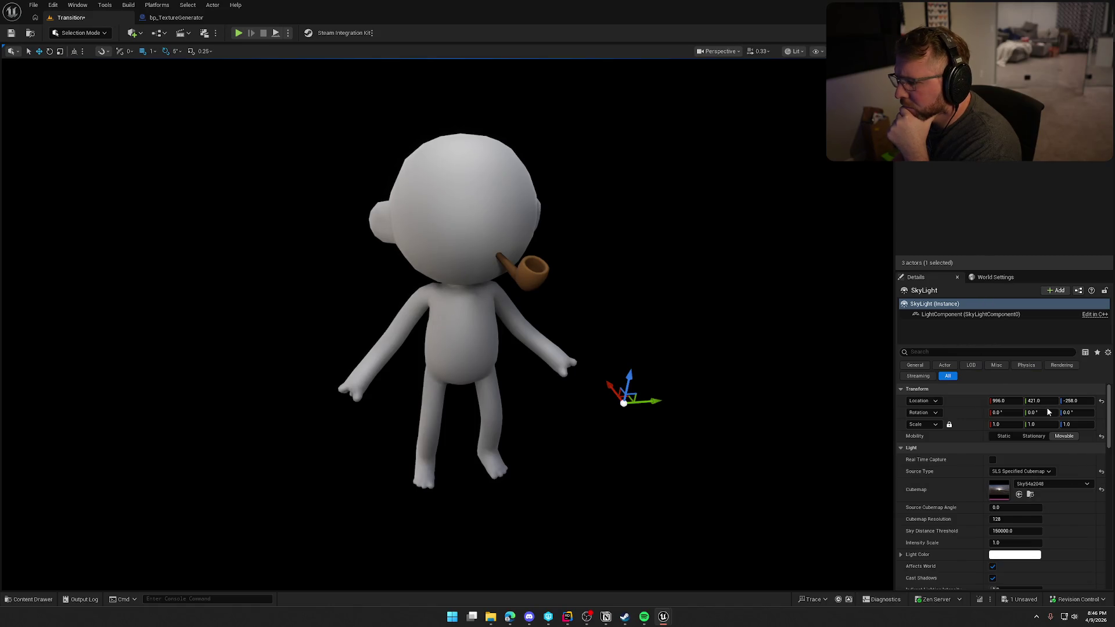
click(1064, 484)
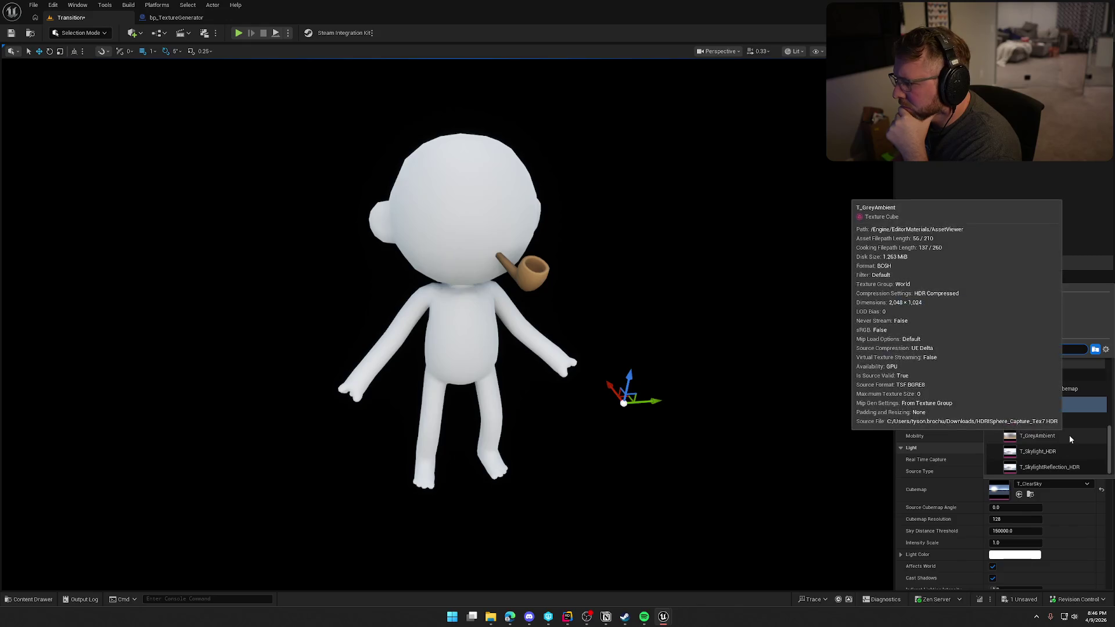
click(1069, 434)
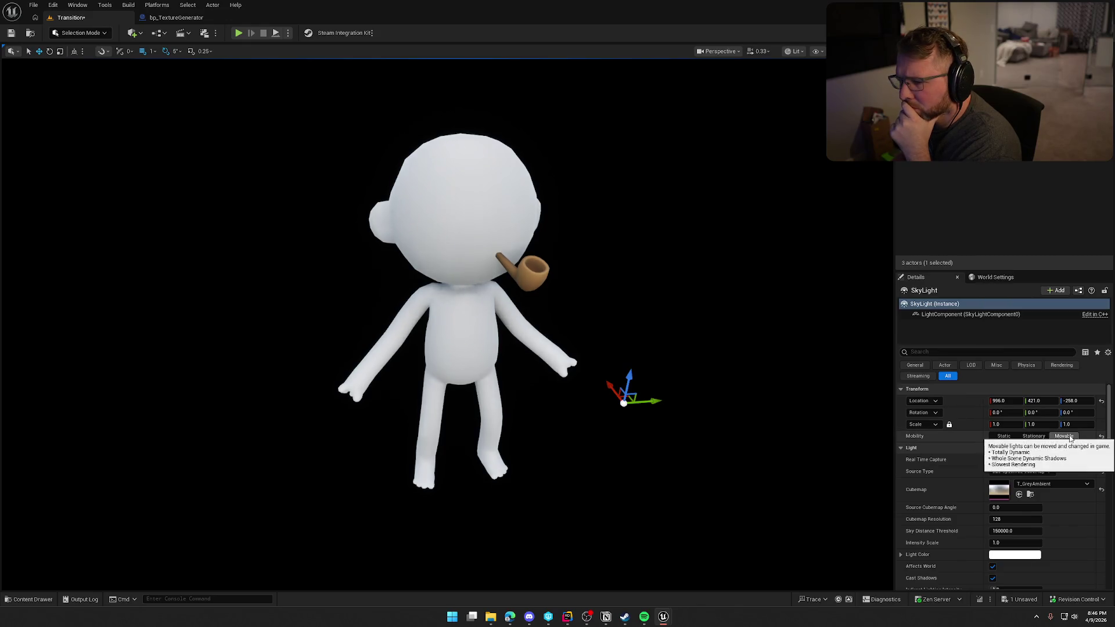
click(1057, 486)
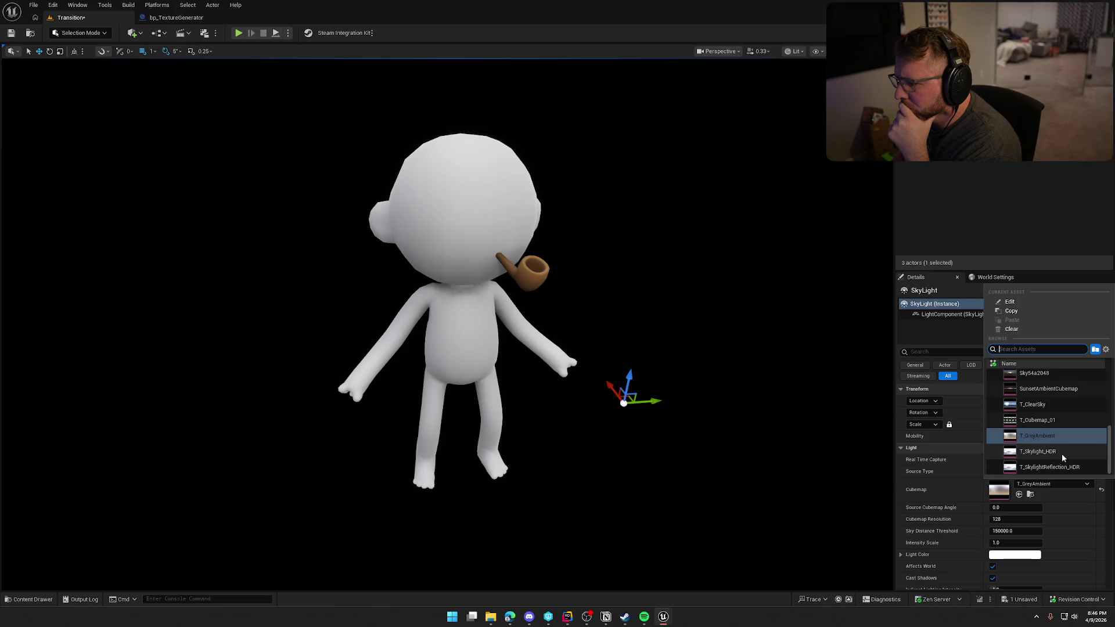
click(1062, 454)
click(1060, 485)
scroll(1058, 450, up, 5)
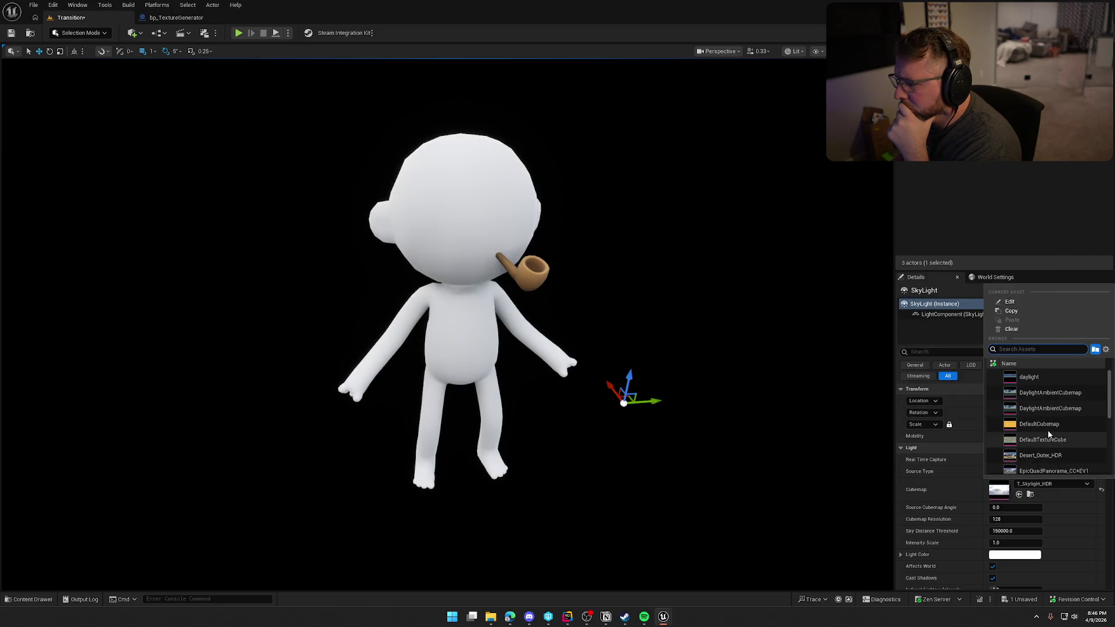
click(1049, 425)
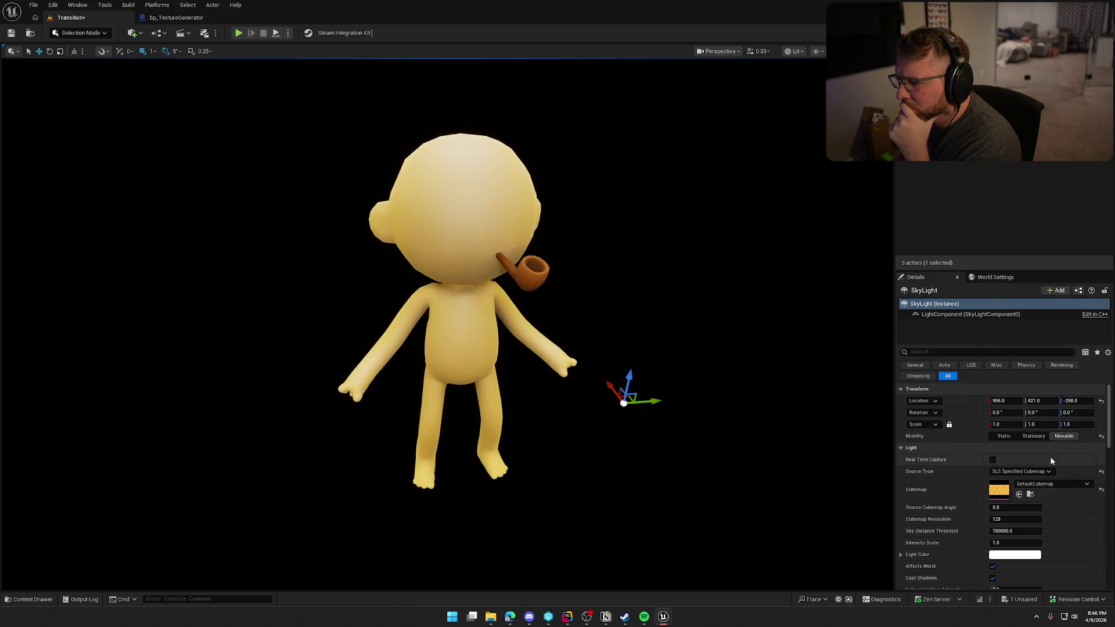
Step: Try the daylight cubemap, settle on Desert_Outer_HDR, and select bp_TextureGenerator
click(1051, 483)
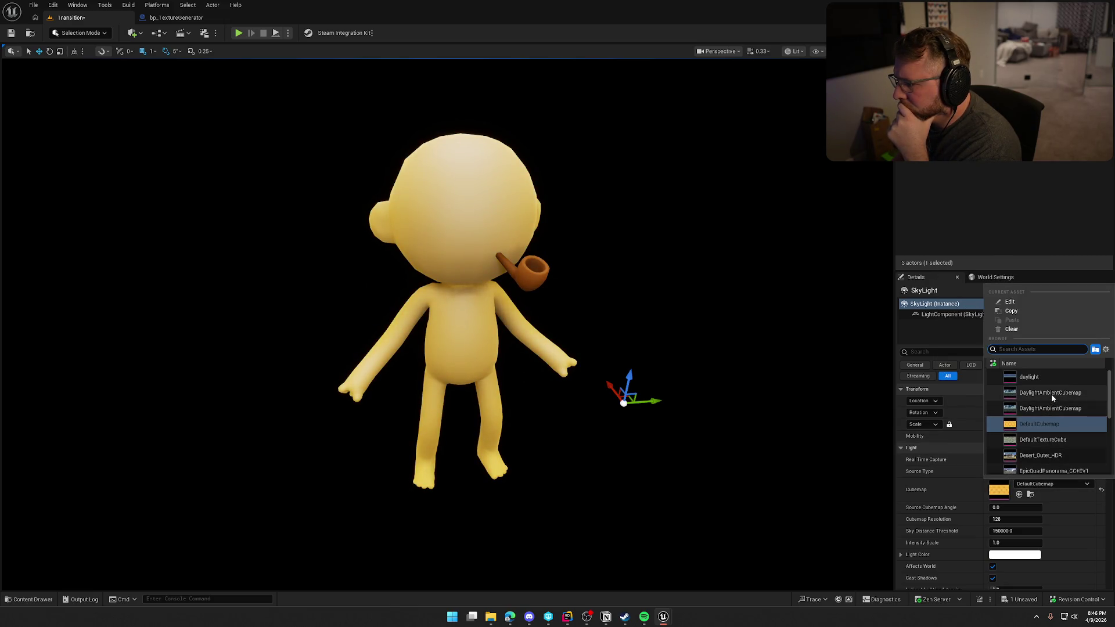
click(1043, 376)
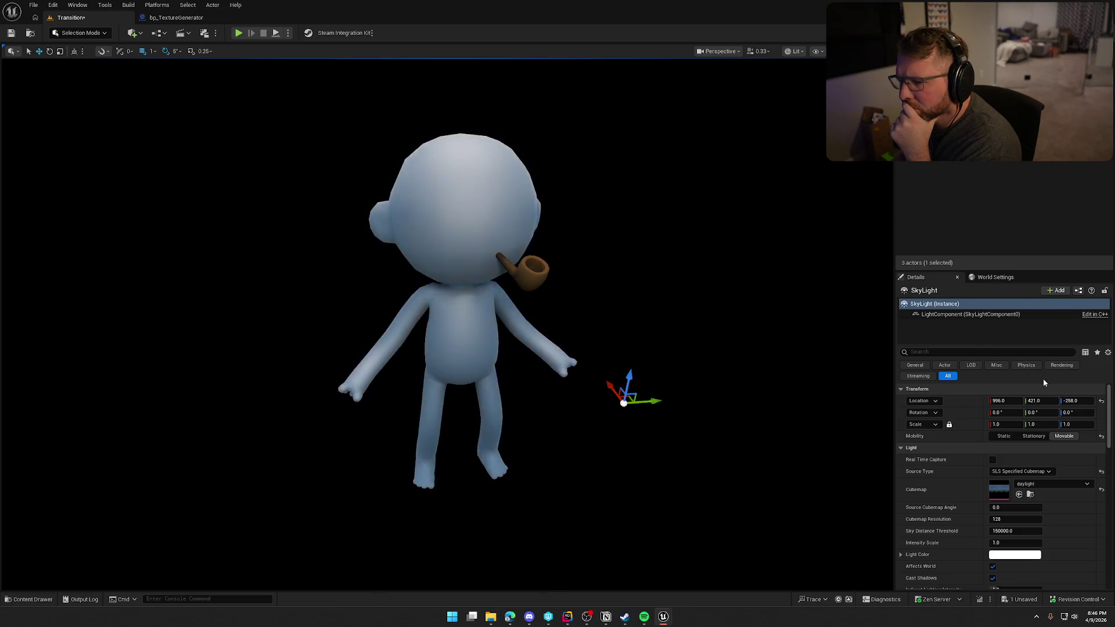
click(1052, 483)
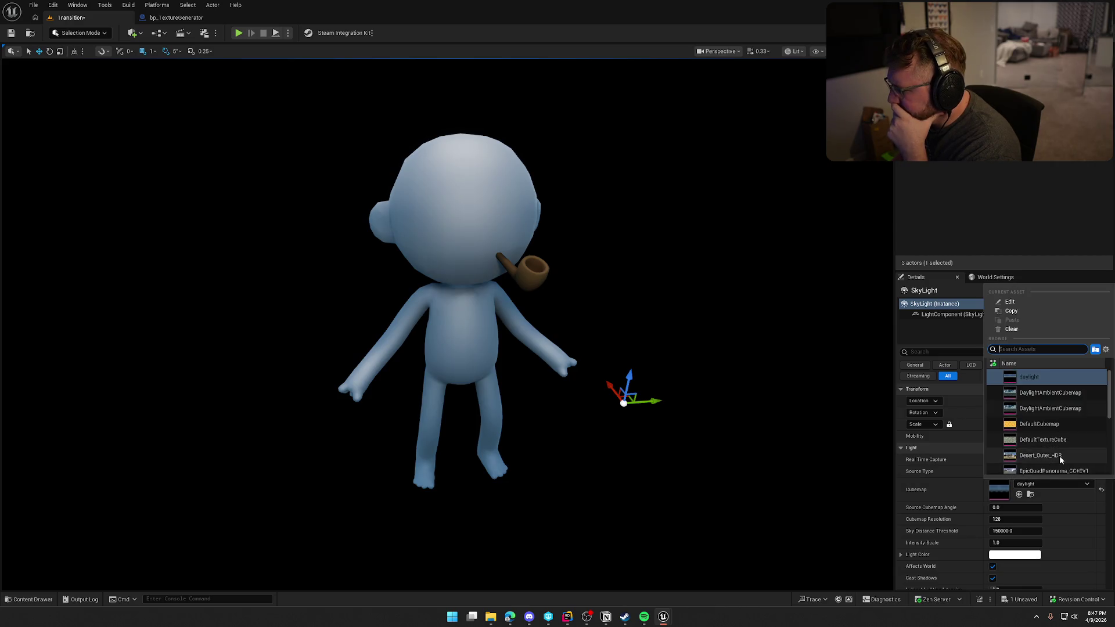
click(1059, 456)
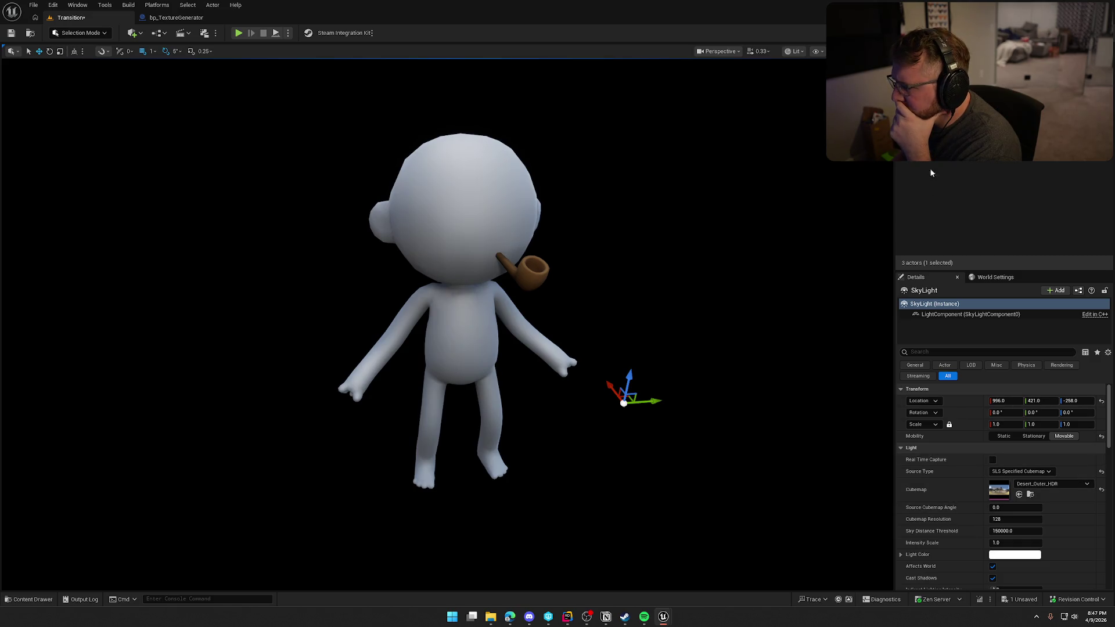
click(941, 75)
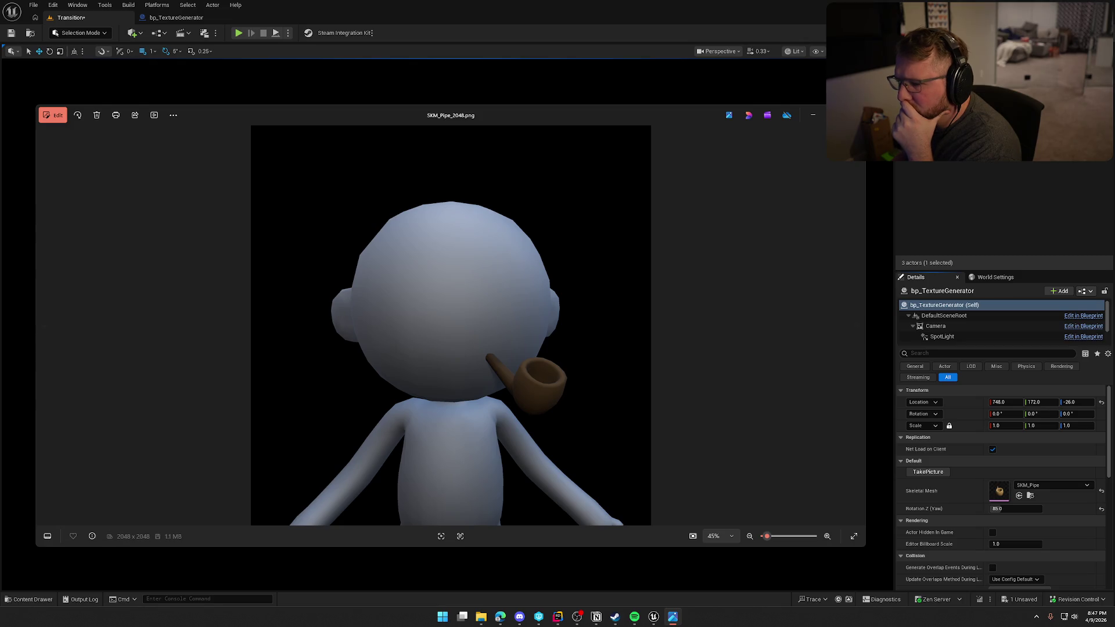
Step: Close the pipe render, switch to SKM_Glasses_Round_Broken at 90 yaw, and export its render
click(856, 115)
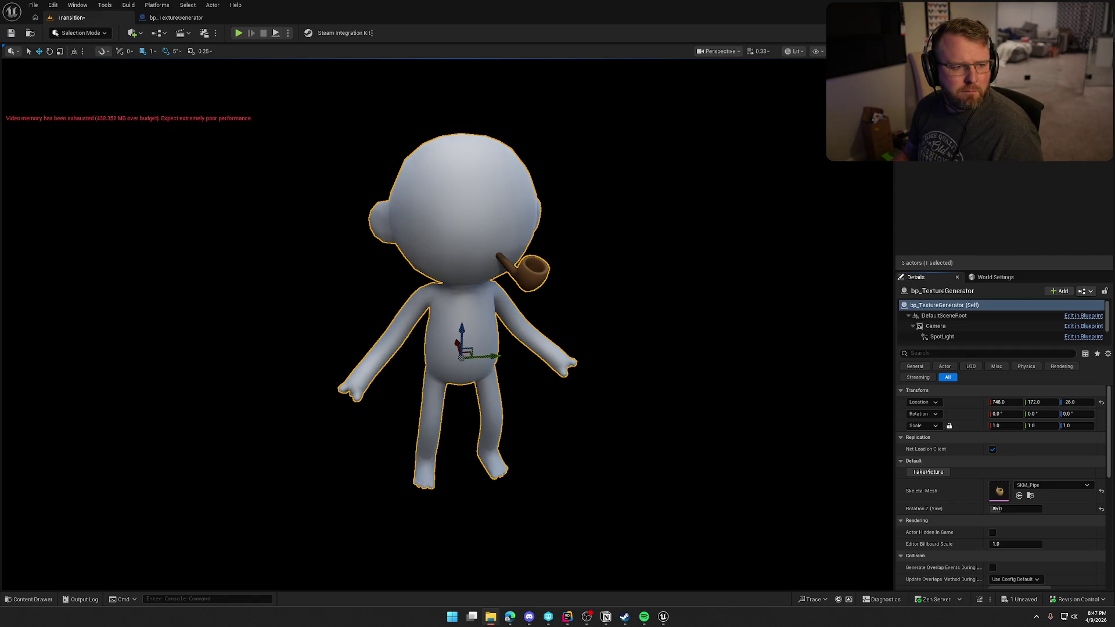
click(1020, 495)
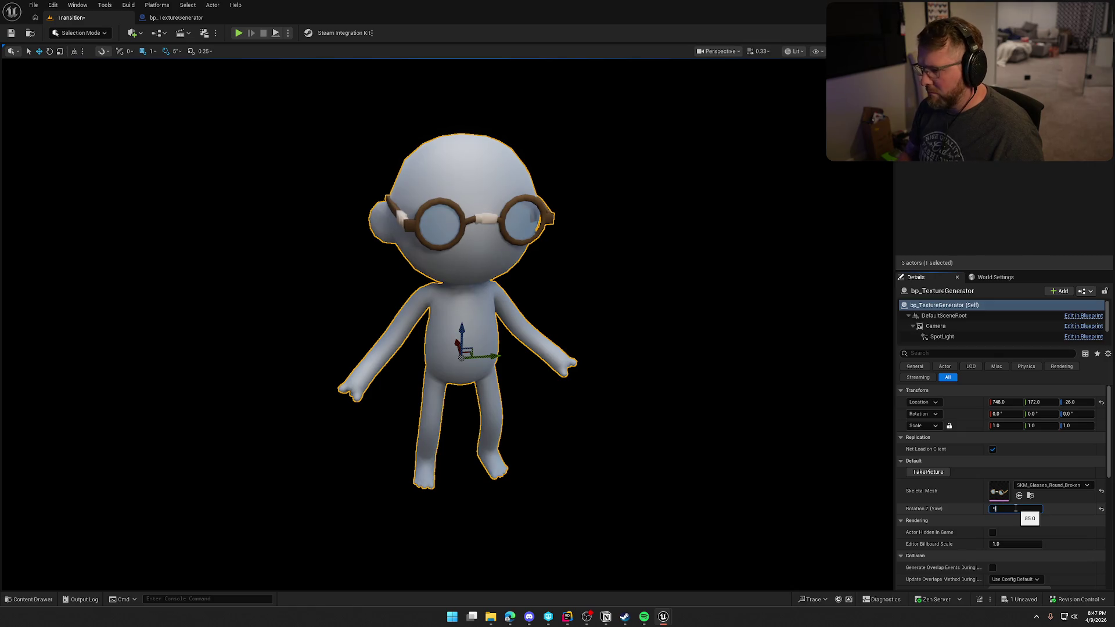
text(90)
key(Return)
click(930, 472)
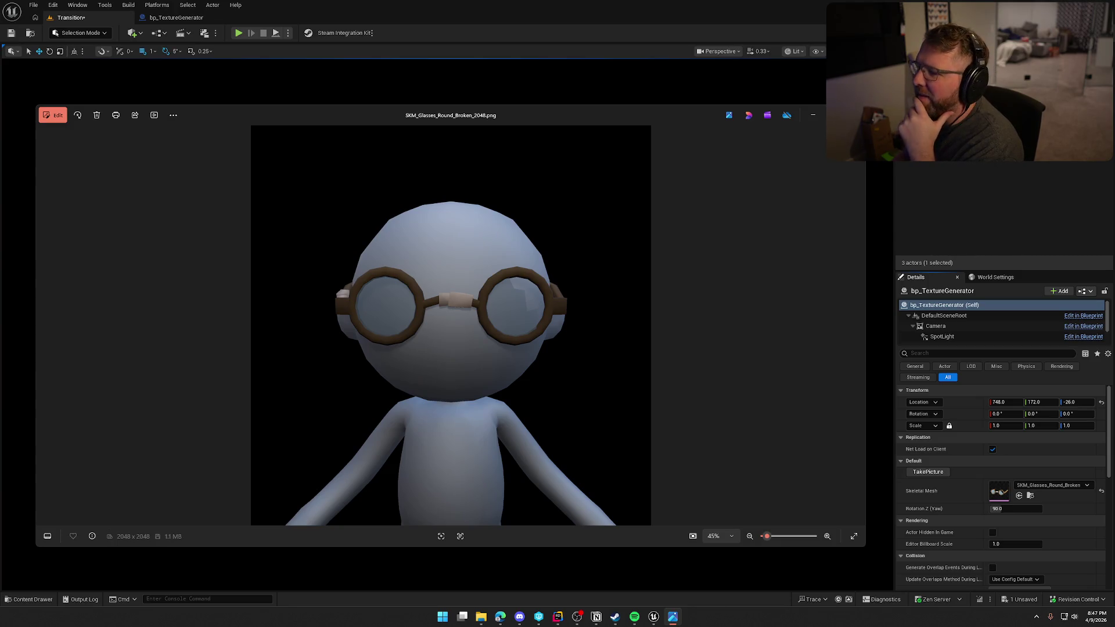
Step: Close the glasses render and step through square glasses, neckerchief and round glasses to the pipe
key(alt+F4)
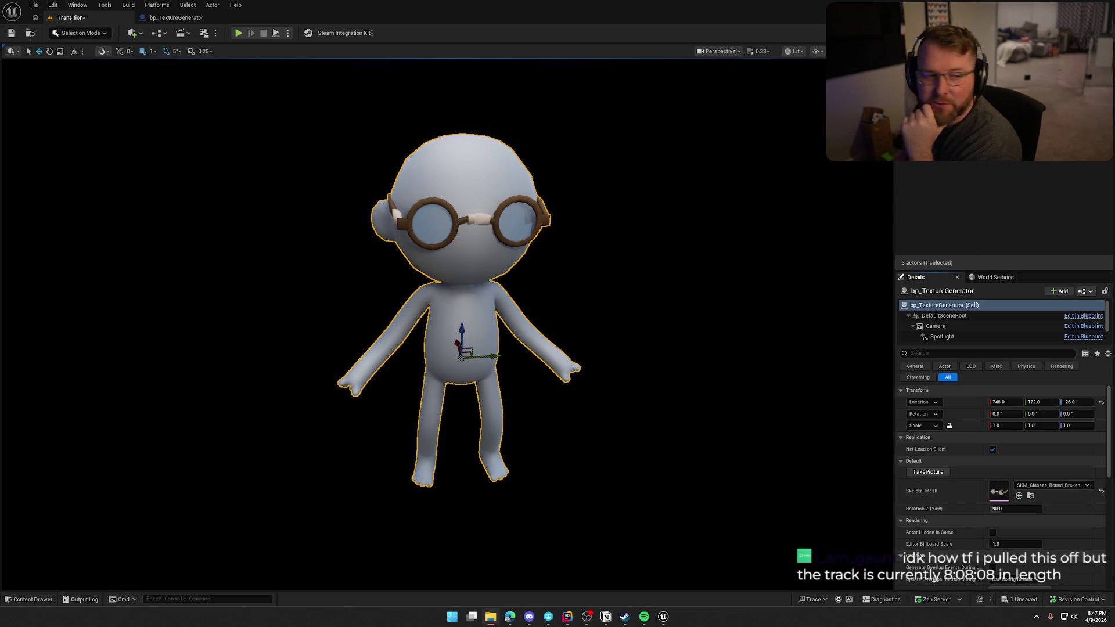
click(1019, 495)
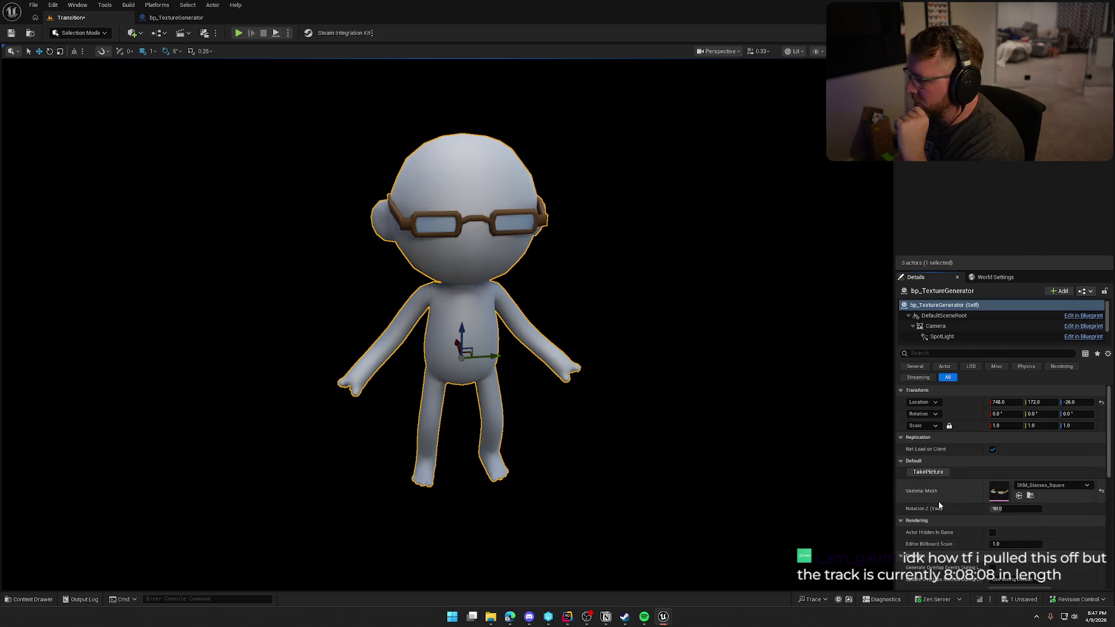
click(1019, 496)
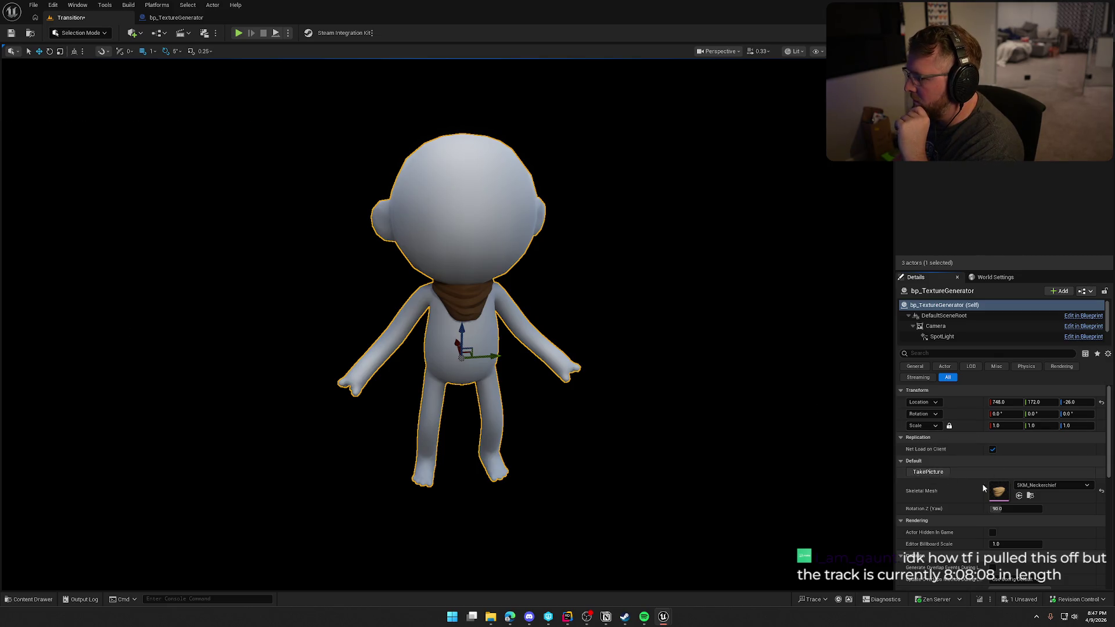
click(929, 473)
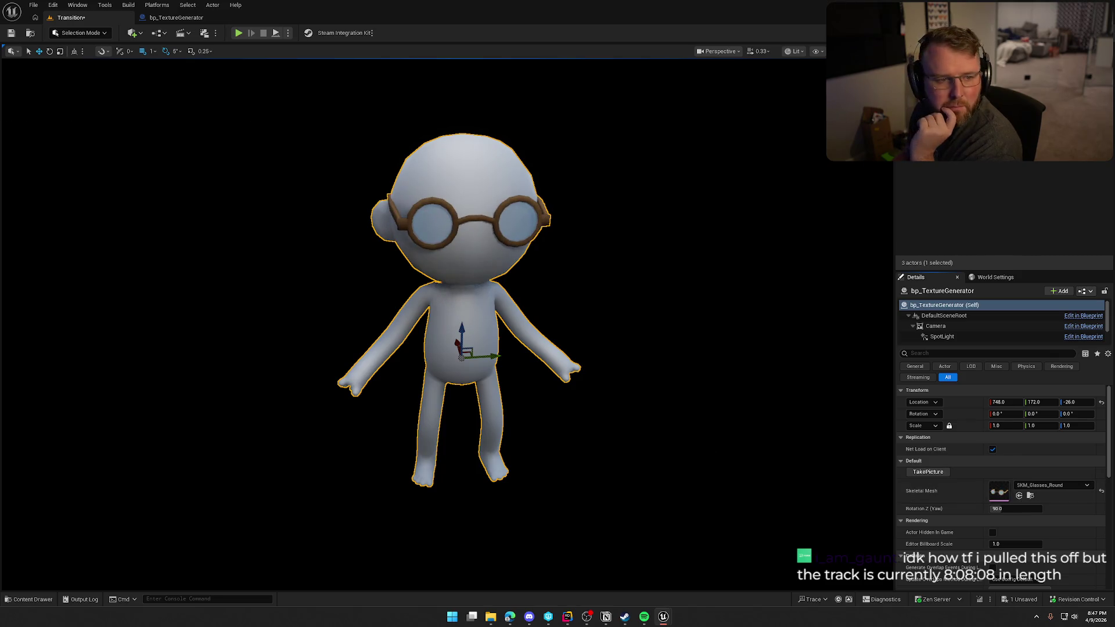
click(935, 471)
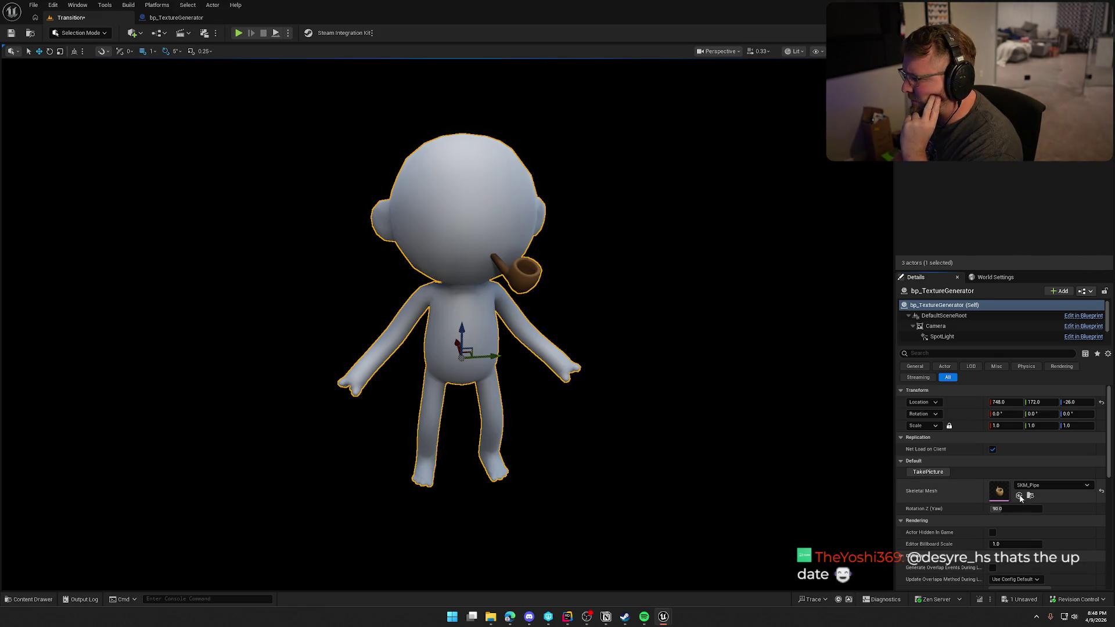
Step: Capture renders while advancing through monocle, flat glasses and cigar to the bandana
click(927, 472)
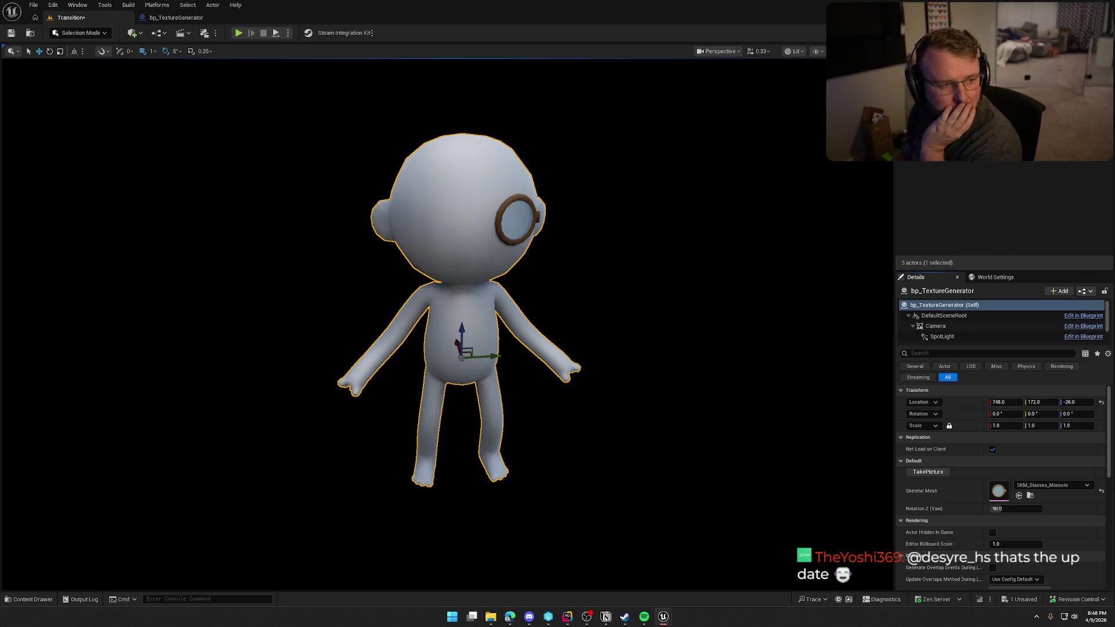
click(943, 472)
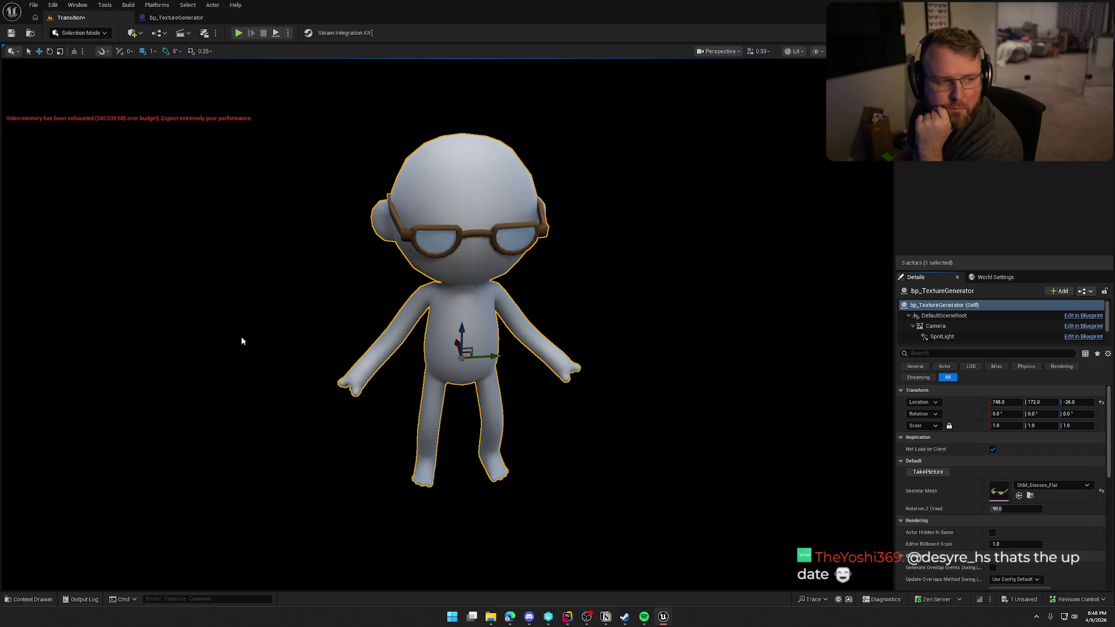
click(928, 472)
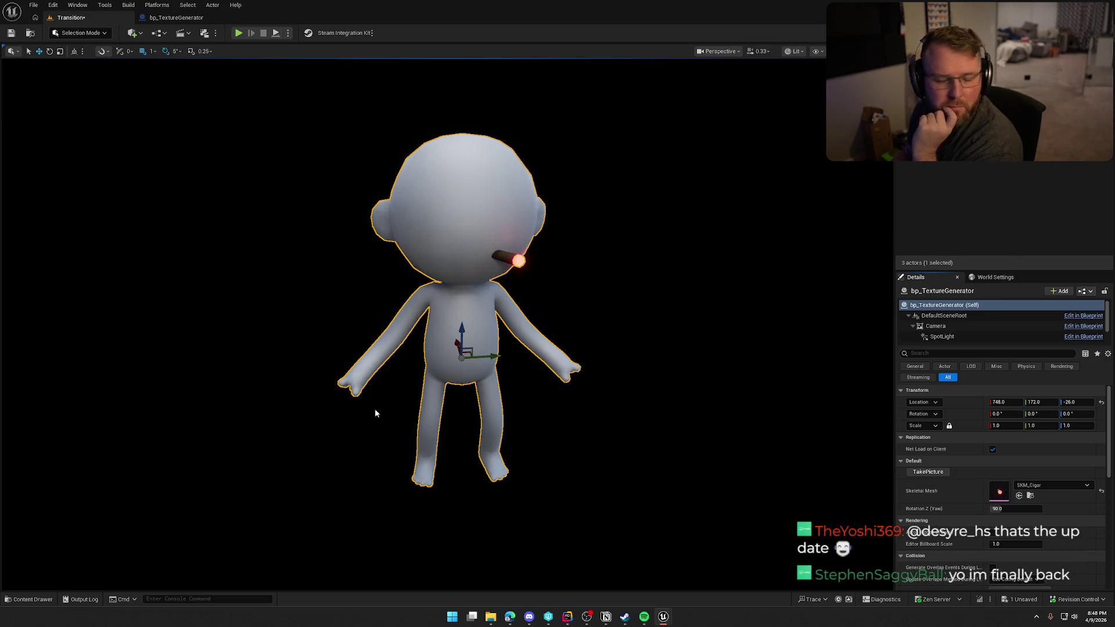
click(938, 472)
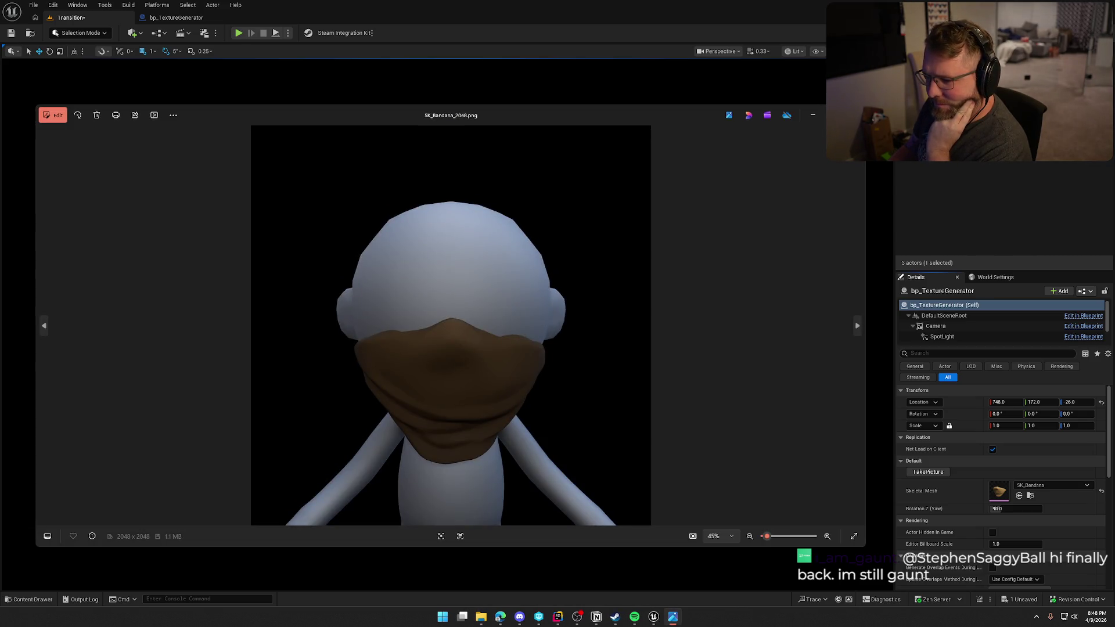
Step: Page through the beard, cigar, round and square glasses renders, then close Photos
key(Right)
key(Right)
key(Right)
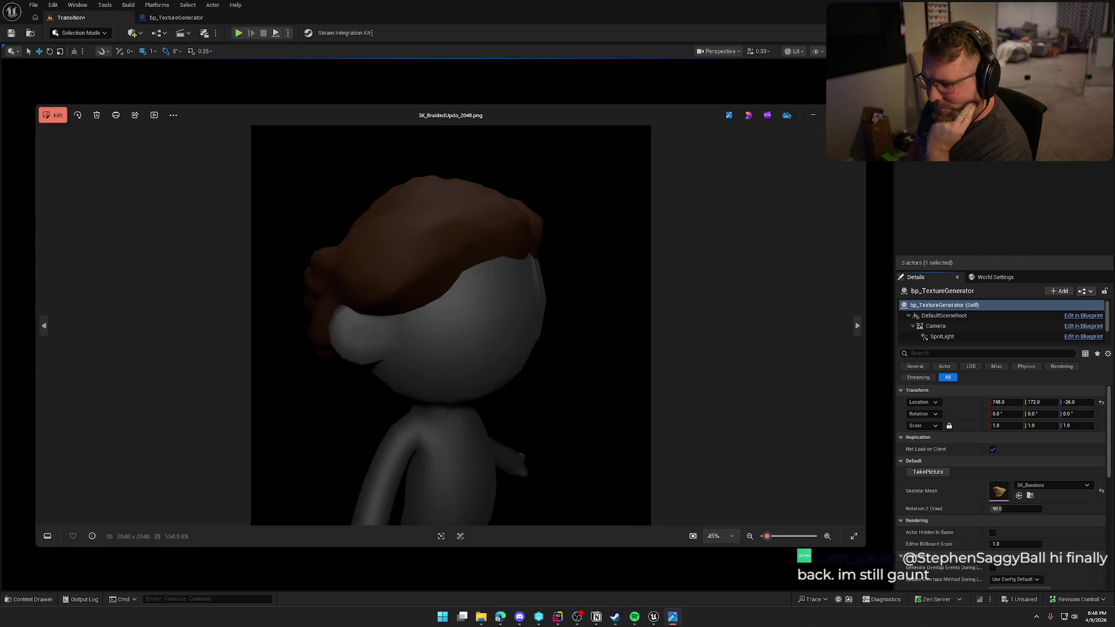
key(Right)
key(Right)
key(Right)
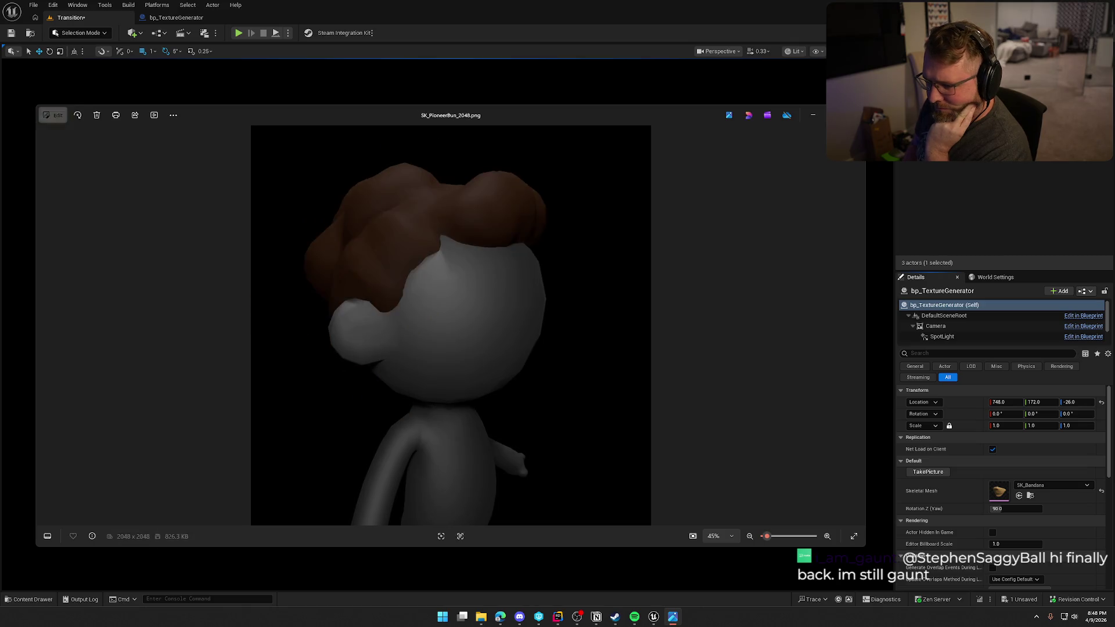
key(Right)
key(Right)
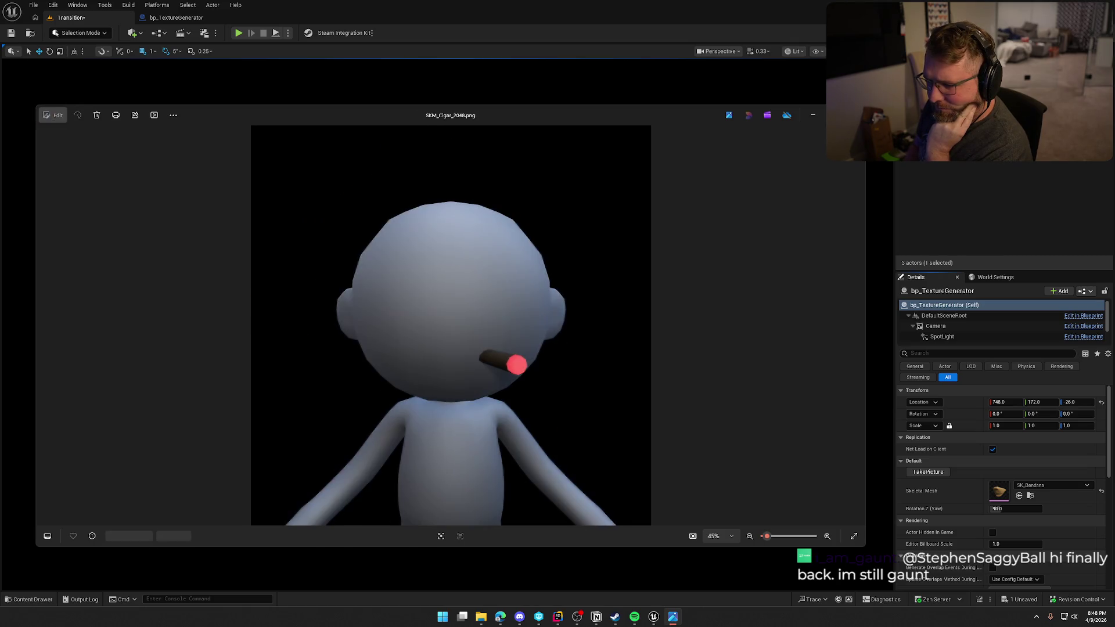
key(Right)
key(Right)
key(Right)
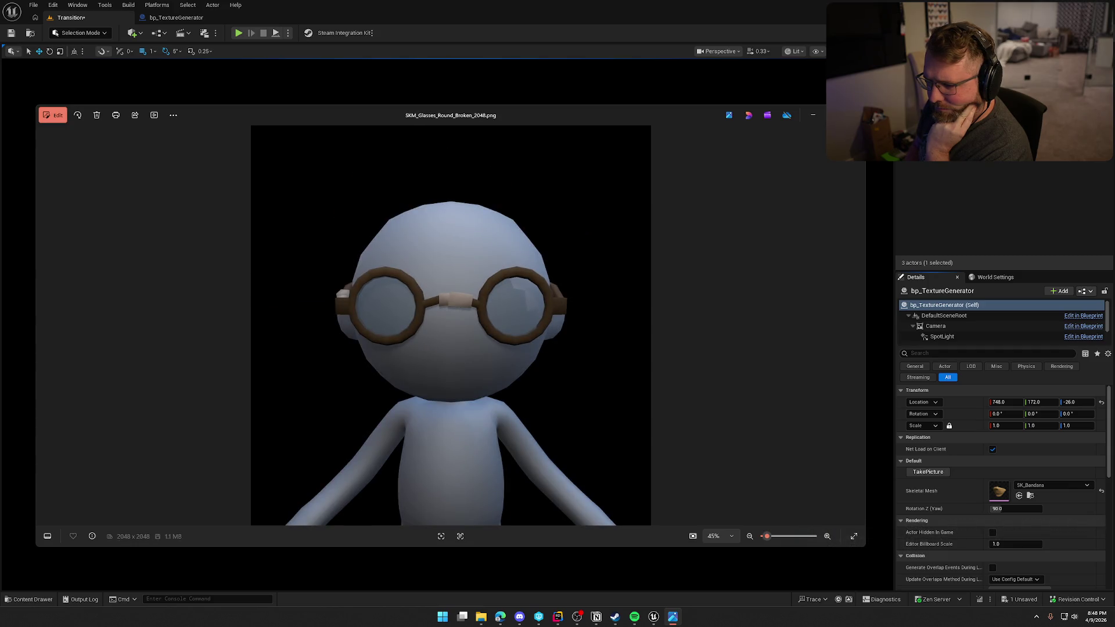
key(Right)
key(Right)
key(Right)
key(Right)
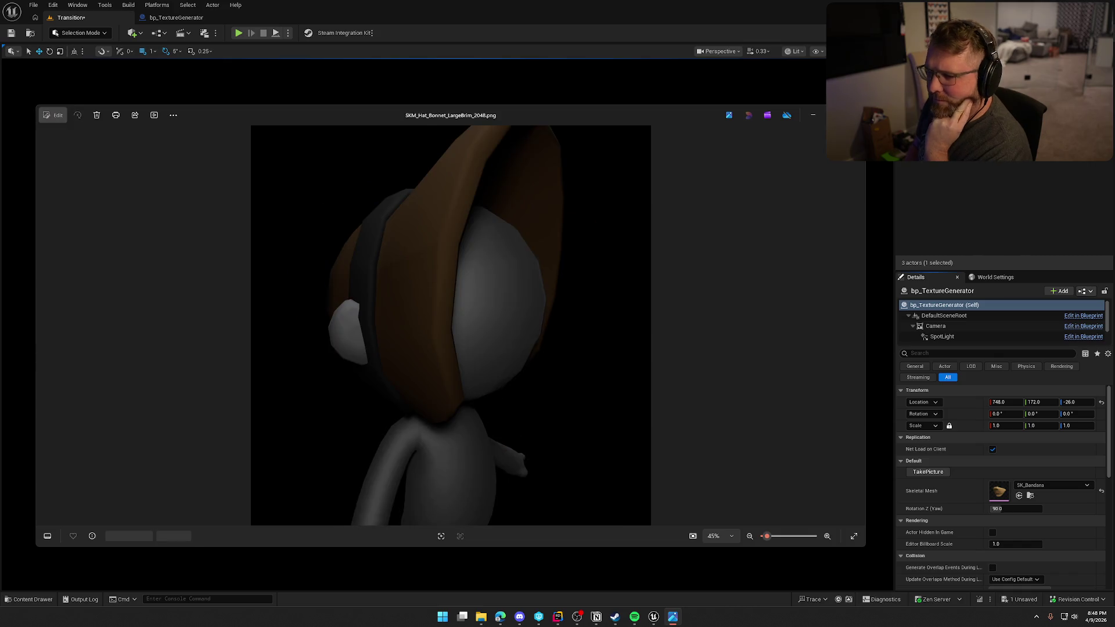
key(alt+F4)
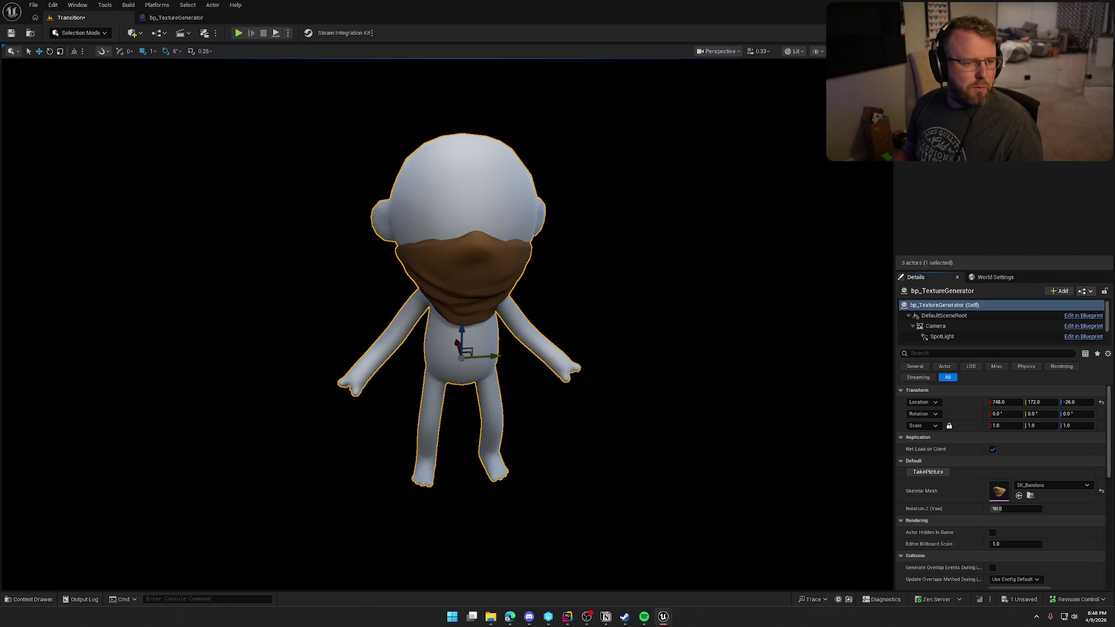
Step: Step through the beard, chin-strap and soul-patch beards, capturing a render before the mustache
click(1018, 496)
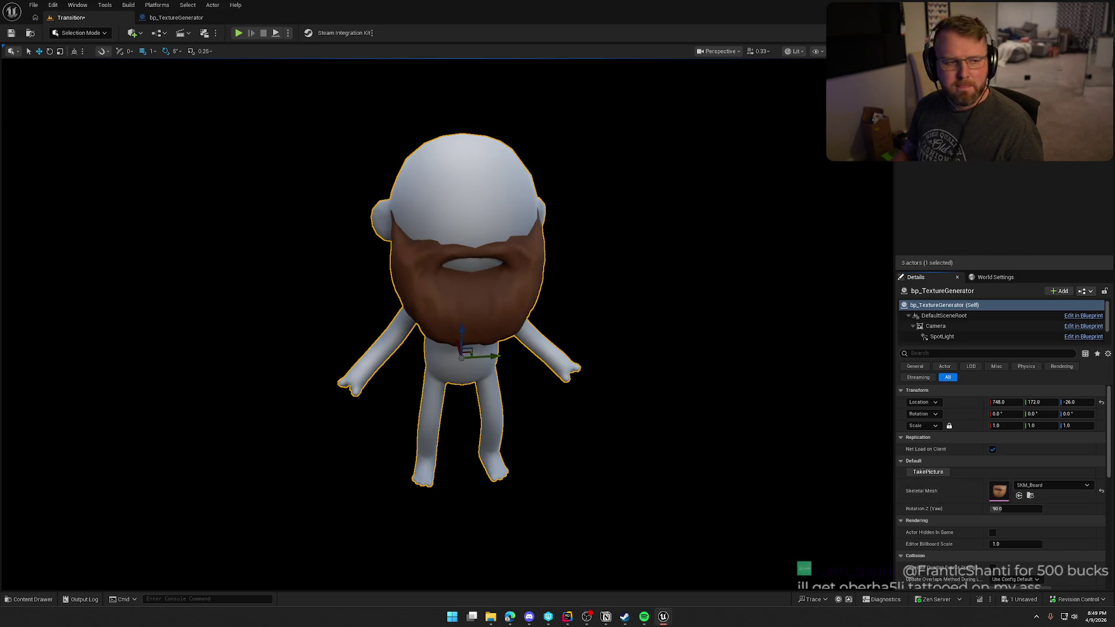
click(1020, 497)
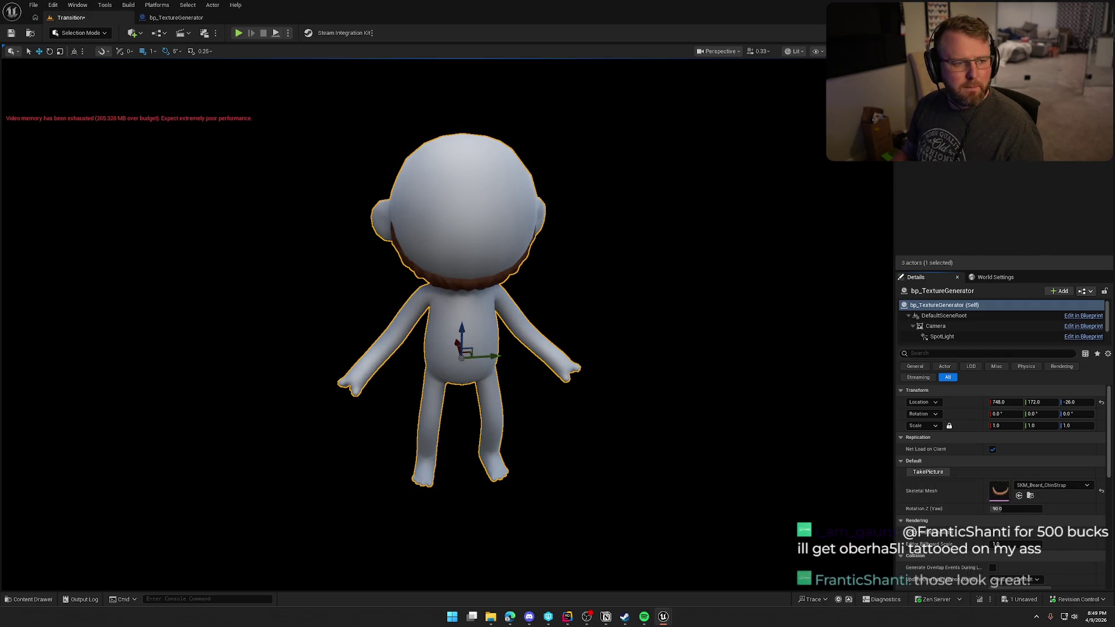
click(1020, 496)
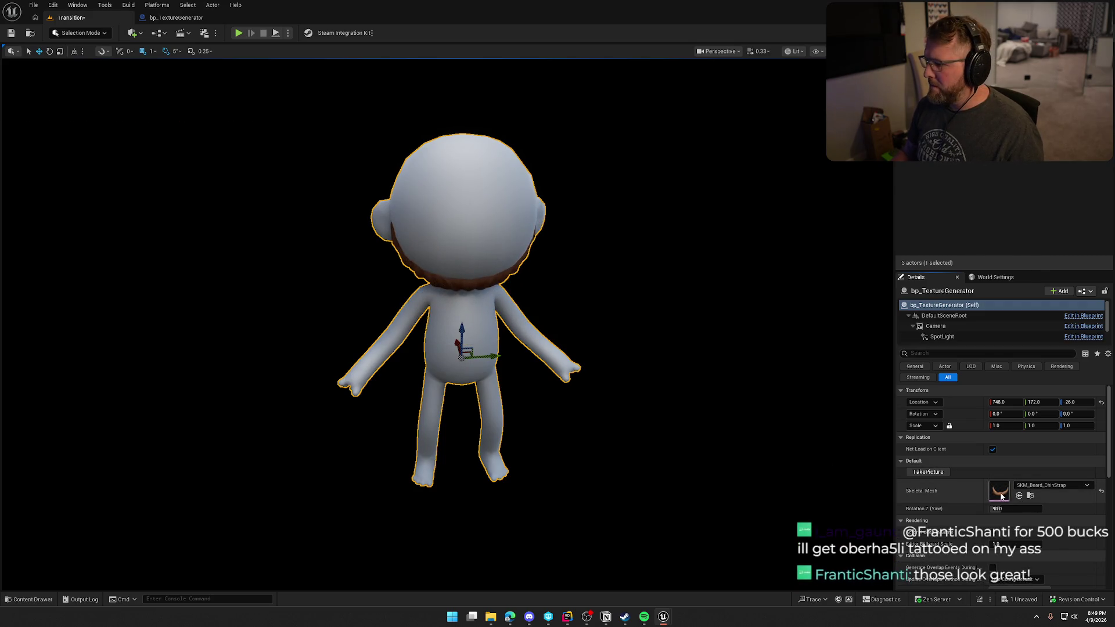
click(928, 472)
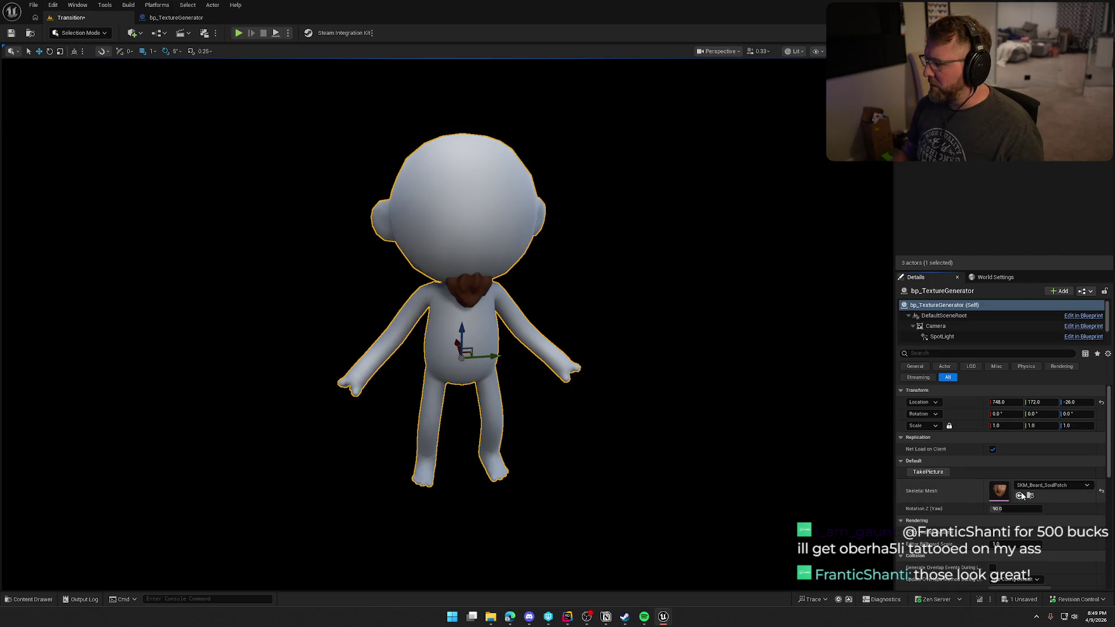
Step: Export the mustache render, then switch the mesh to SK_Balding
click(939, 473)
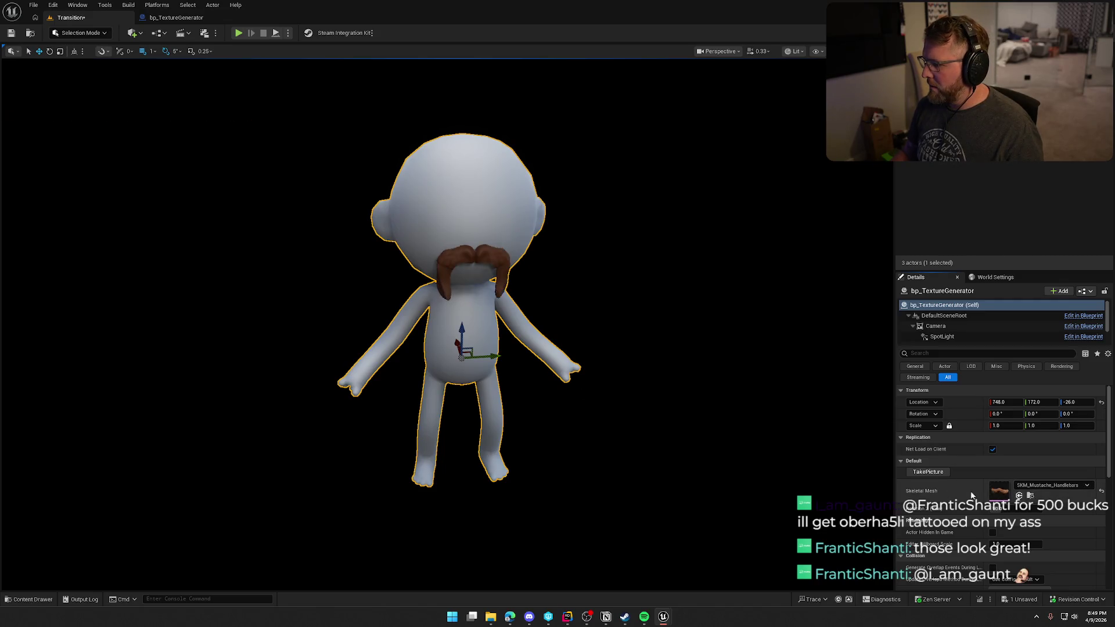
click(931, 473)
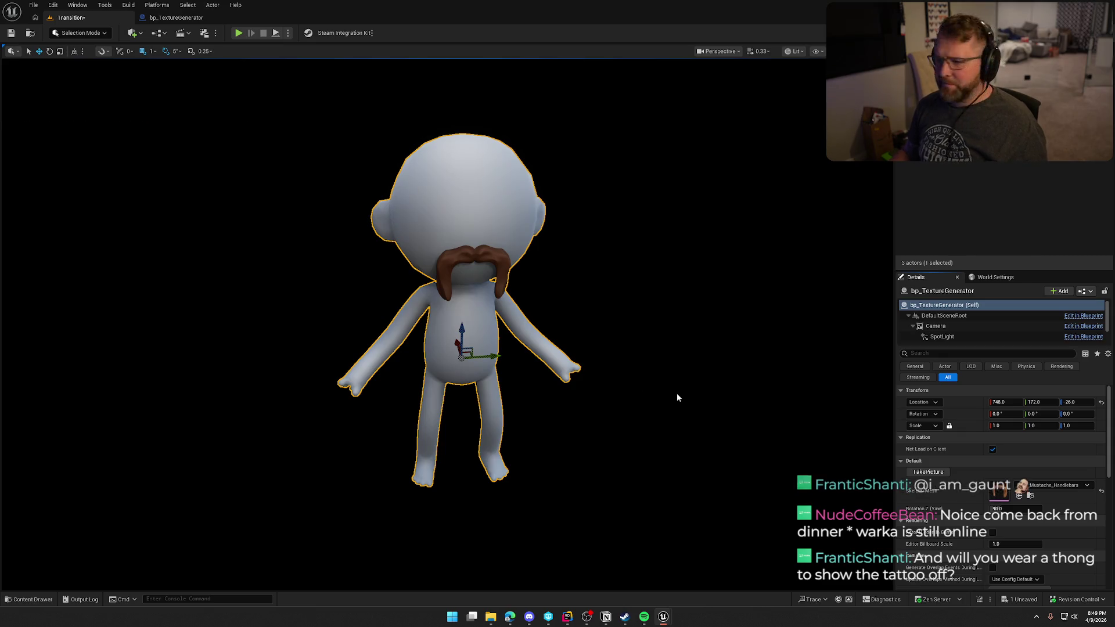
click(1020, 496)
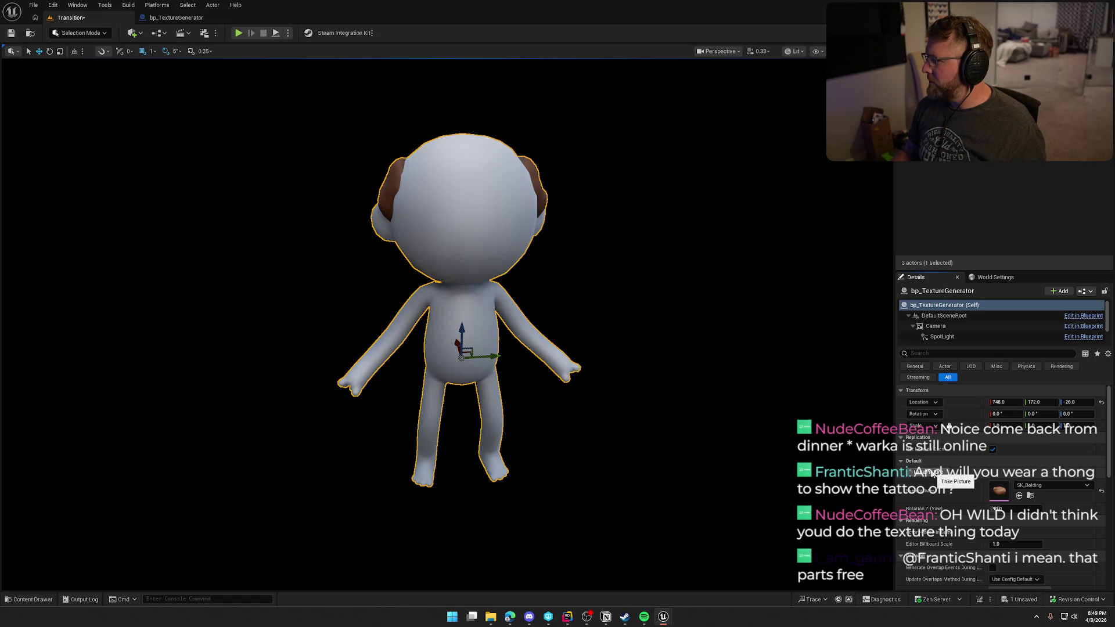
click(1012, 509)
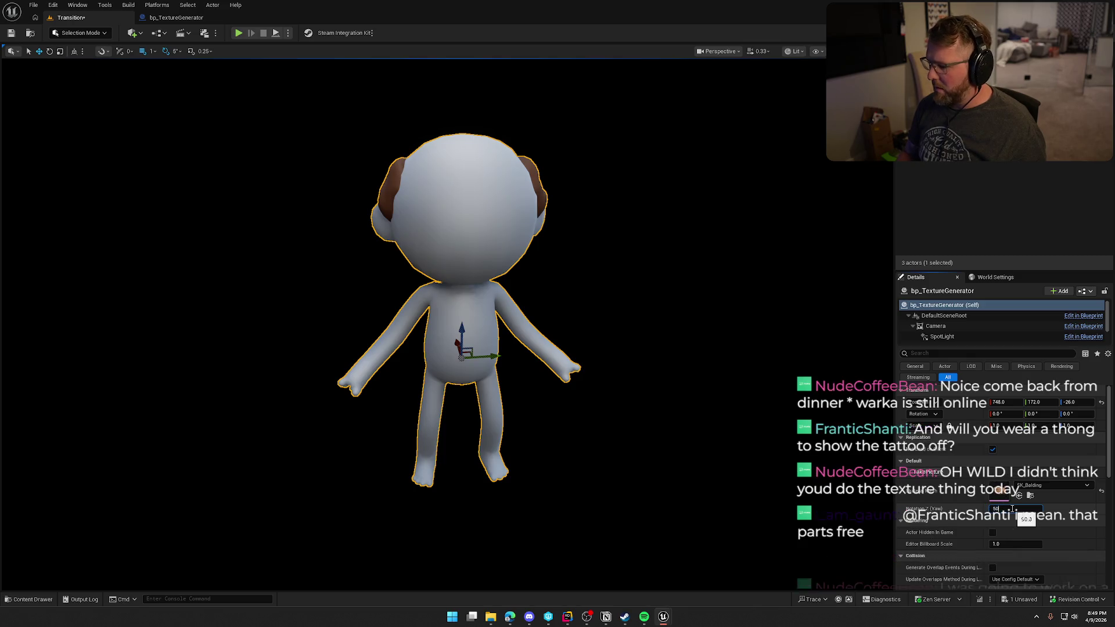
Step: Set the character's yaw to 50 and capture two pictures of the current mesh
text(50)
key(Return)
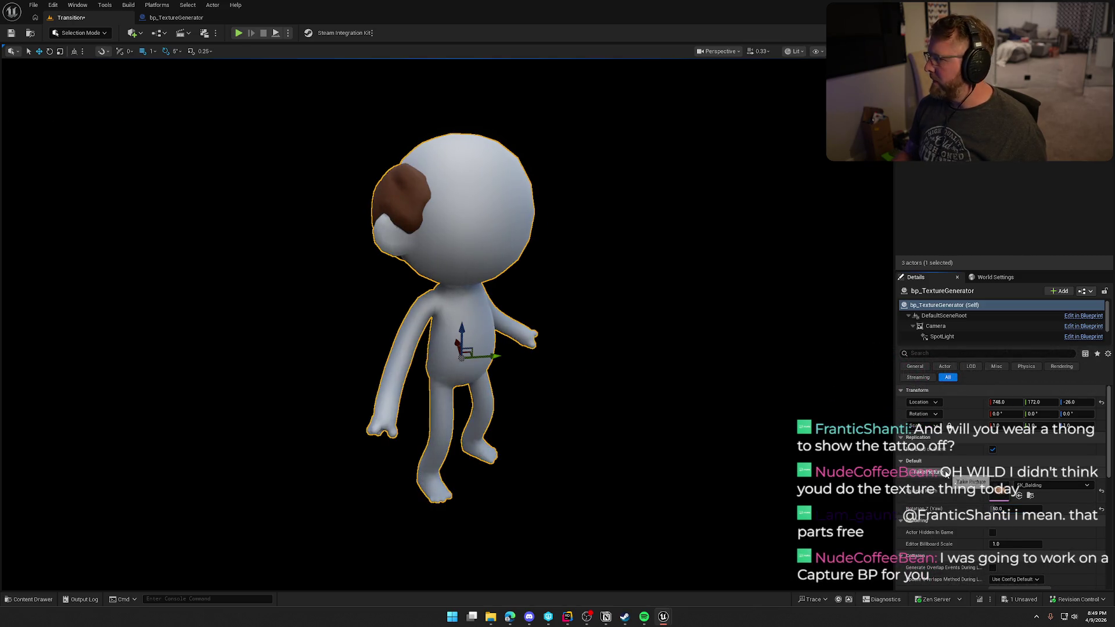
click(945, 473)
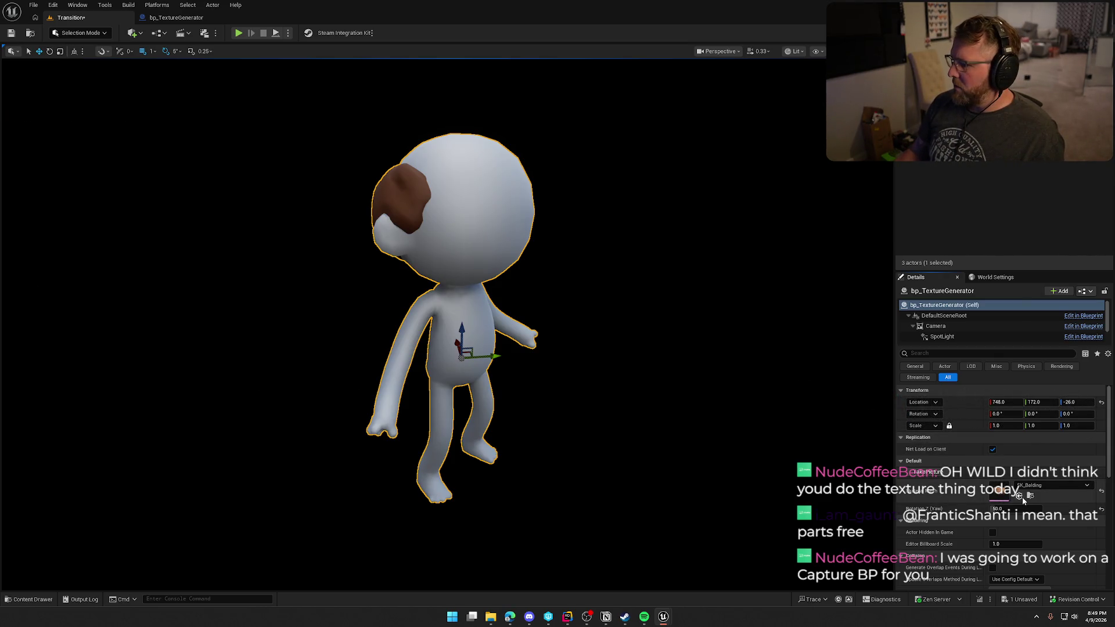
click(925, 473)
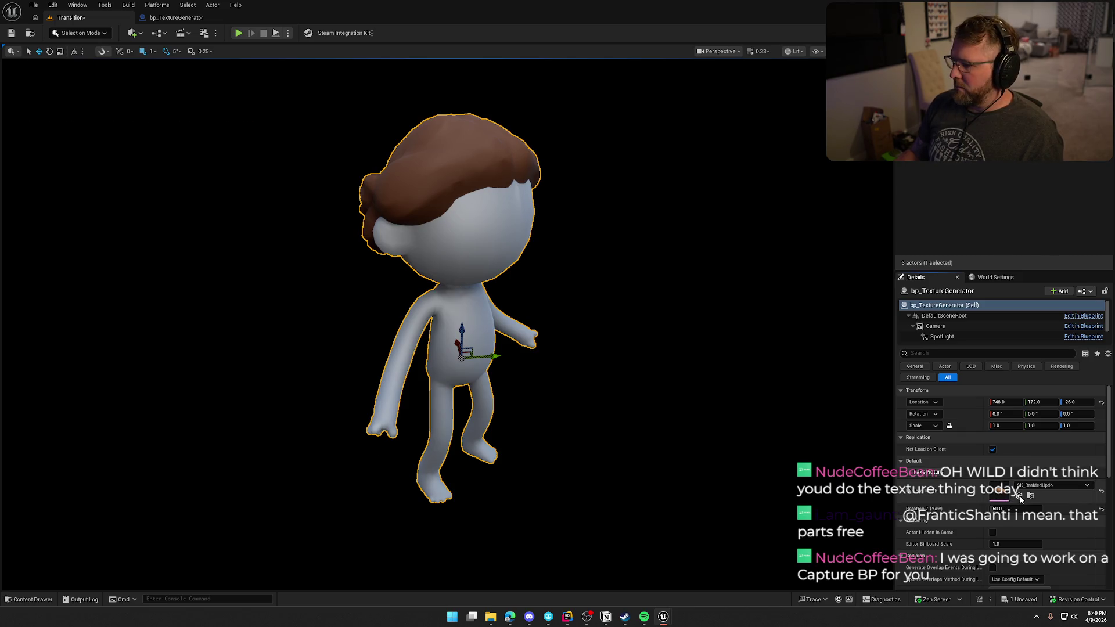
click(928, 465)
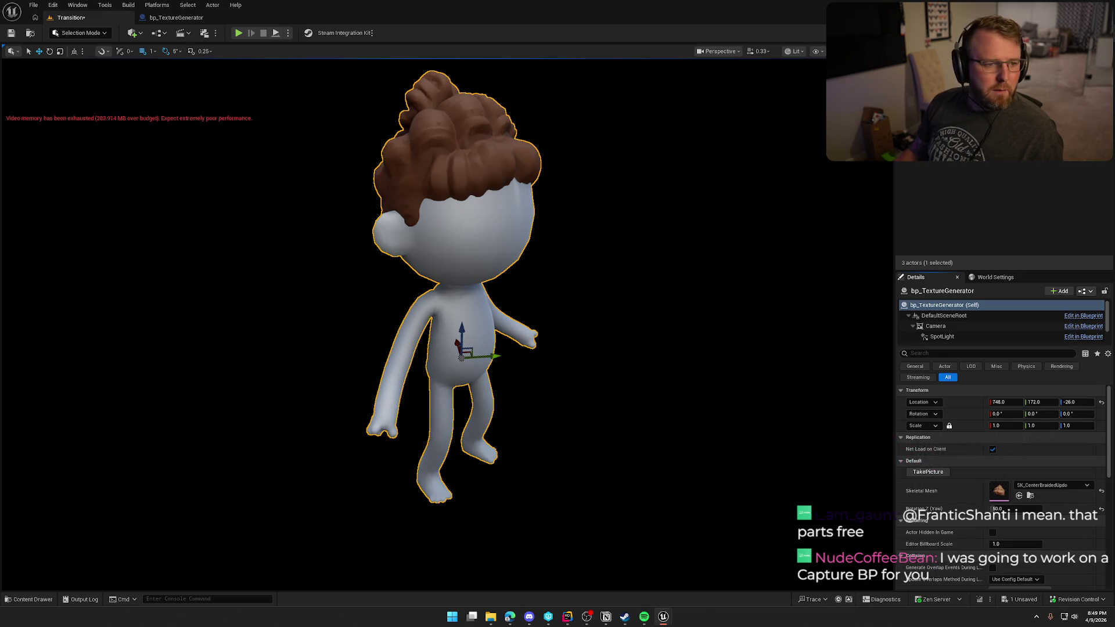
Step: Capture SK_CenteredPart and SK_CurledBraids, stepping through PioneerBun, SideSwept and tidy swoop to the coonskin hat
click(1021, 497)
click(930, 472)
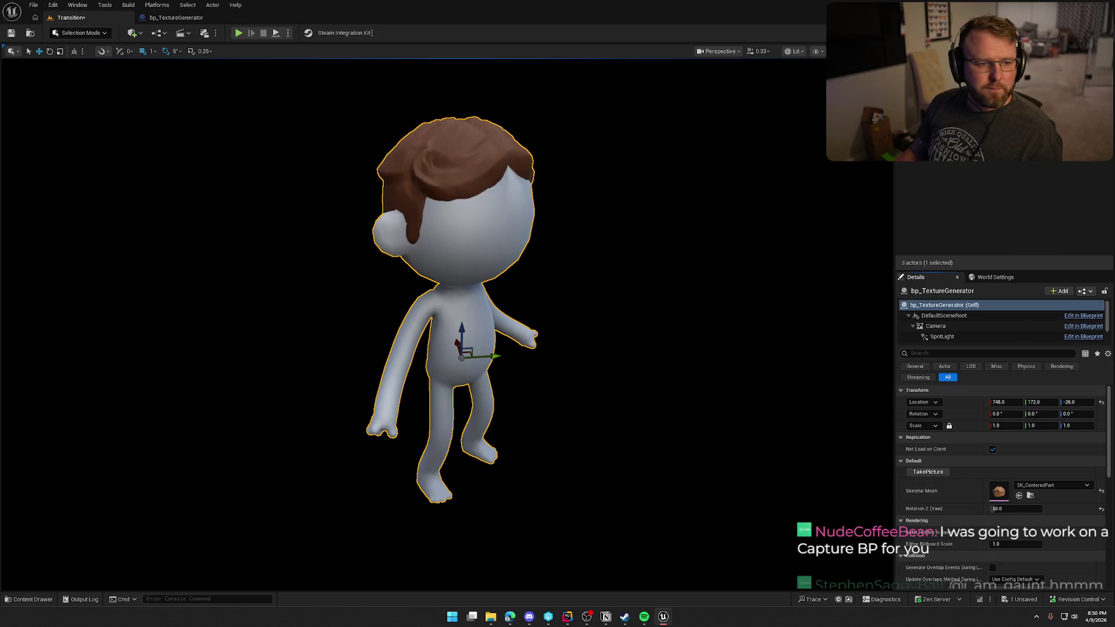
click(1019, 496)
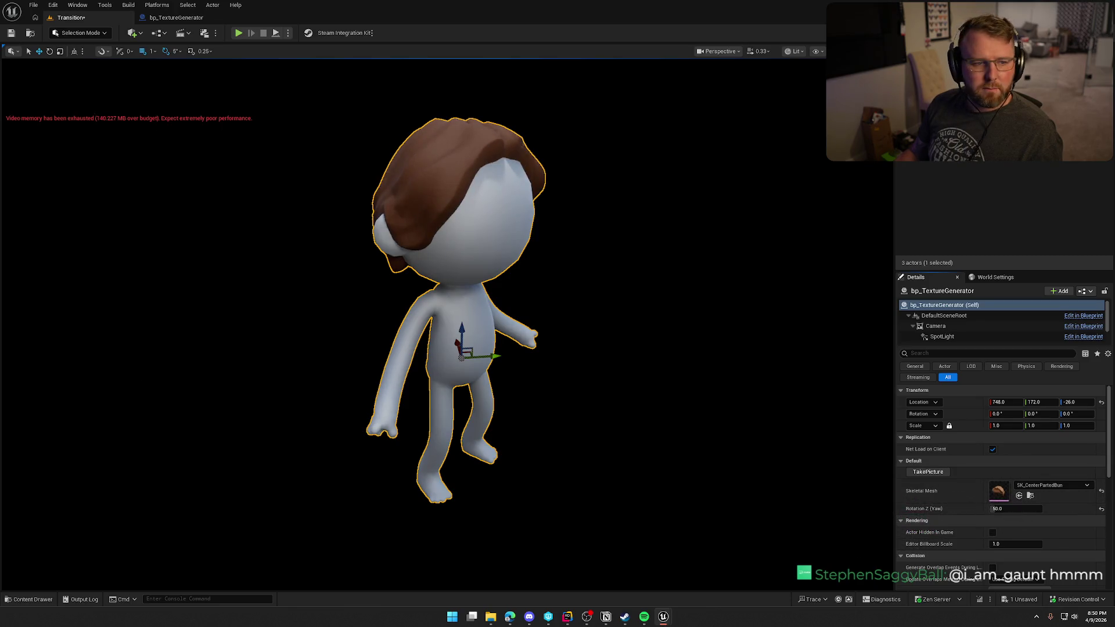
click(1019, 496)
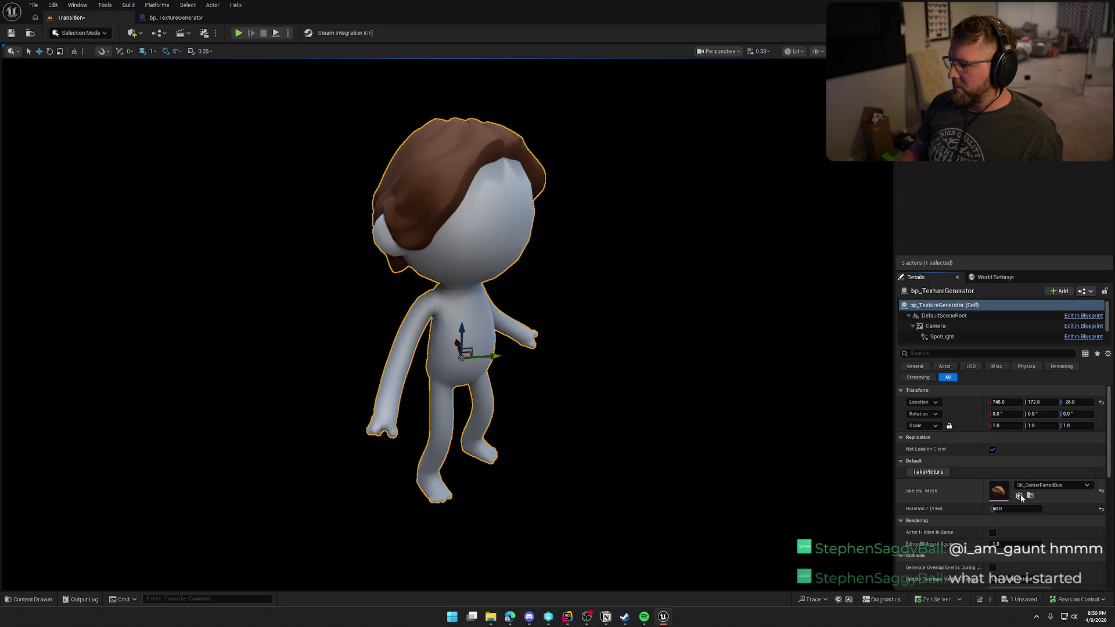
click(912, 475)
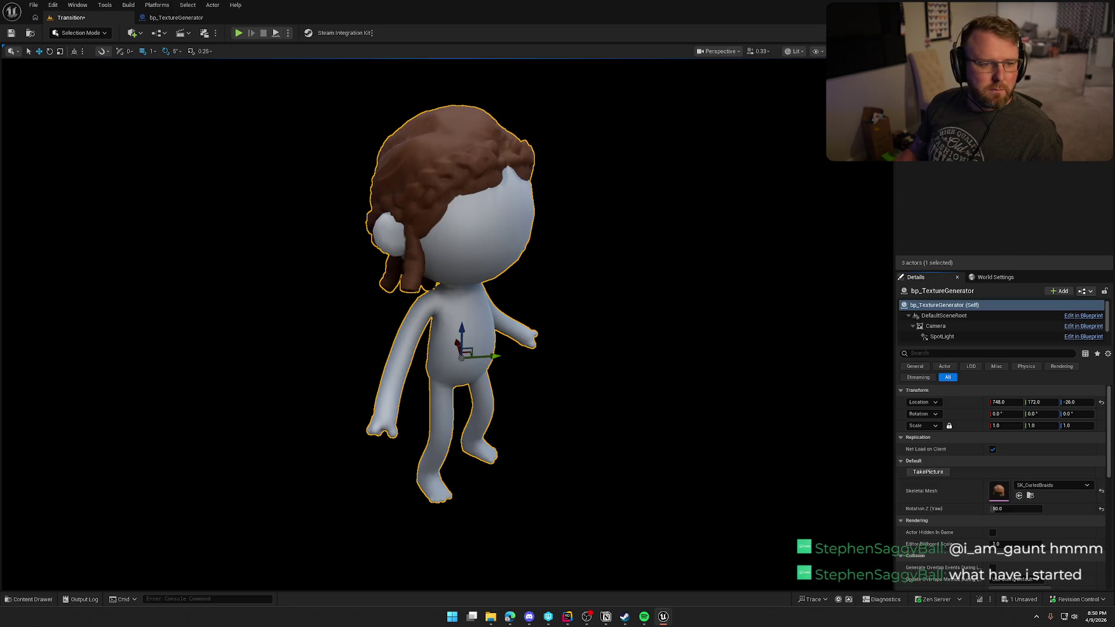
click(1017, 496)
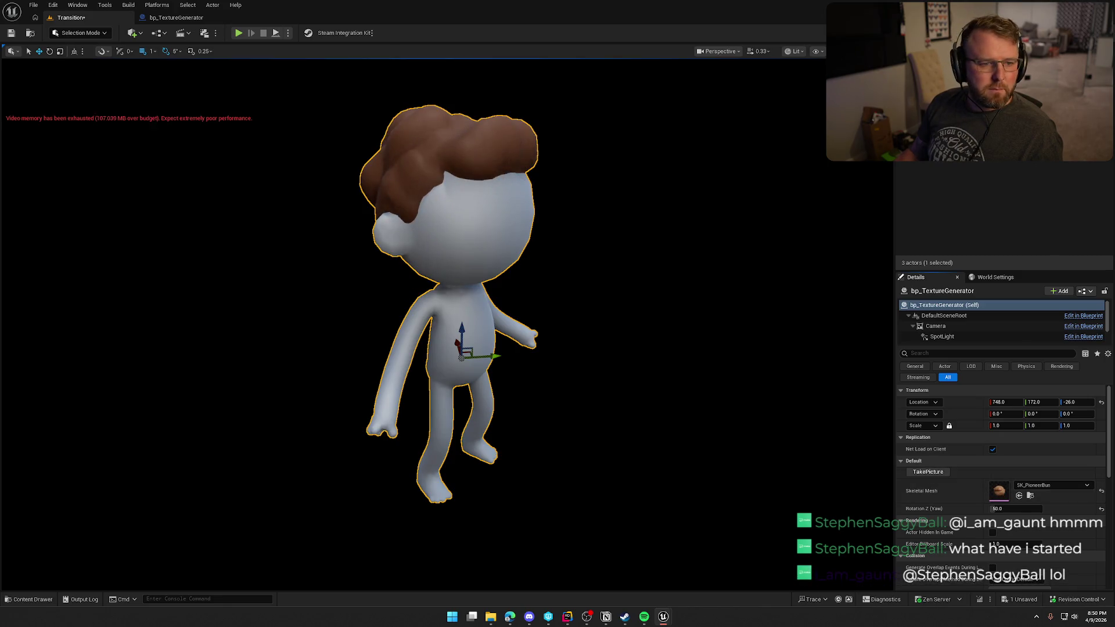
click(1019, 496)
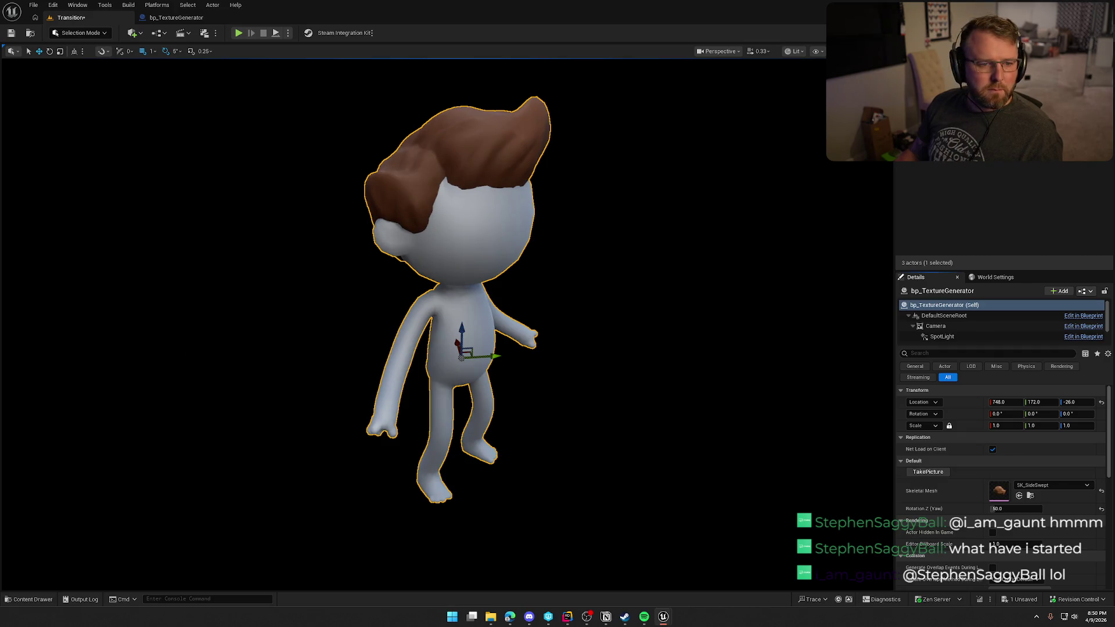
click(941, 475)
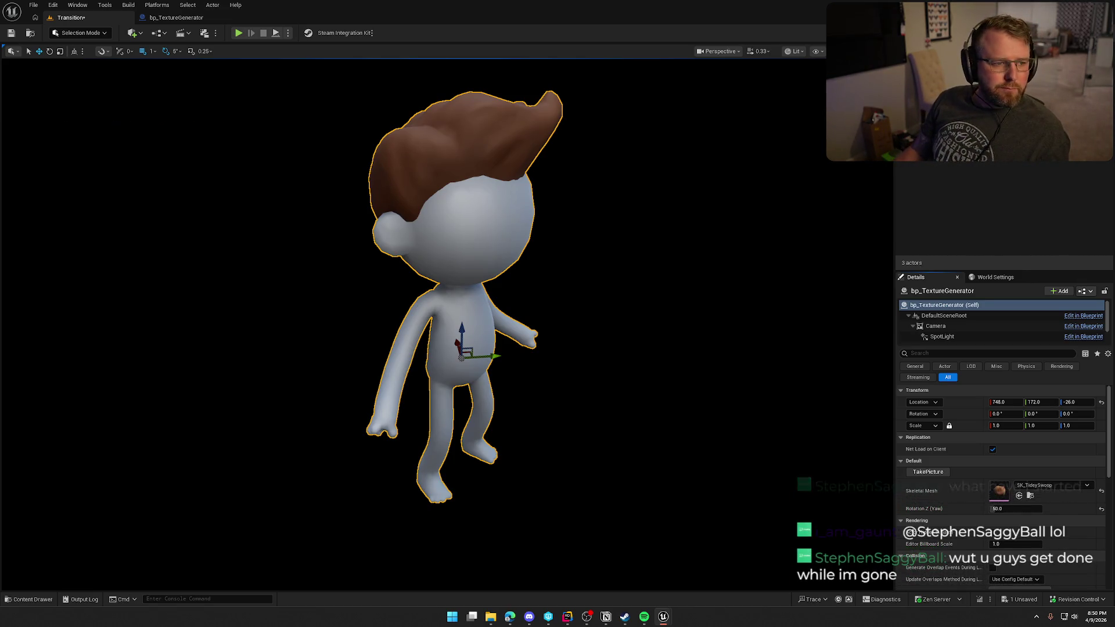
click(1019, 495)
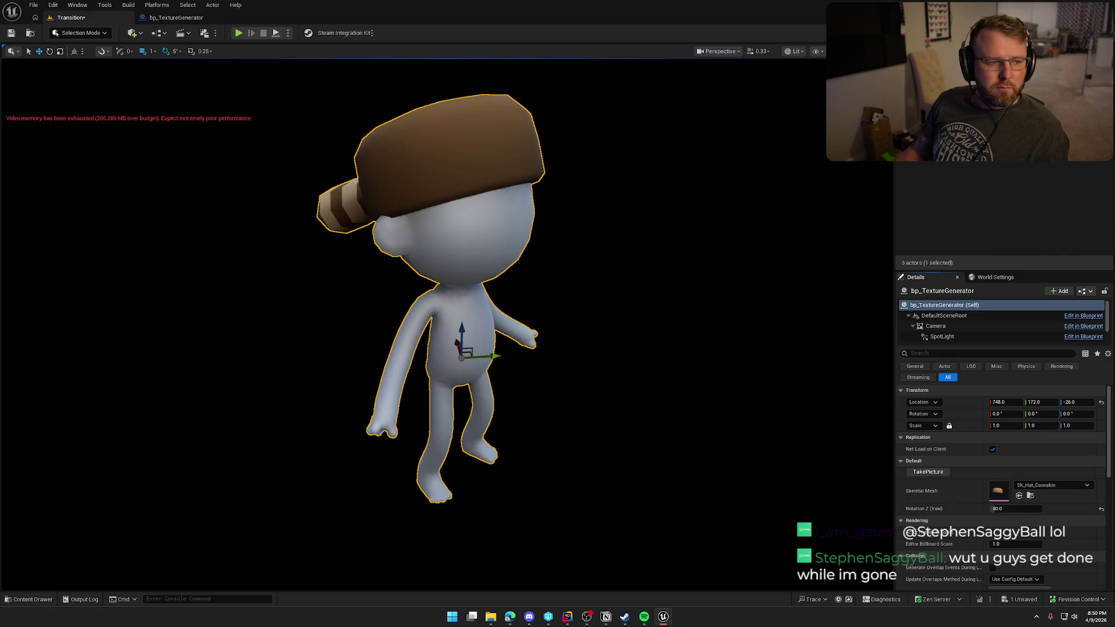
Step: Capture the cowboy and flat-brim hats, then step through the bonnets to SKM_Hat_Bowler
click(1019, 496)
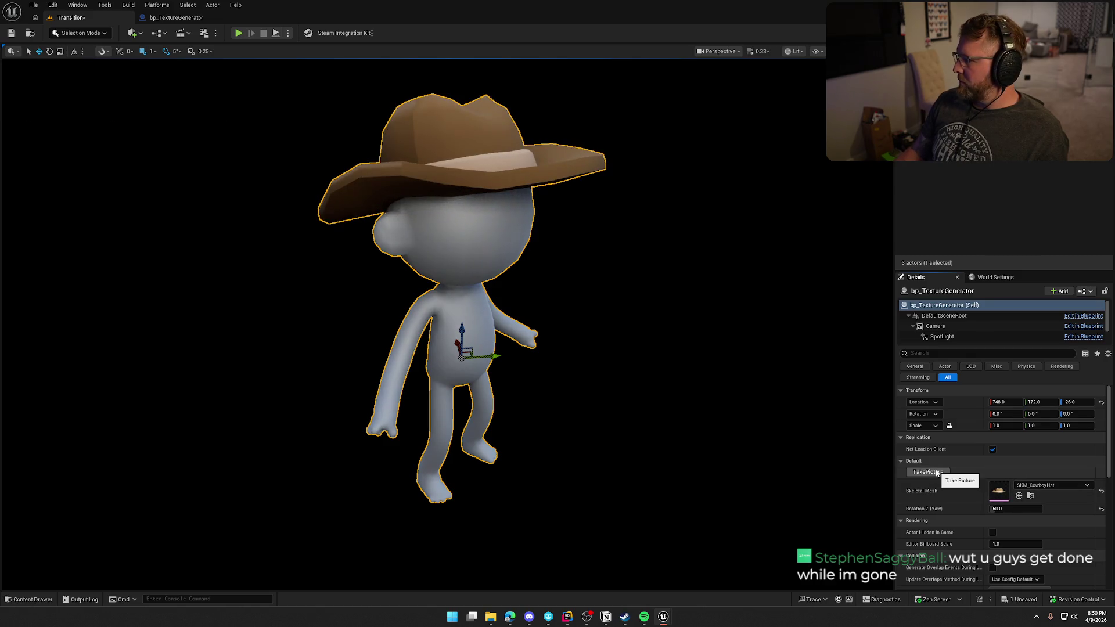
click(937, 473)
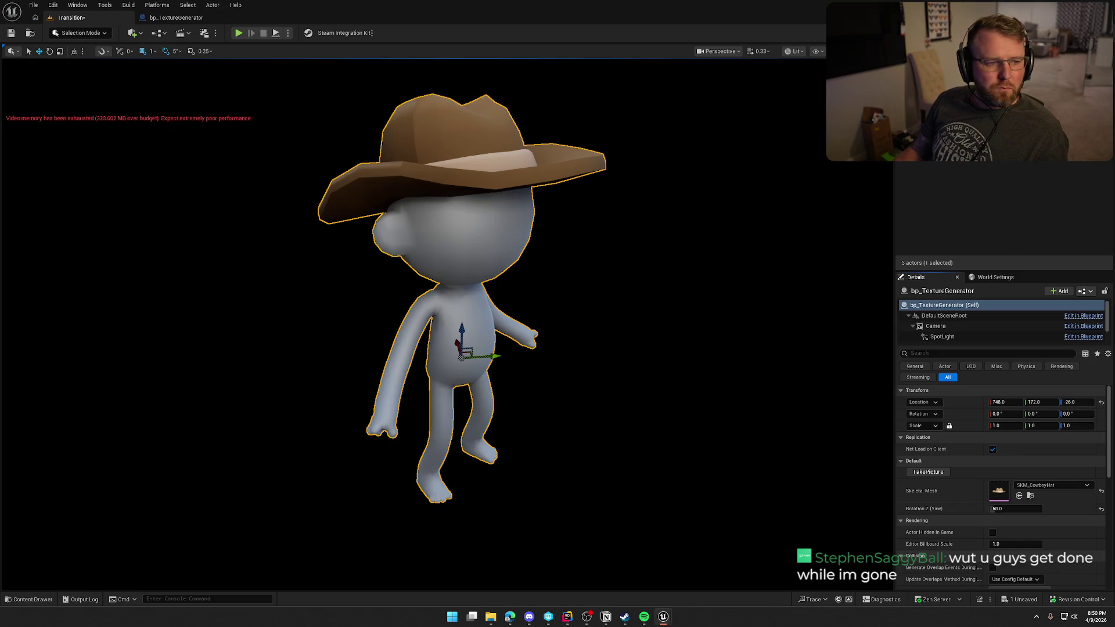
click(1019, 495)
click(937, 473)
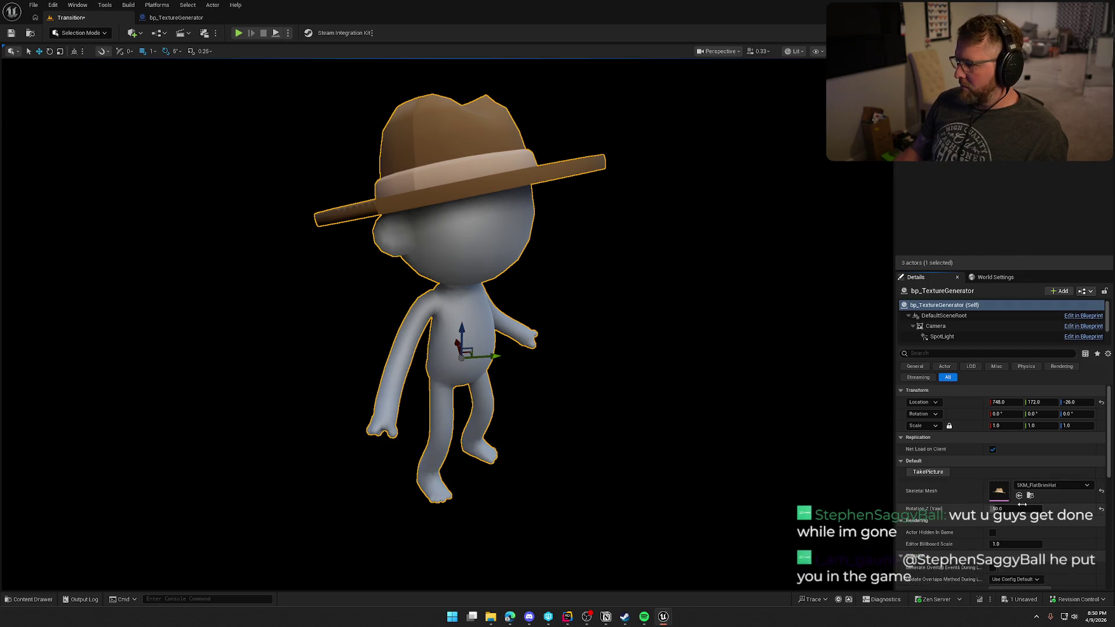
click(1020, 496)
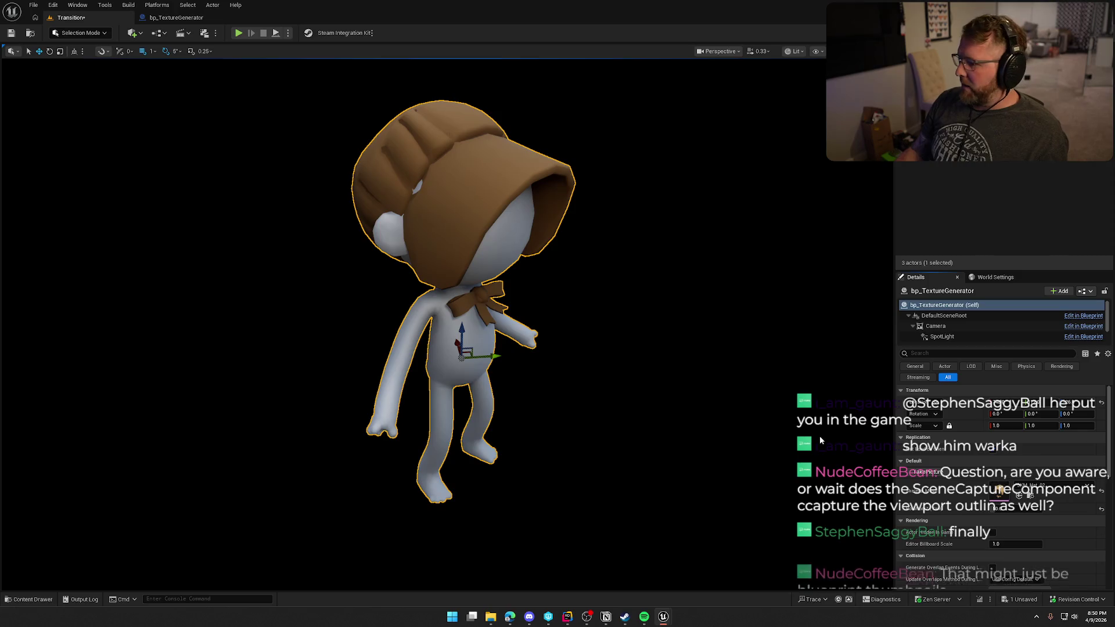
click(940, 474)
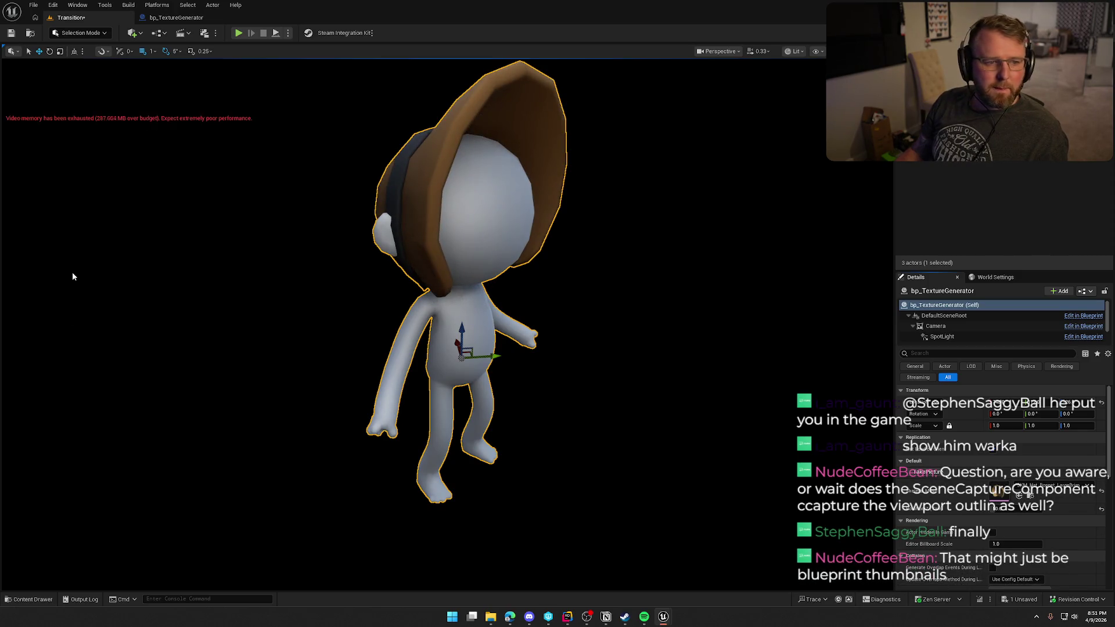
click(1023, 496)
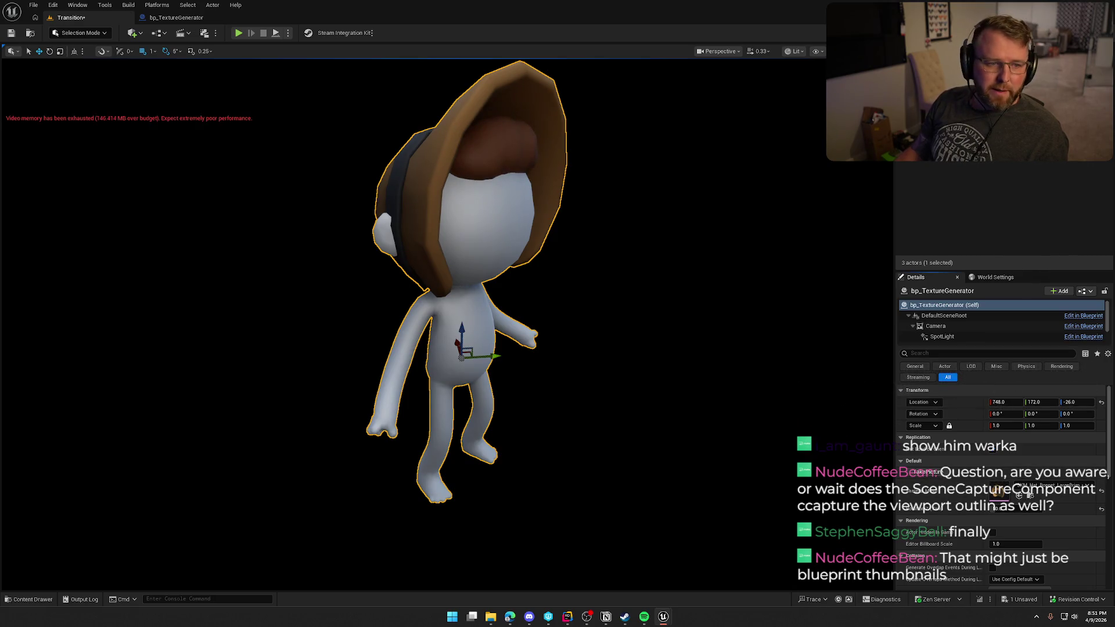
click(1023, 497)
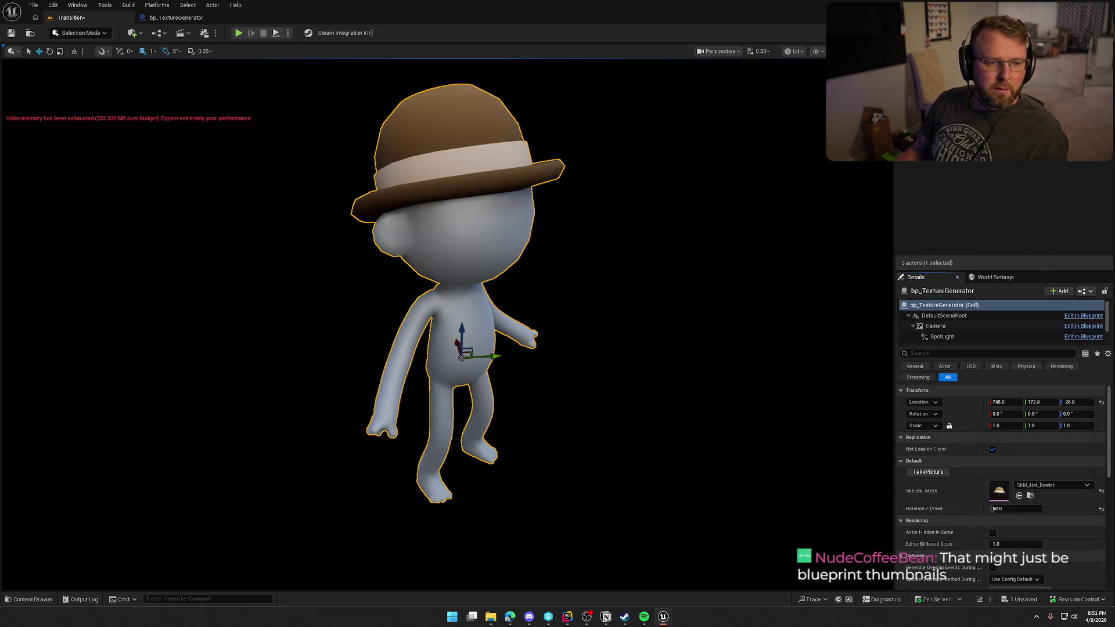
Step: Advance from the conductor cap through explorer, flower and trapper hats to SKM_Tophat
click(1020, 497)
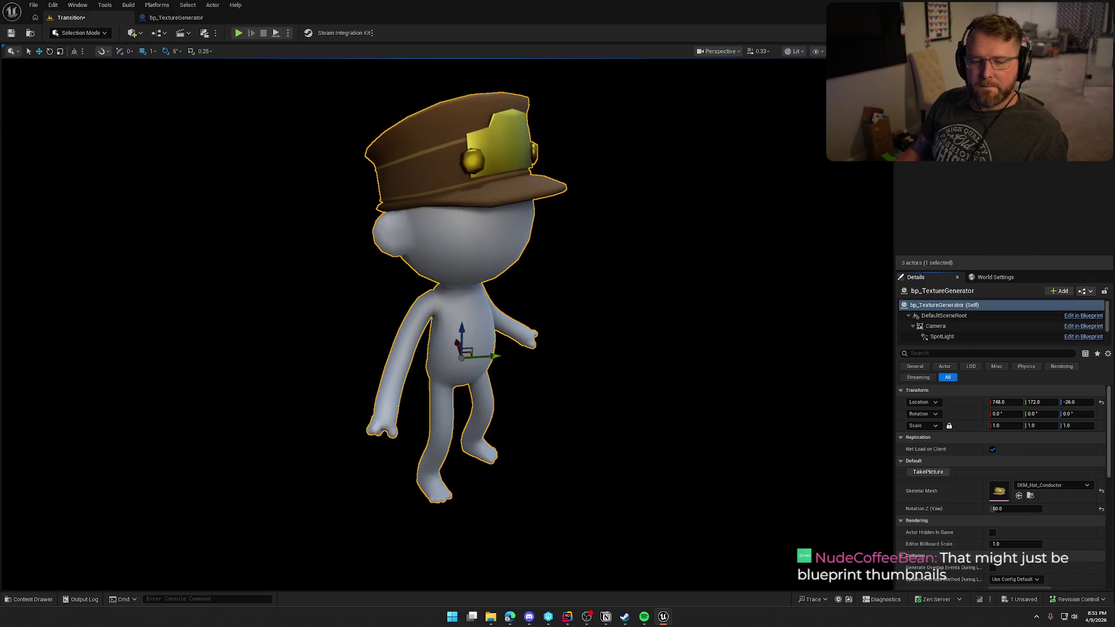
click(1021, 496)
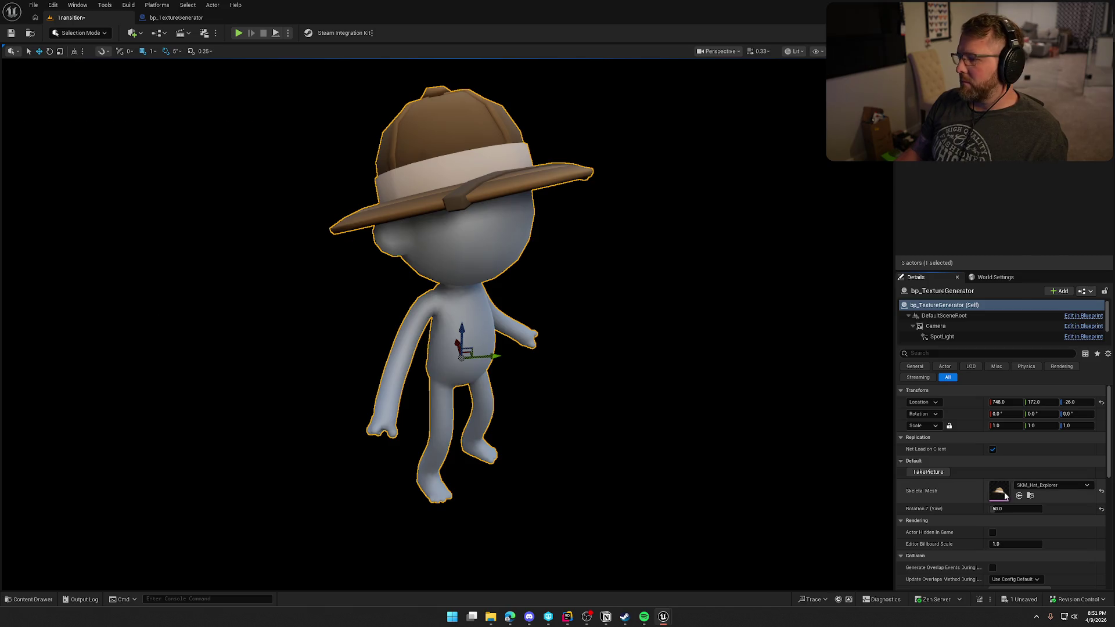
click(928, 471)
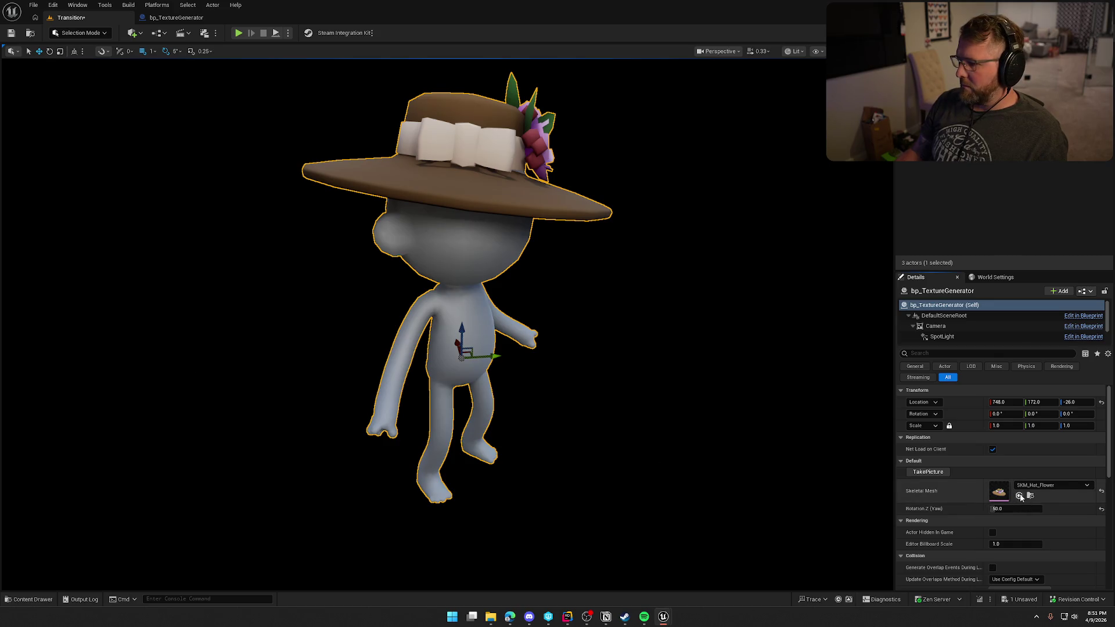
click(928, 471)
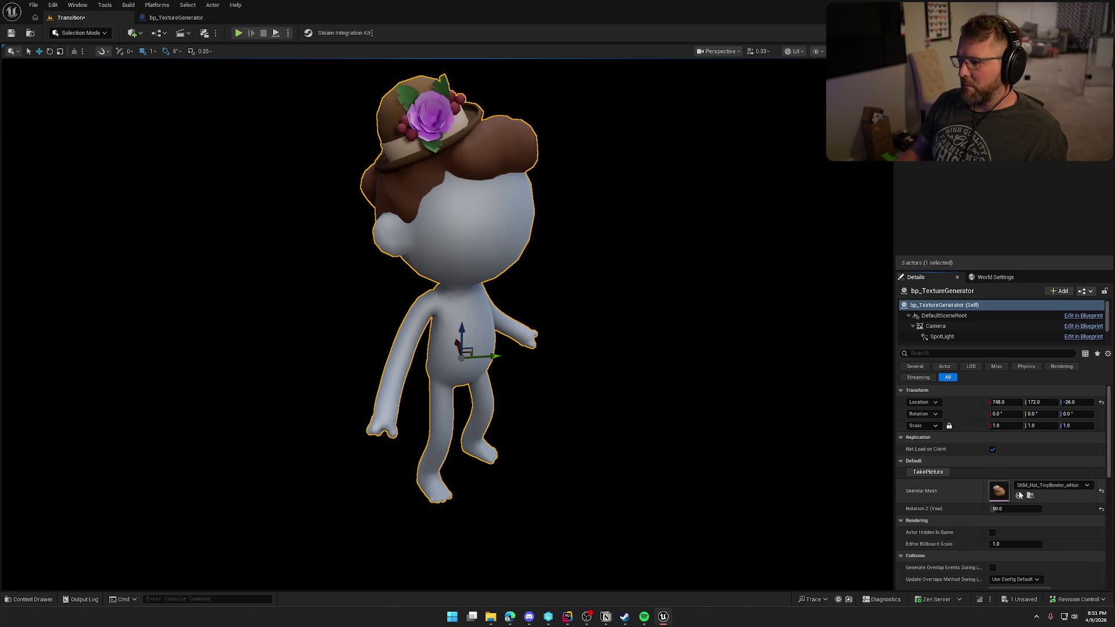
click(926, 474)
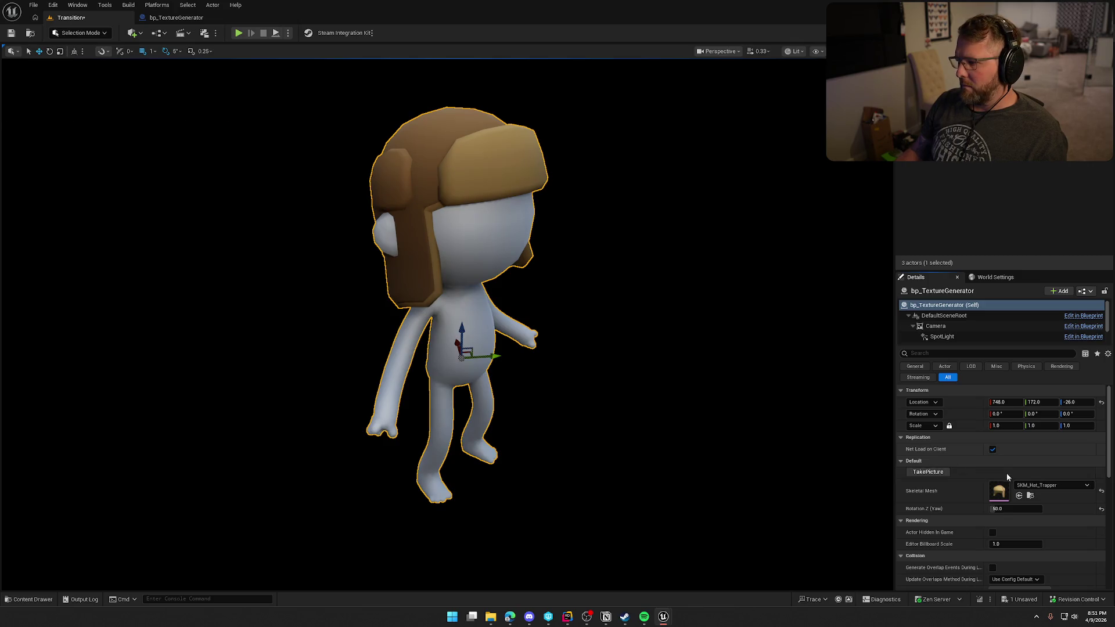
click(1020, 496)
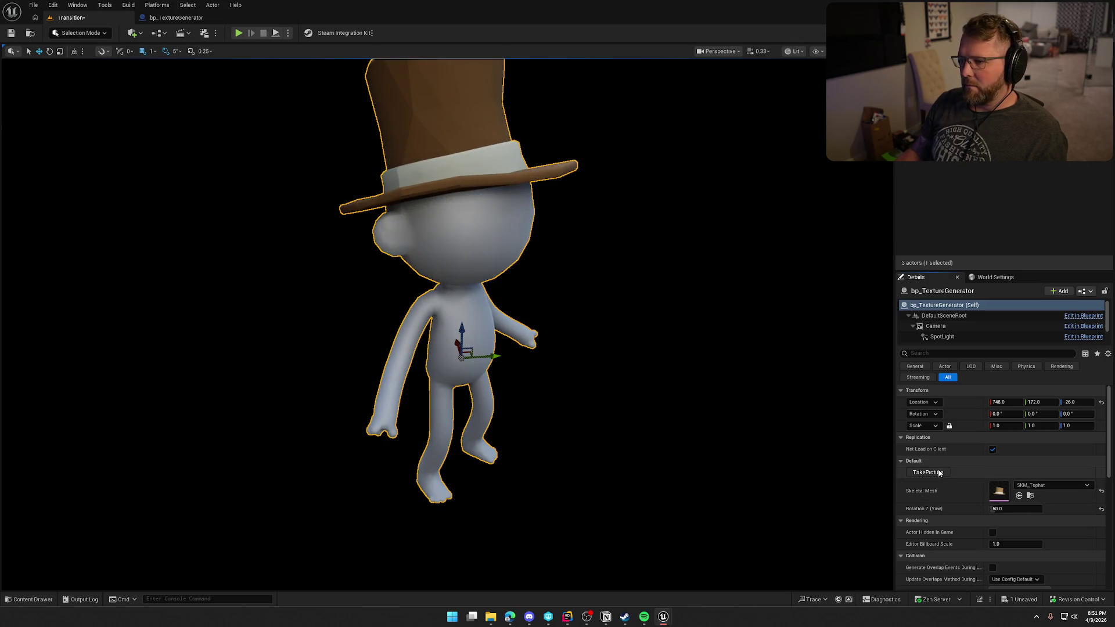
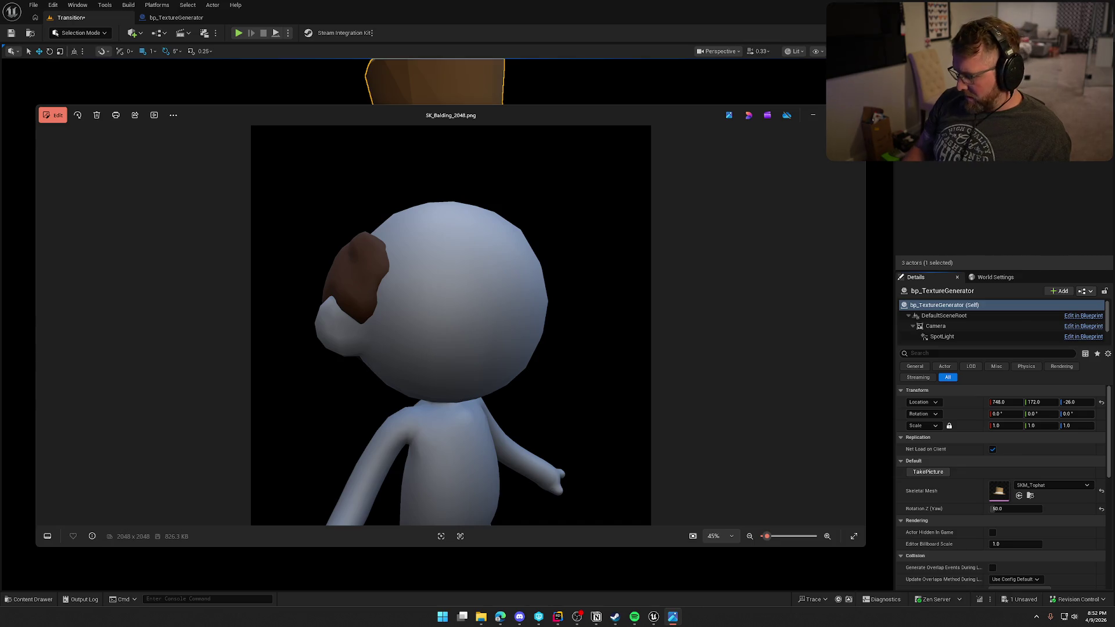
Step: Step through the hair, beard, cowboy hat and glasses renders, including broken round glasses
key(Right)
key(Right)
key(Right)
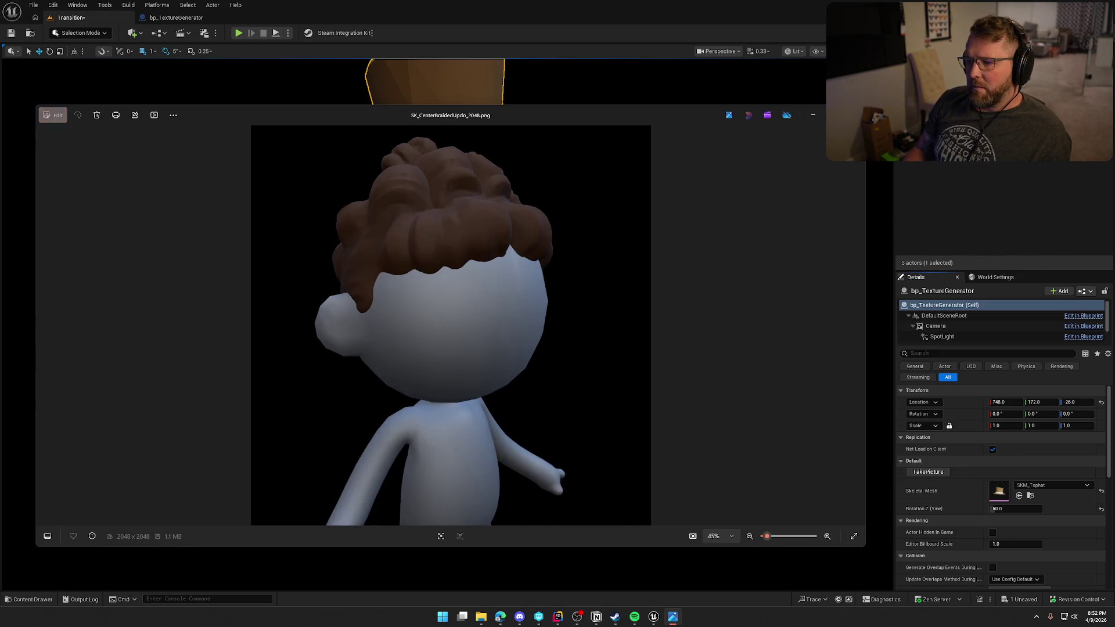
key(Right)
key(Right)
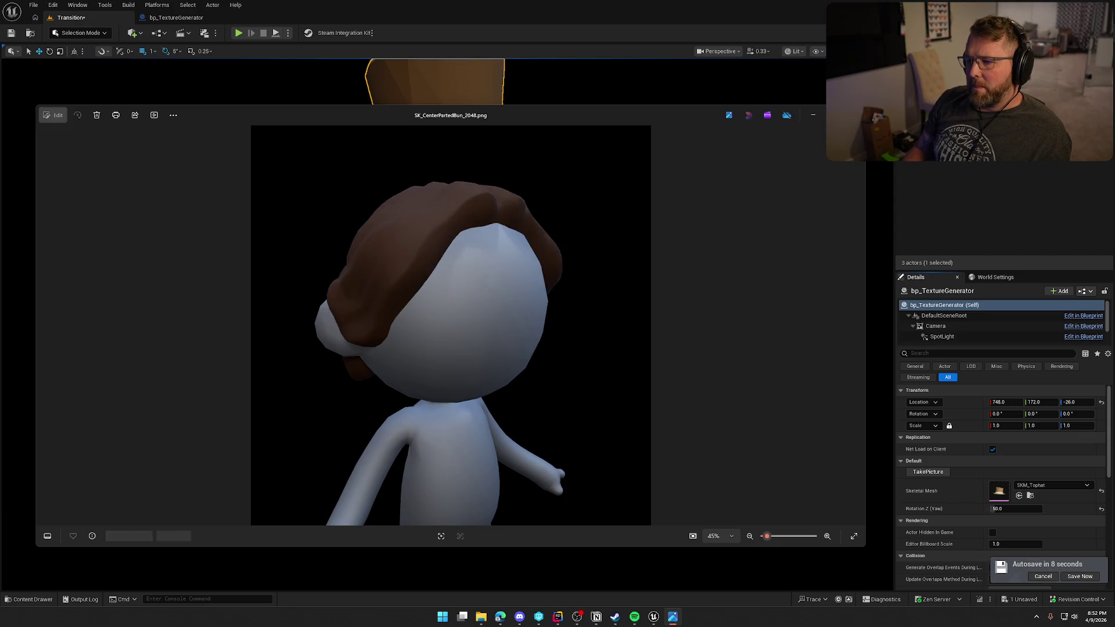
key(Right)
key(Right)
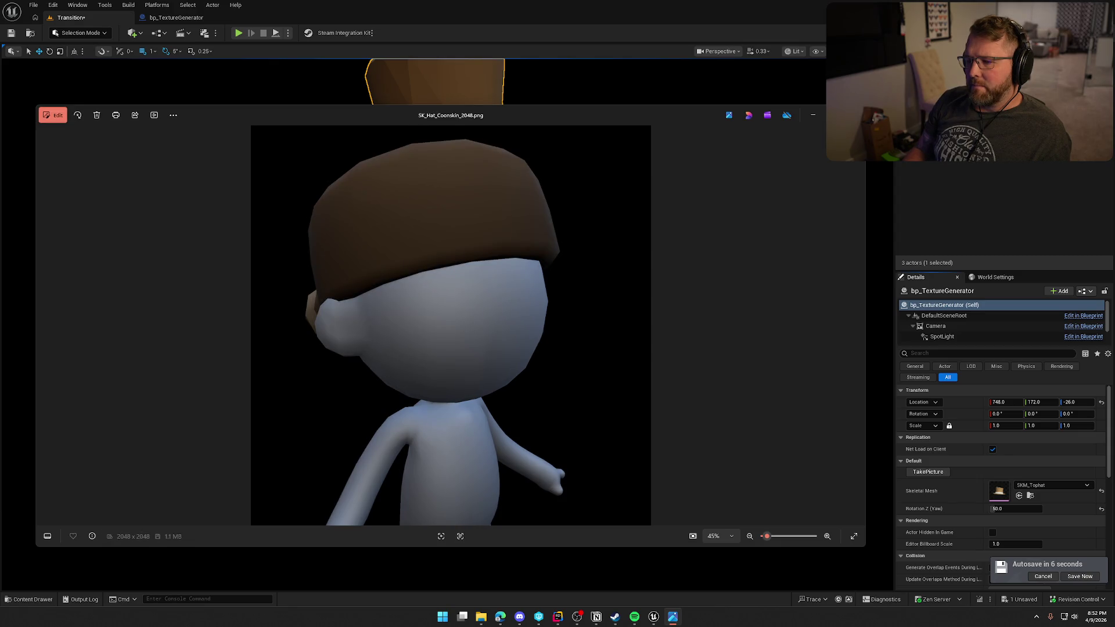
key(Right)
key(Right)
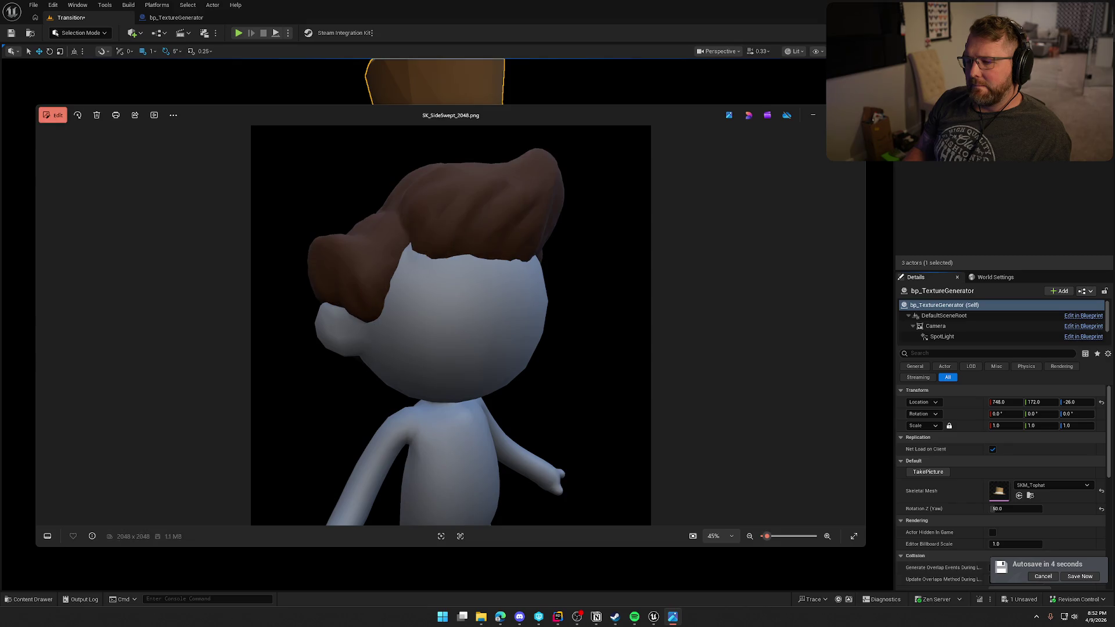
key(Right)
key(Right)
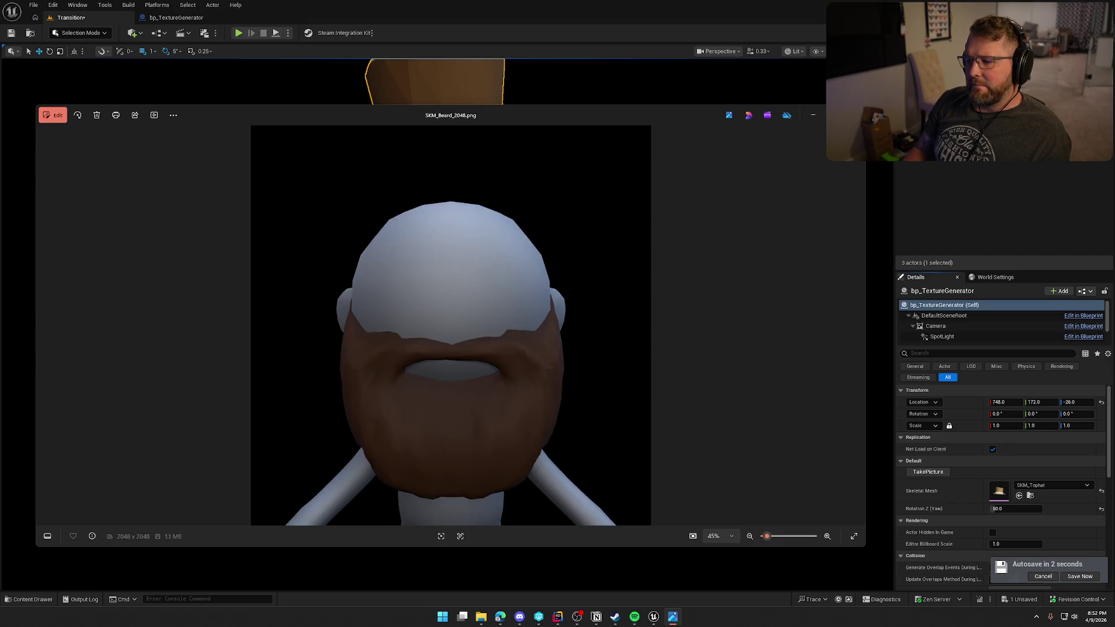
key(Right)
key(Right)
key(Right)
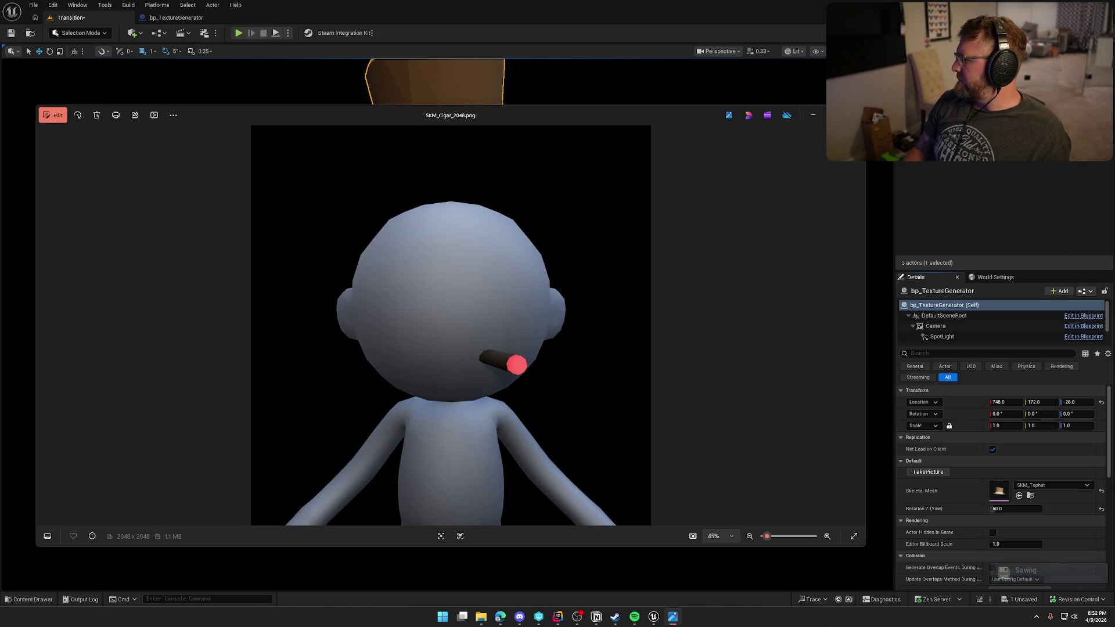
key(Right)
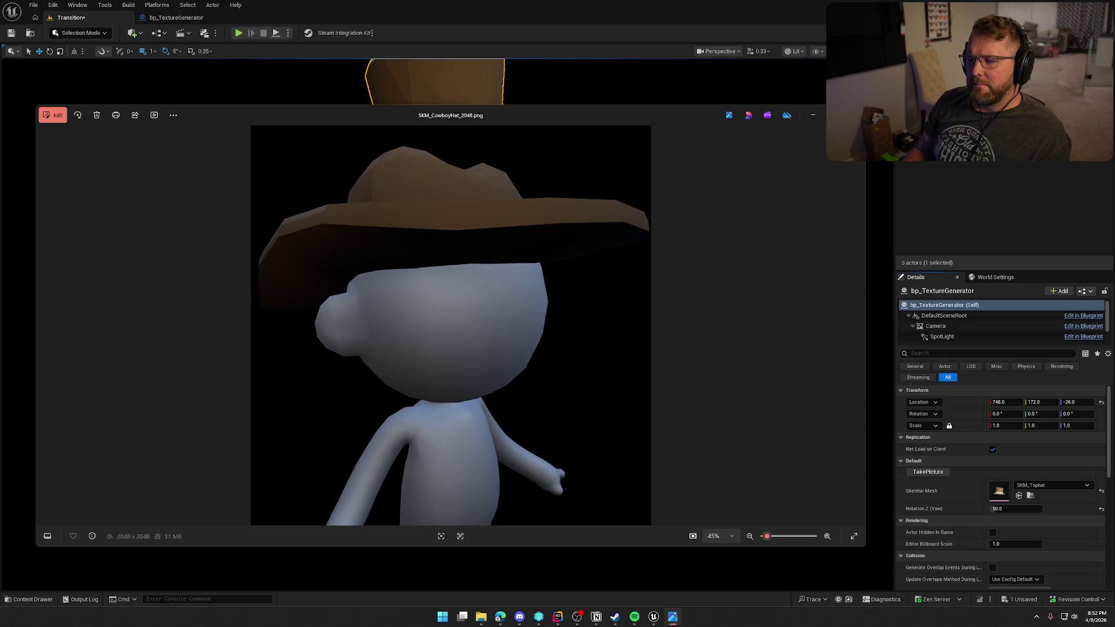
key(Right)
key(Right)
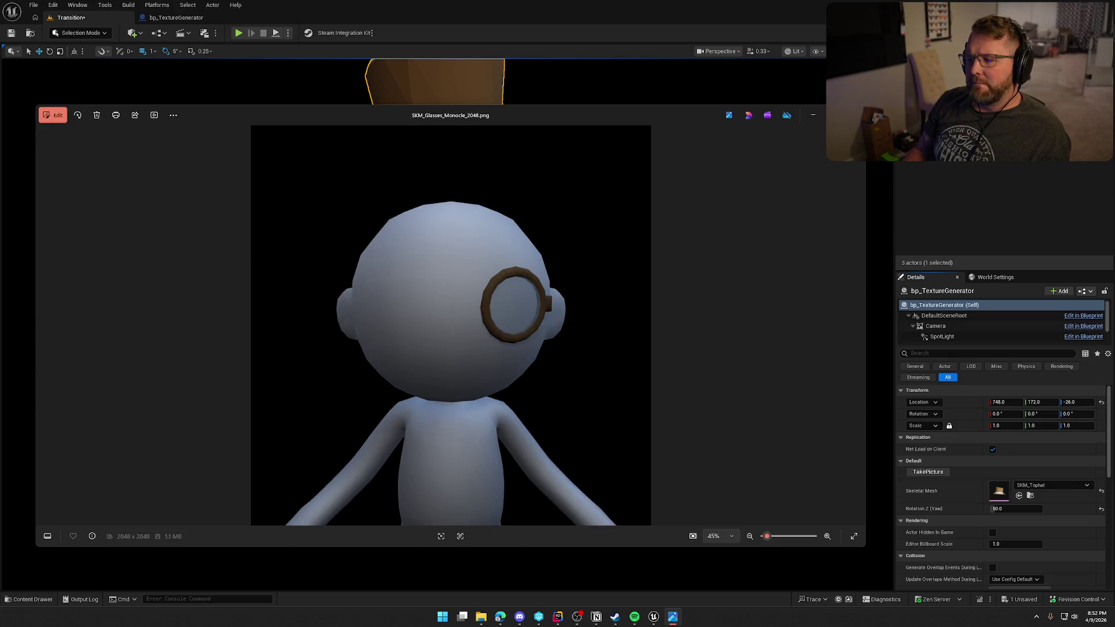
key(Right)
key(Right)
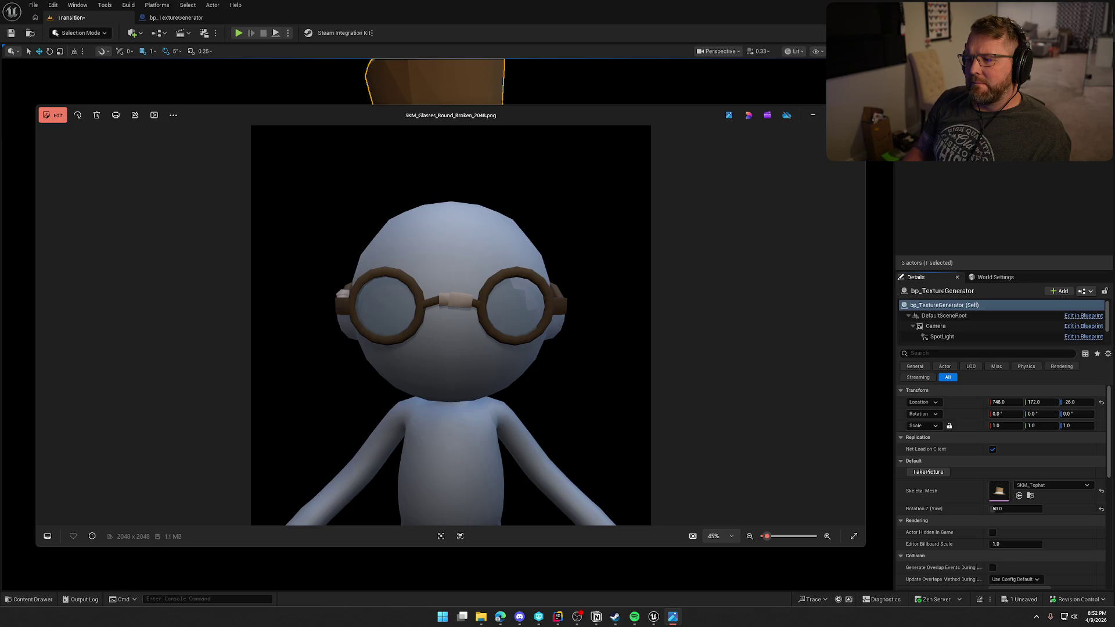
Step: Step through the remaining hat, mustache, neckerchief and top hat renders, then close Photos
key(Right)
key(Right)
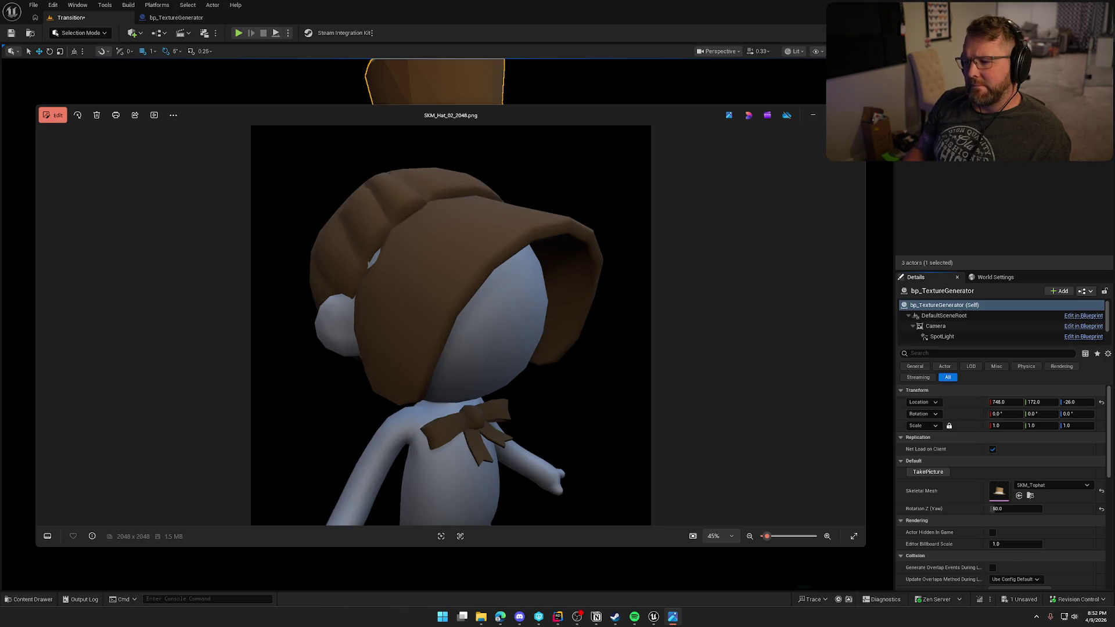
key(Right)
key(Right)
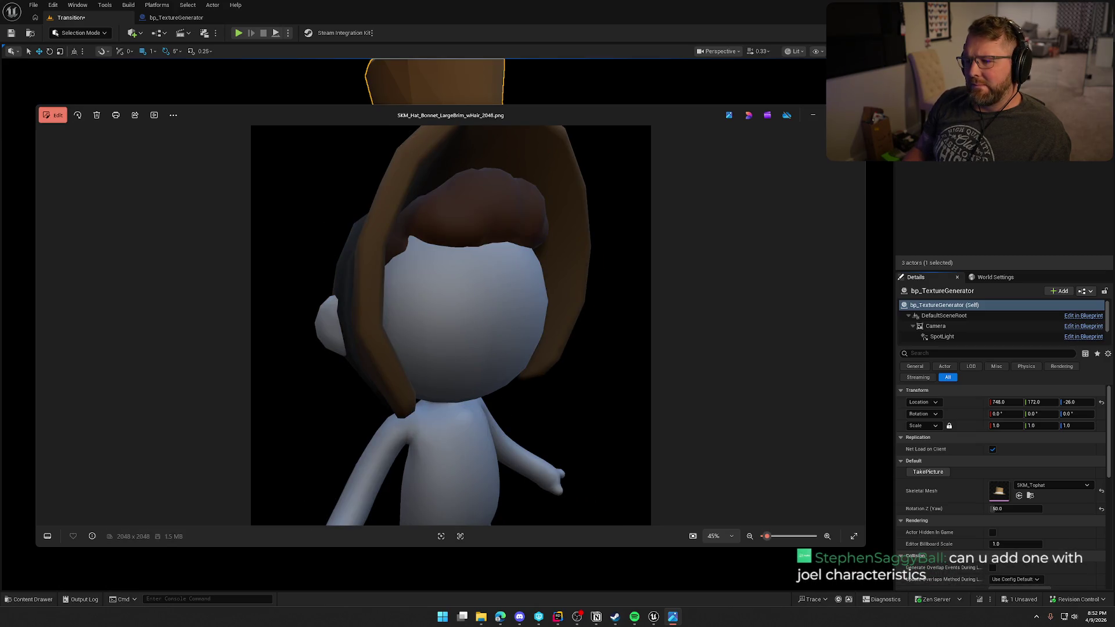
key(Right)
key(Right)
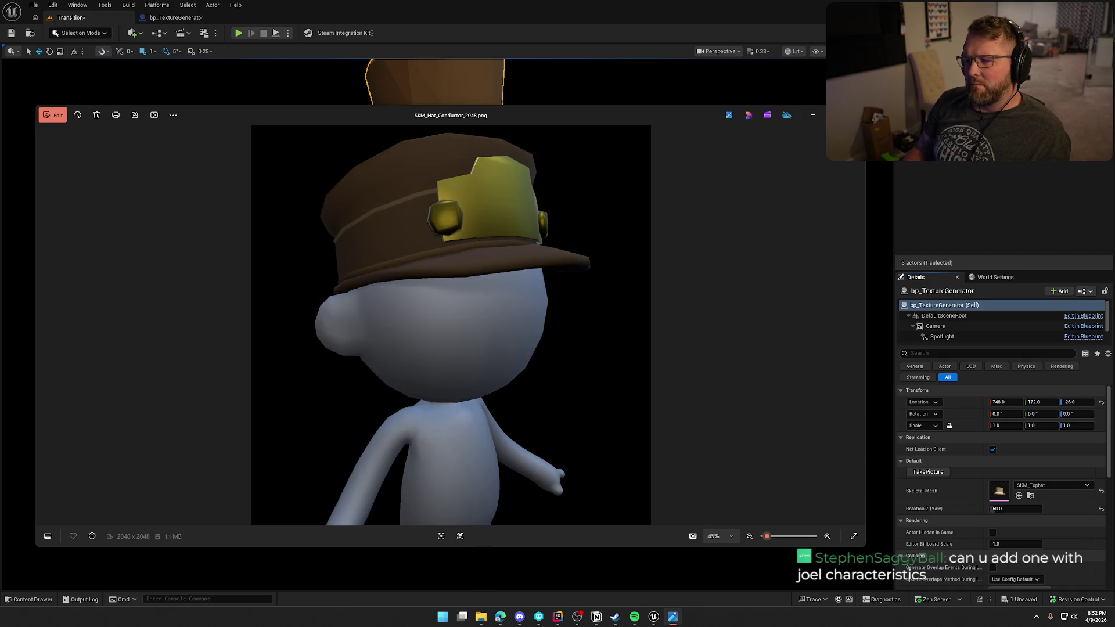
key(Right)
key(Right)
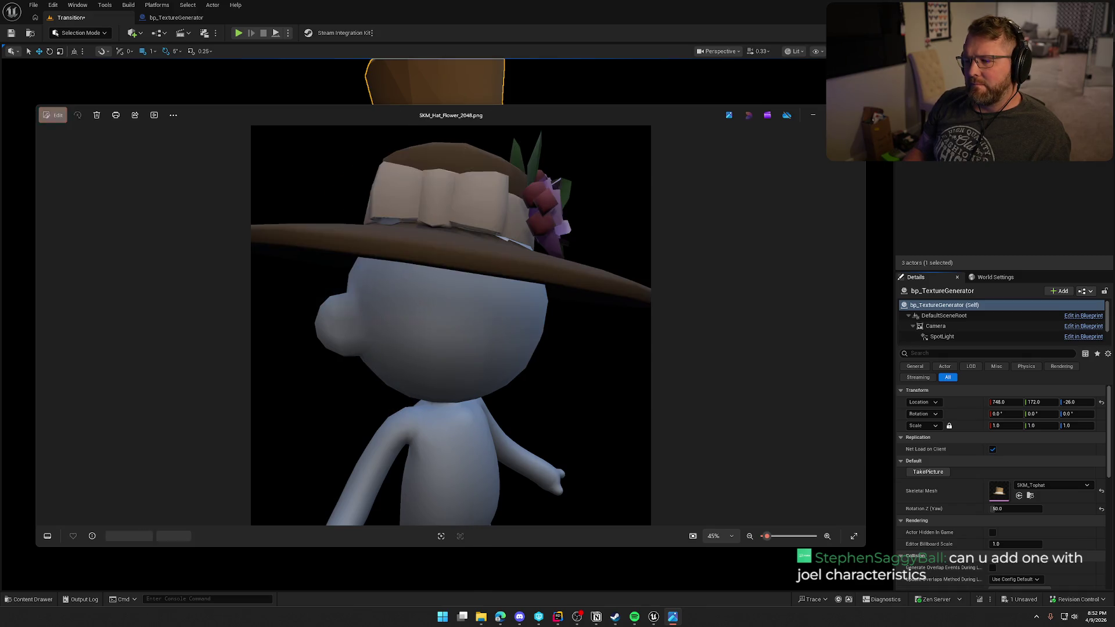
key(Right)
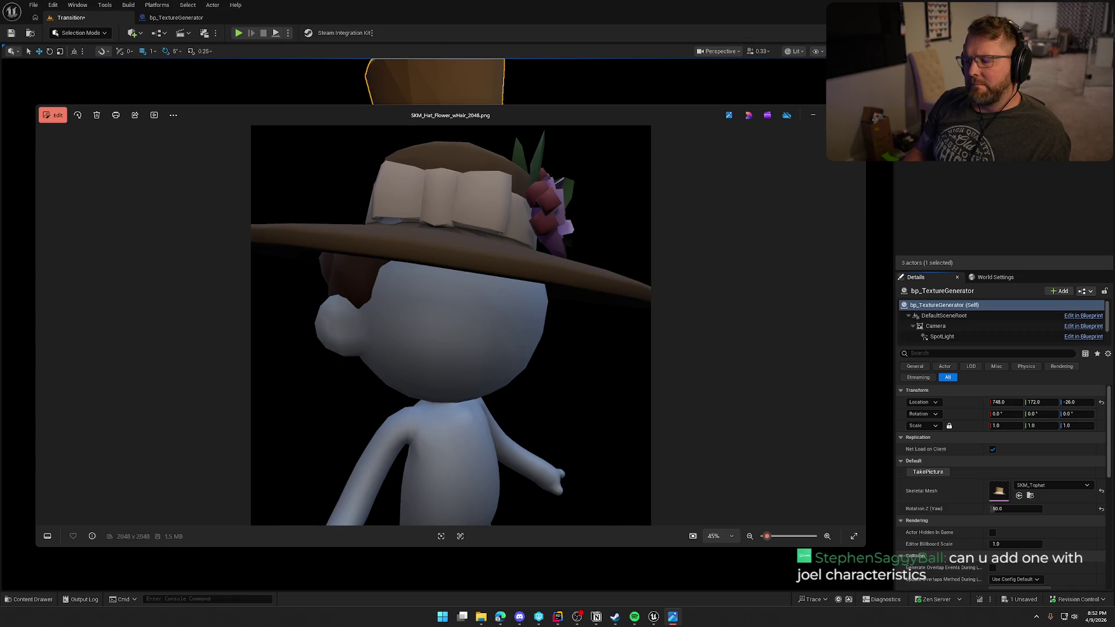
key(Right)
key(Right)
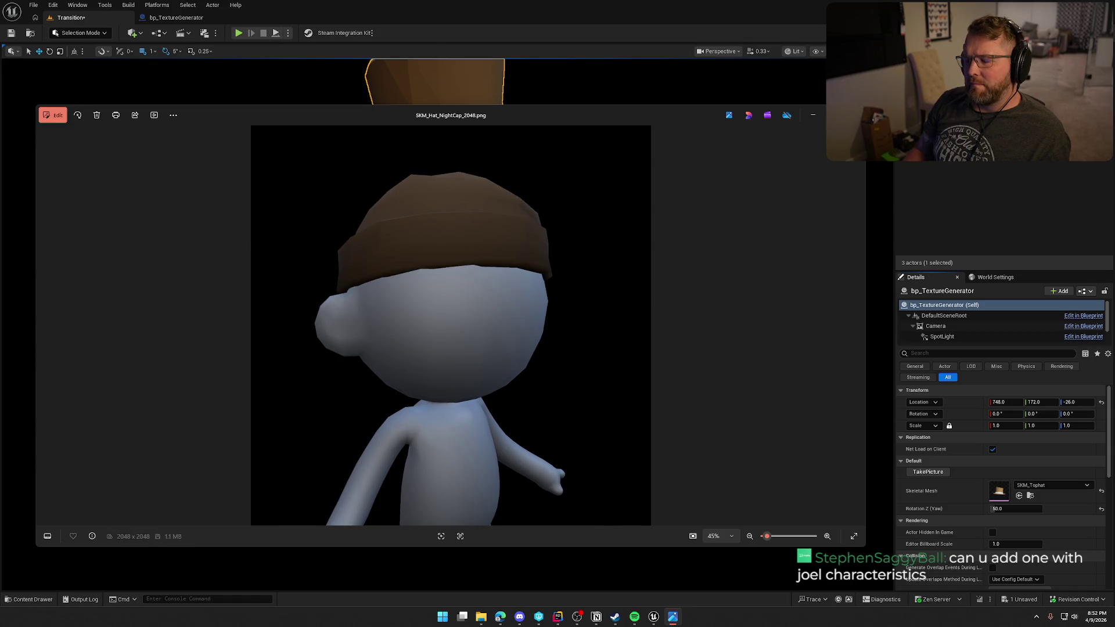
key(Right)
key(Right)
key(Right)
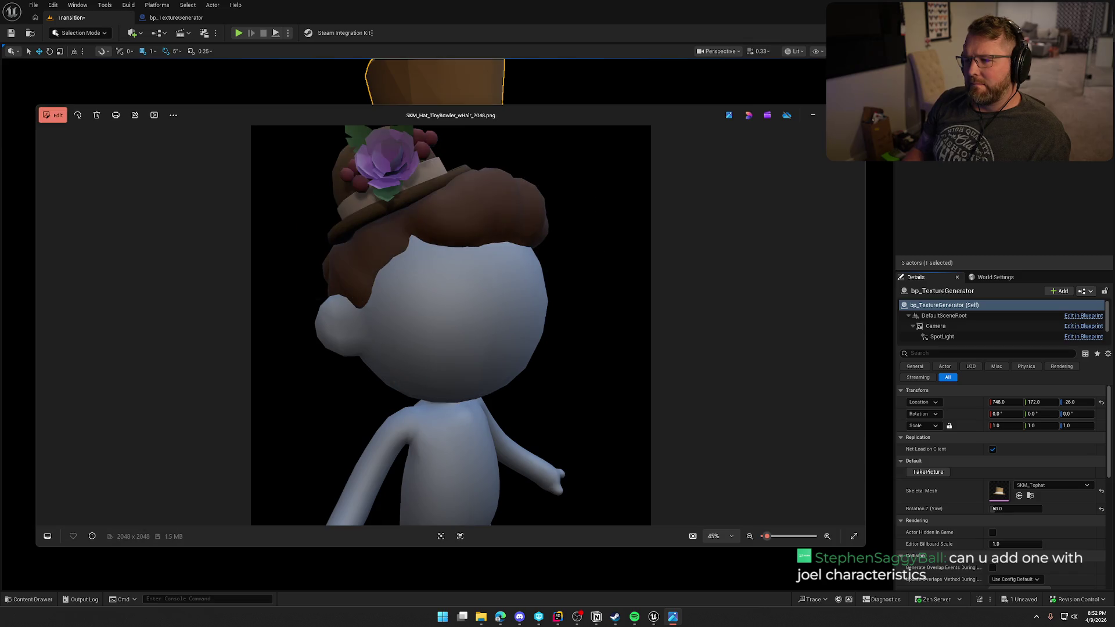
key(Right)
key(Right)
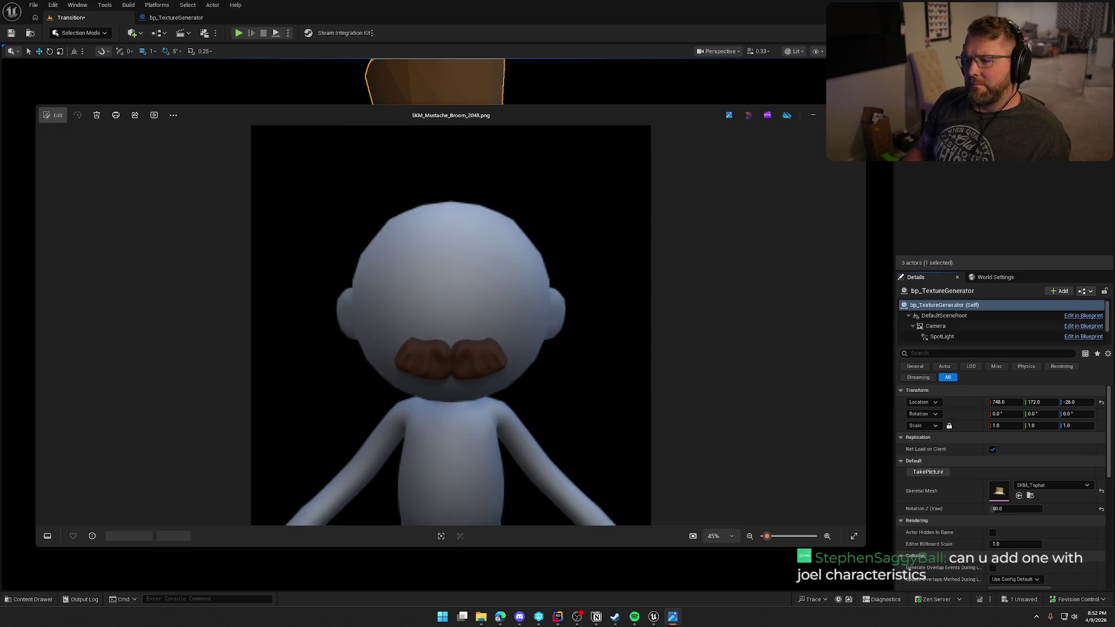
key(Right)
key(Right)
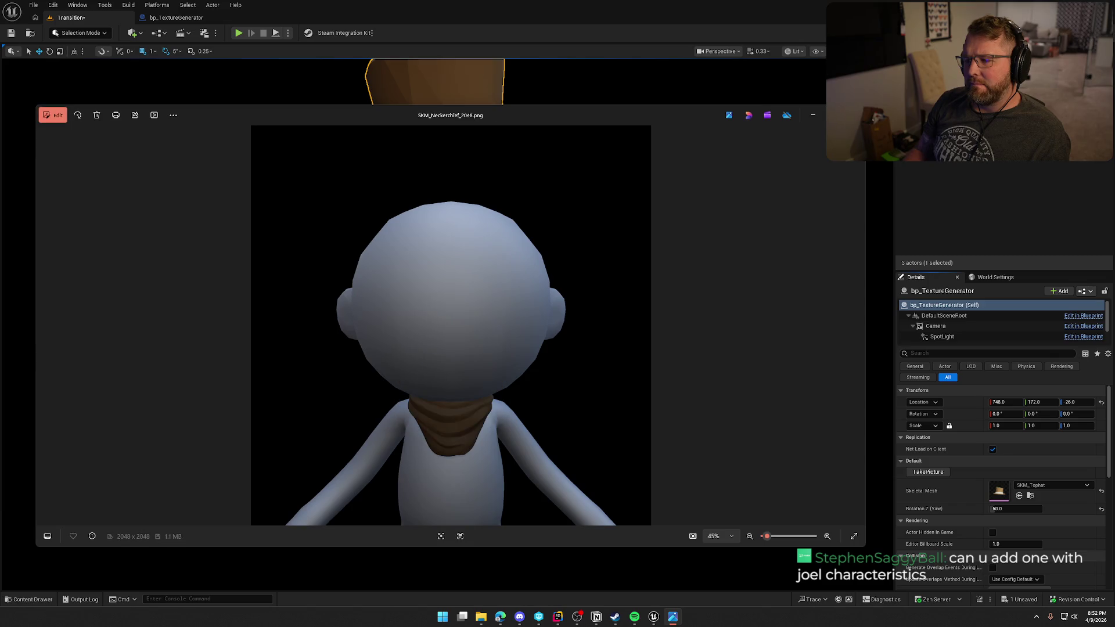
key(Right)
key(Right)
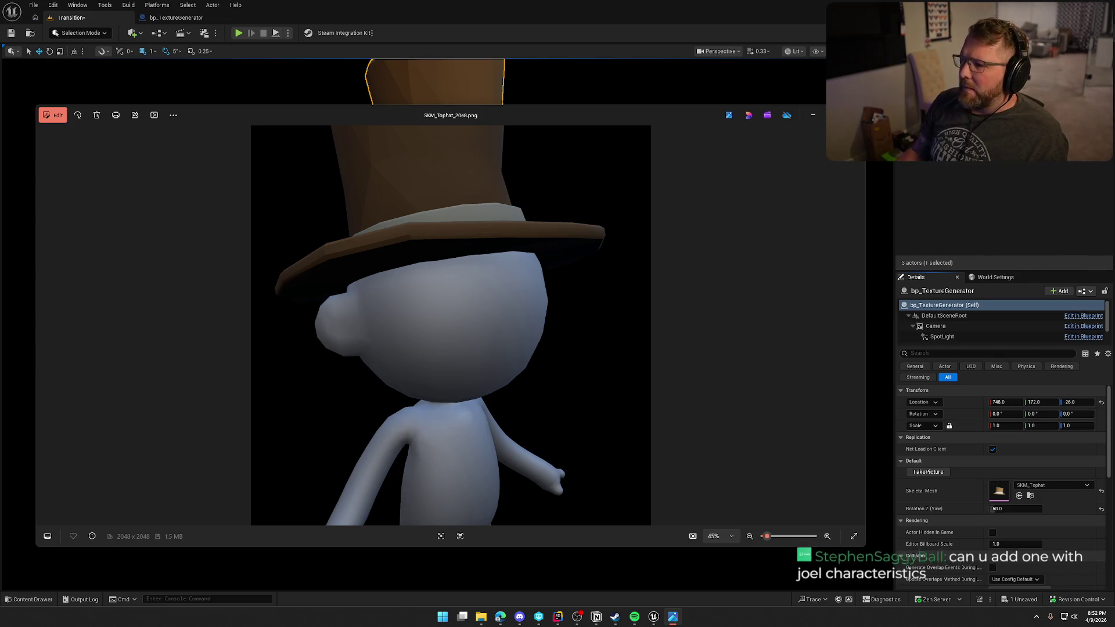
key(alt+F4)
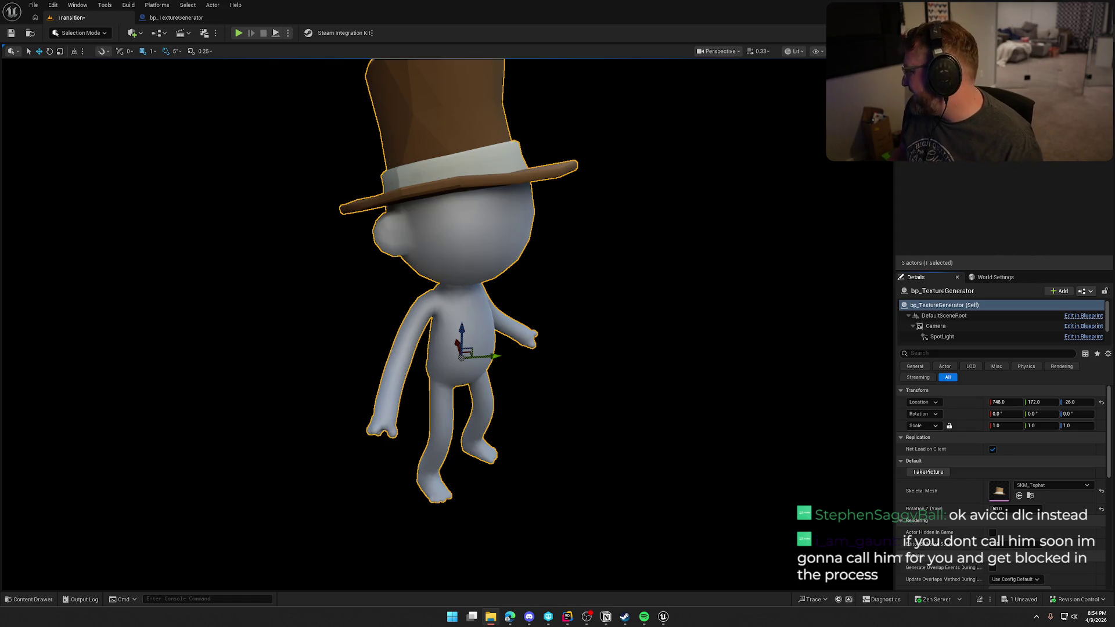
Step: Deselect the character in the viewport and switch to the bp_TextureGenerator Blueprint editor
click(992, 210)
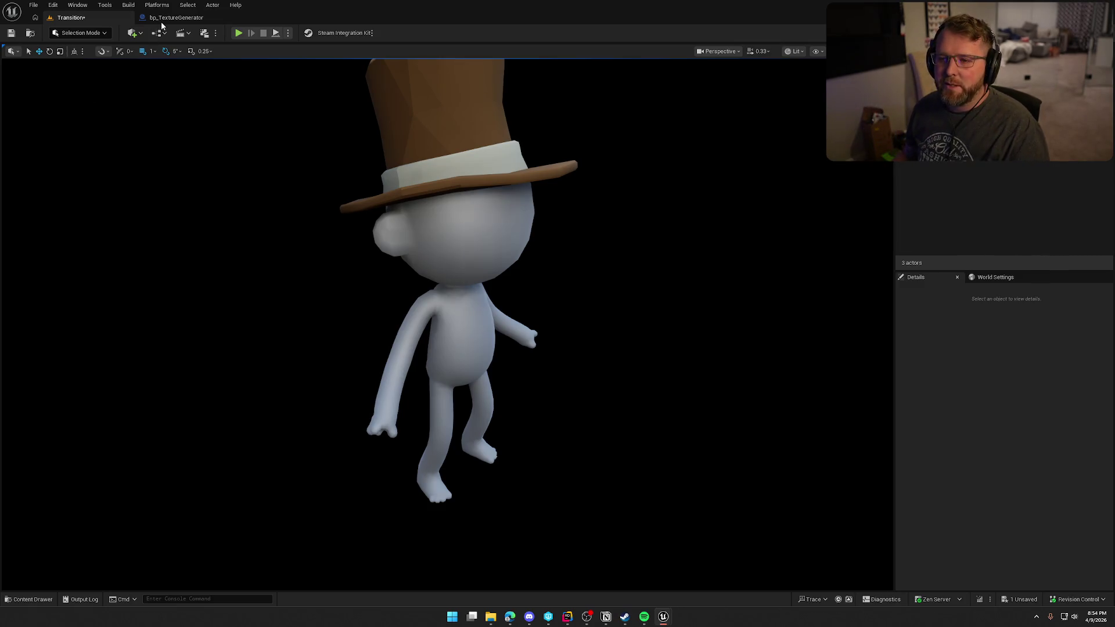
key(ctrl+Tab)
Step: In the Construction Script, tidy the Character and Rotation Z nodes and shift Set Relative Rotation right
click(322, 51)
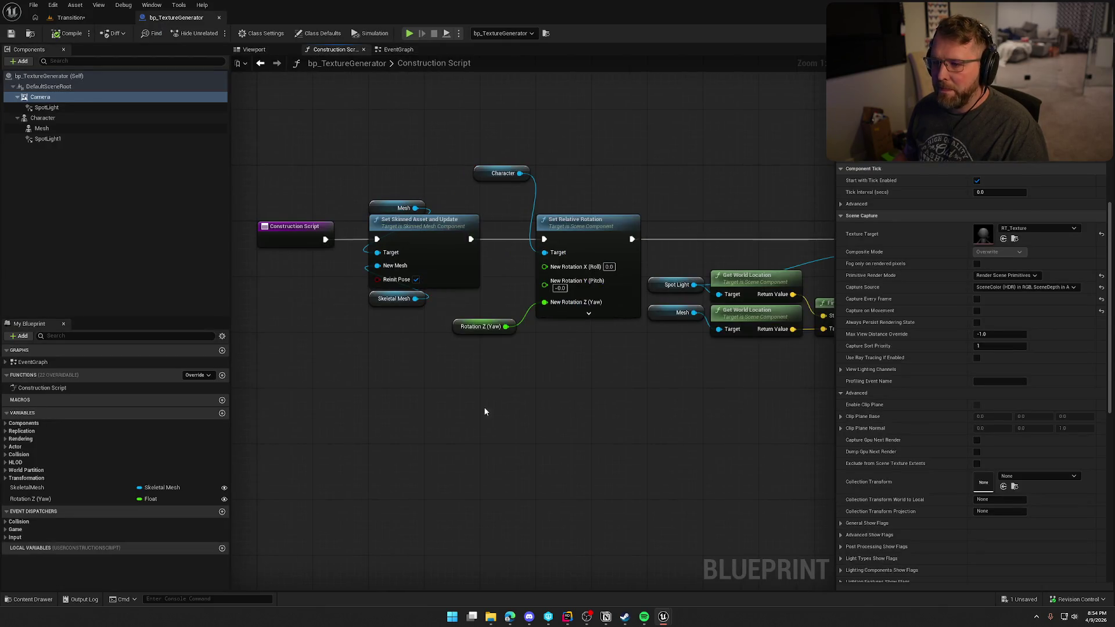
drag(505, 174, 558, 203)
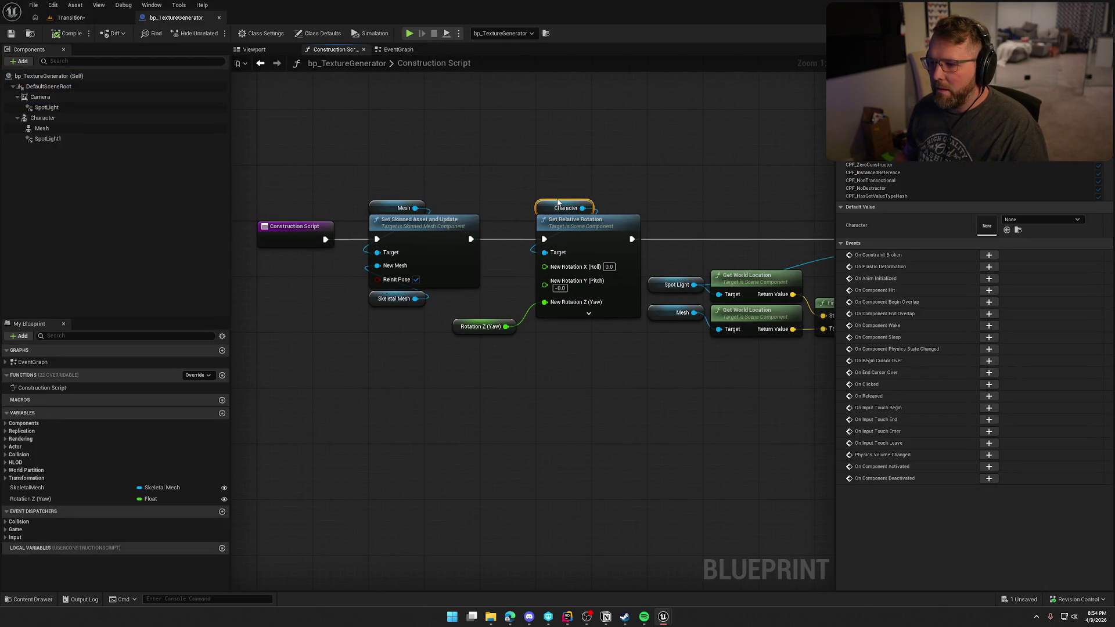
drag(464, 327, 549, 327)
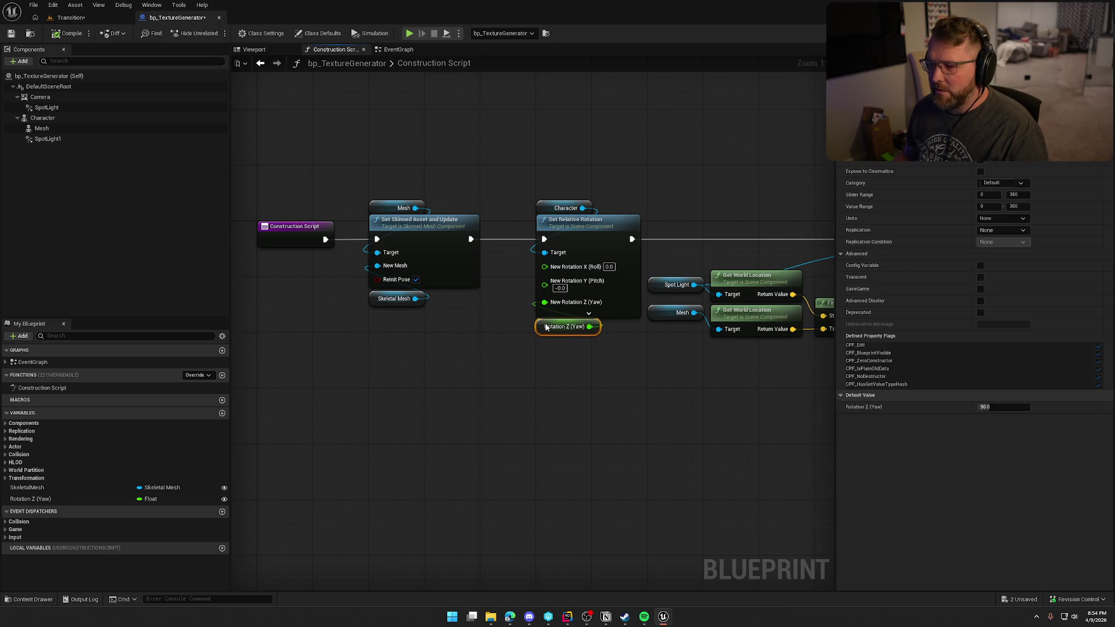
click(537, 387)
click(411, 204)
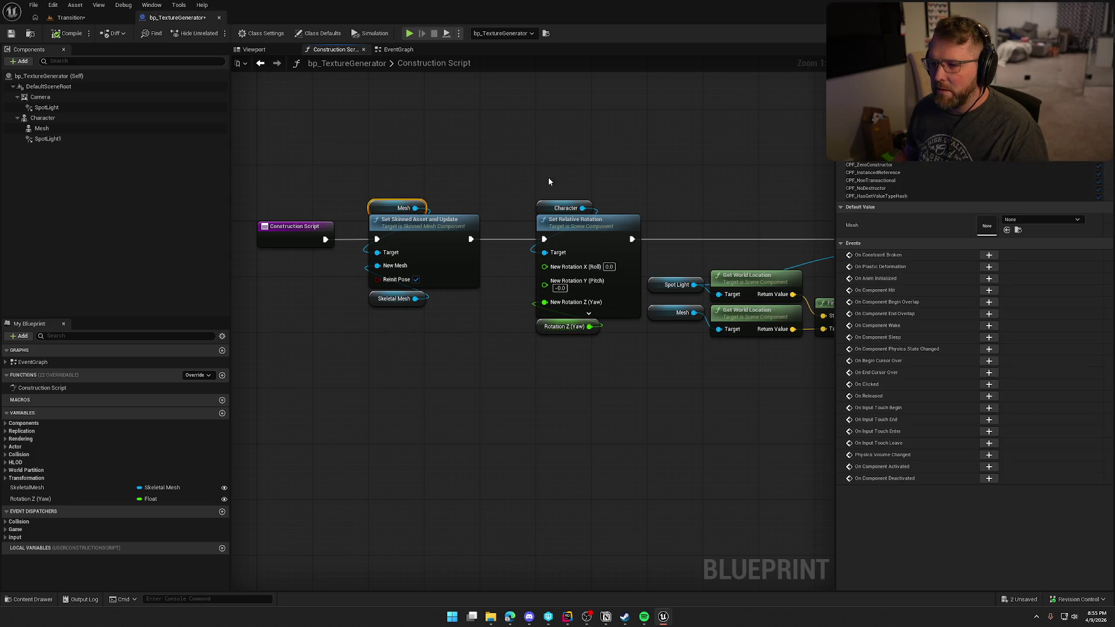
scroll(312, 154, down, 2)
drag(311, 154, 549, 275)
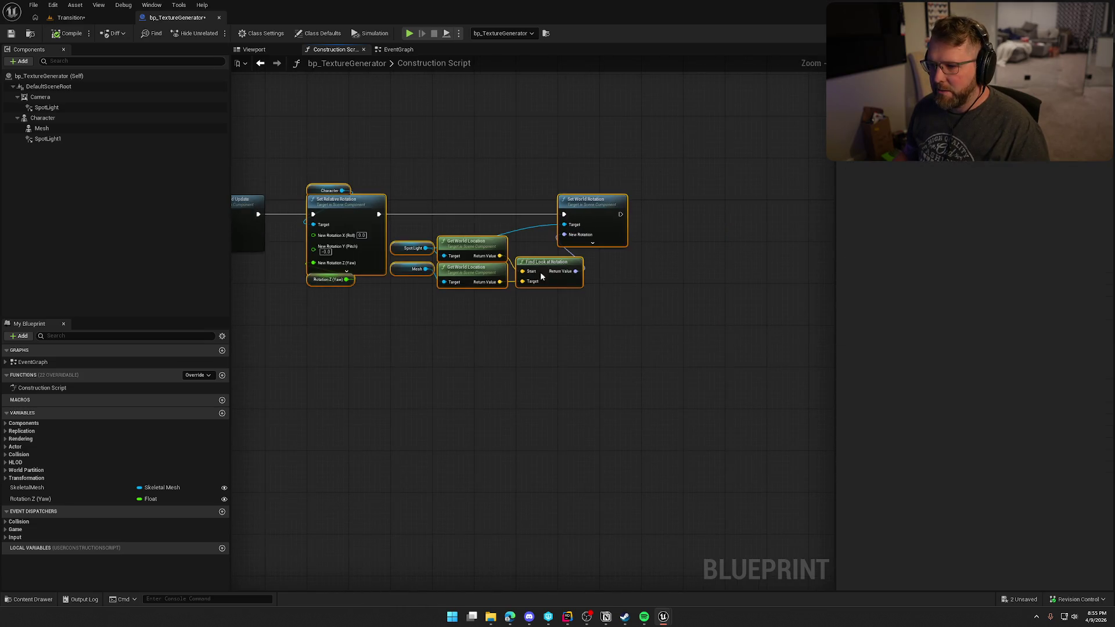
scroll(452, 254, up, 2)
drag(452, 254, 619, 254)
click(439, 234)
Step: Paste a Mesh getter and create a Set Material node wired to Mesh
key(ctrl+v)
mouse_move(440, 235)
mouse_down()
mouse_move(432, 275)
mouse_move(504, 275)
mouse_up()
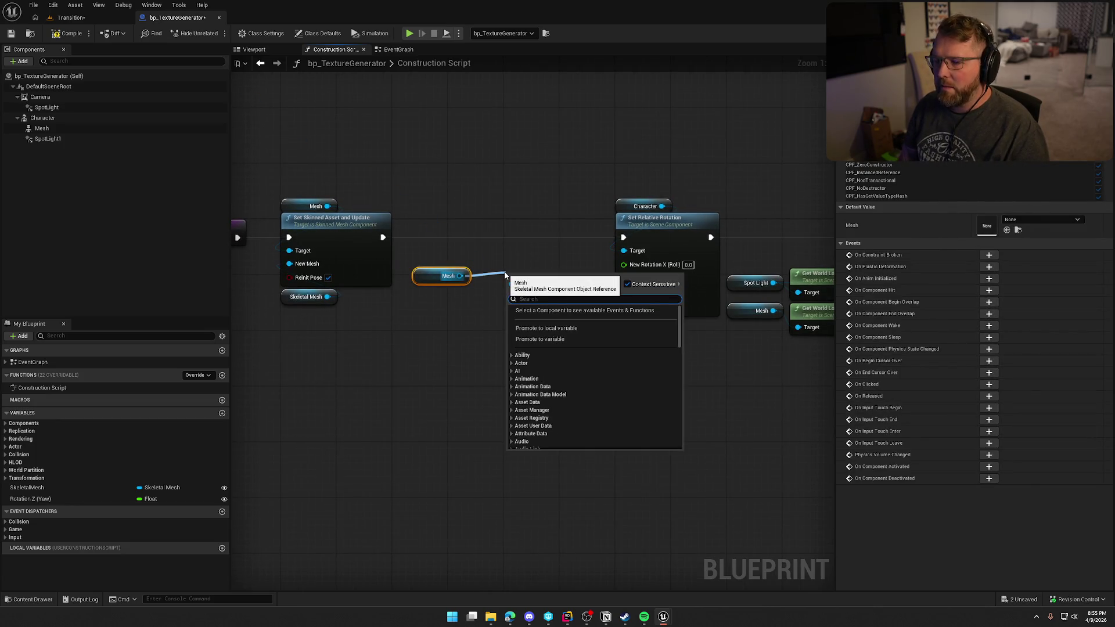
text(set material)
key(Return)
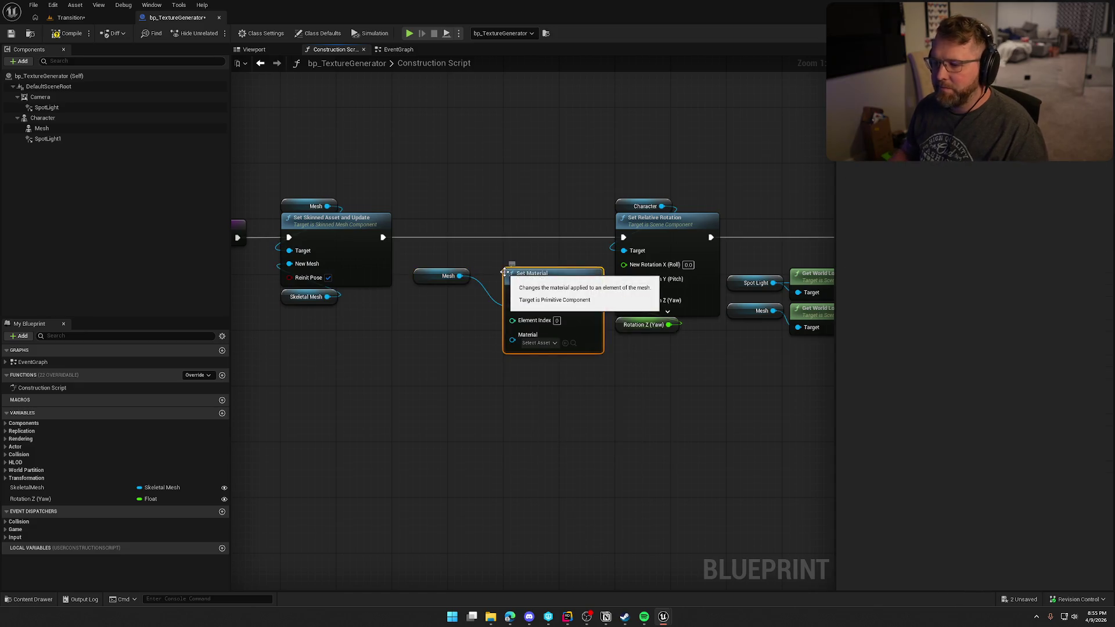
Step: Route execution from Set Skinned Asset through Set Material into Set Relative Rotation
mouse_move(511, 293)
mouse_down()
mouse_move(386, 249)
mouse_move(383, 237)
mouse_up()
click(445, 270)
mouse_move(444, 270)
mouse_down()
mouse_move(520, 263)
mouse_move(475, 222)
mouse_up()
ctrl+click(530, 278)
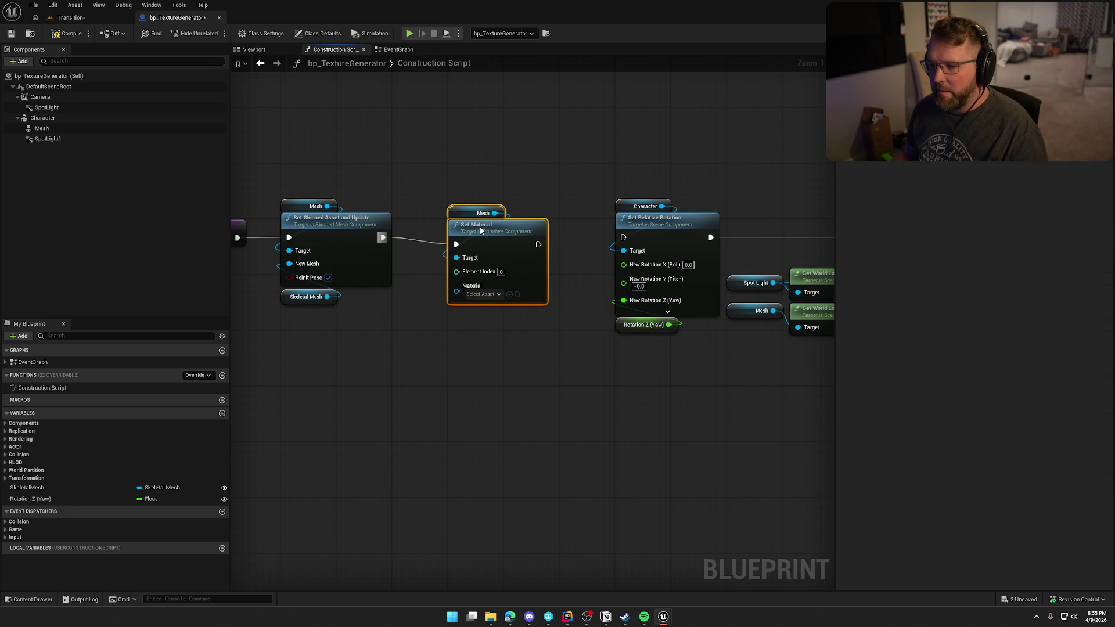
drag(536, 238, 624, 237)
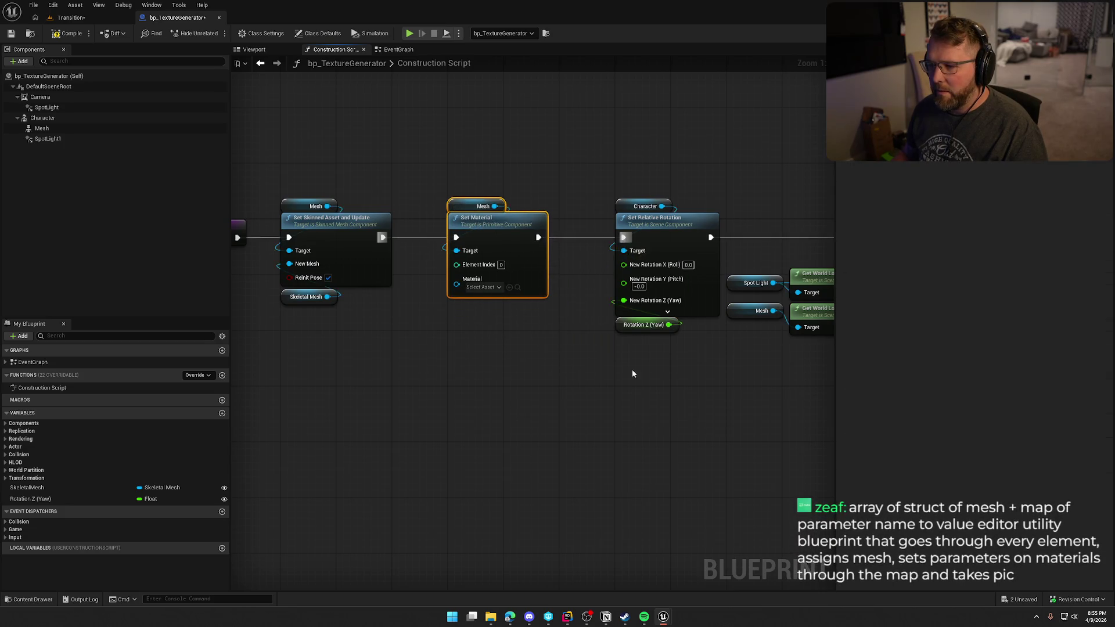
Step: Move the rotation and location nodes beside Set Material and pull a wire from its Material input
scroll(579, 382, down, 3)
drag(413, 218, 592, 374)
scroll(593, 373, up, 2)
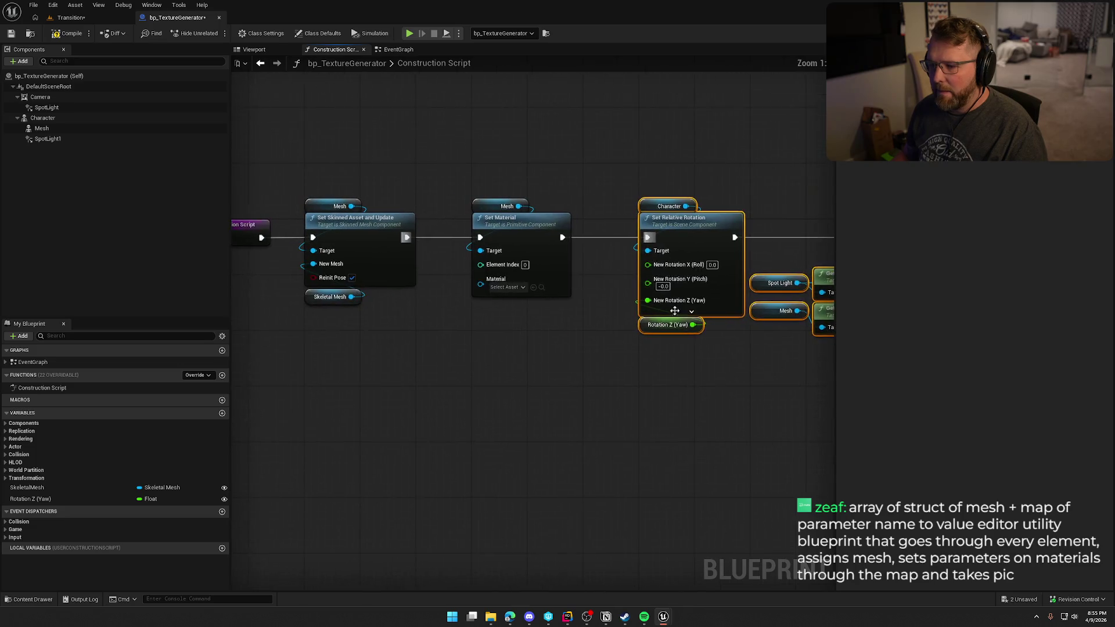
drag(682, 227, 626, 227)
click(577, 229)
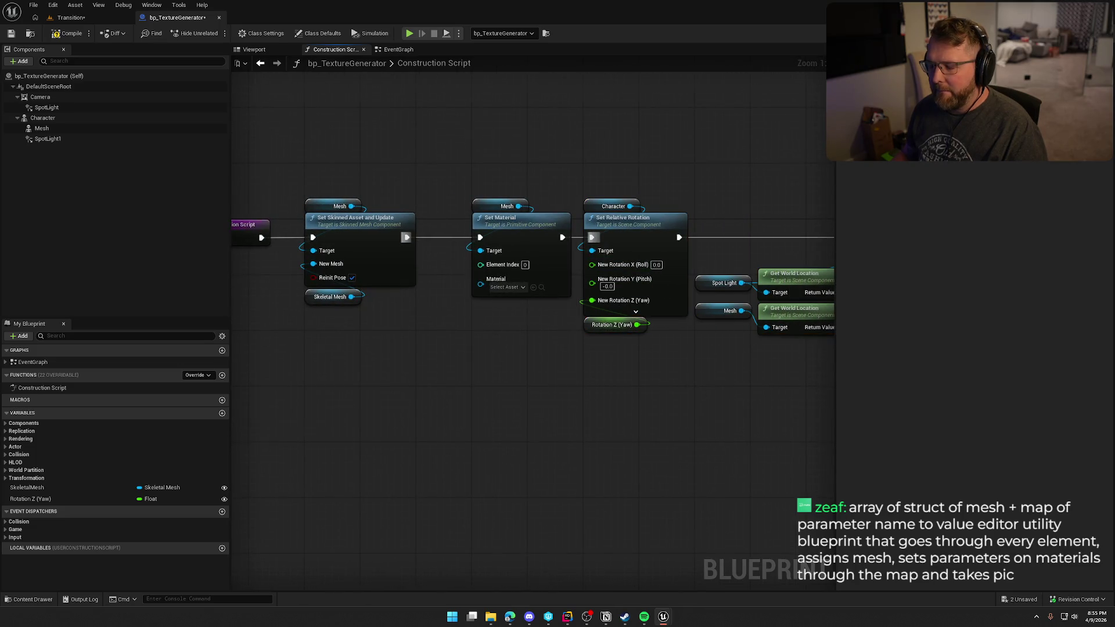
drag(547, 265, 527, 298)
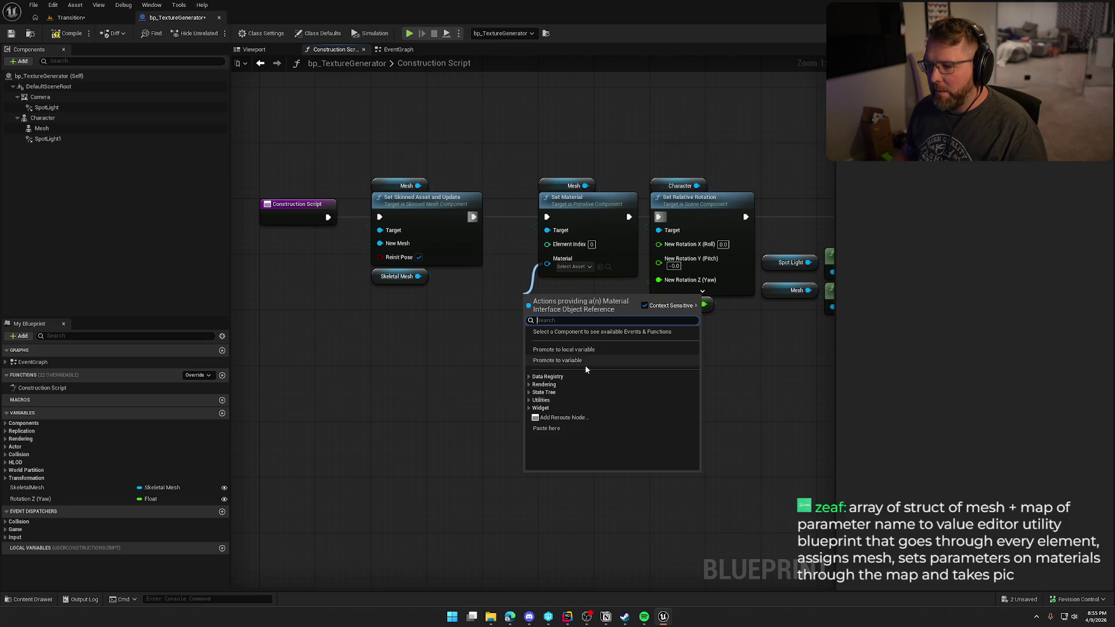
Step: Promote the Material input to a Material variable, place its node, compile, and select it in My Blueprint
click(584, 359)
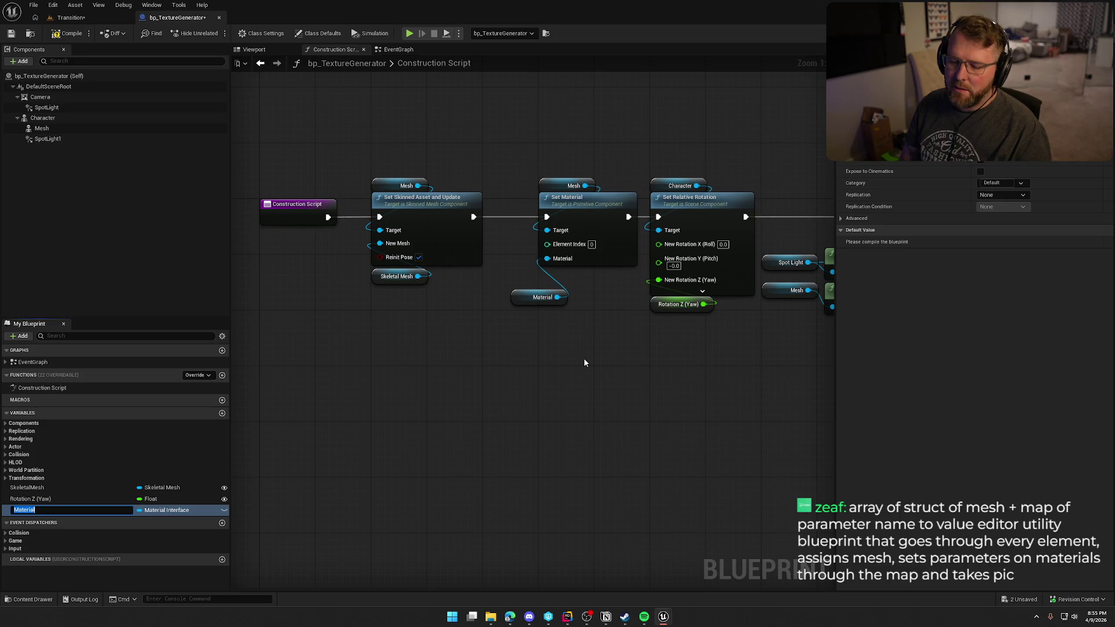
drag(534, 297, 560, 277)
click(568, 337)
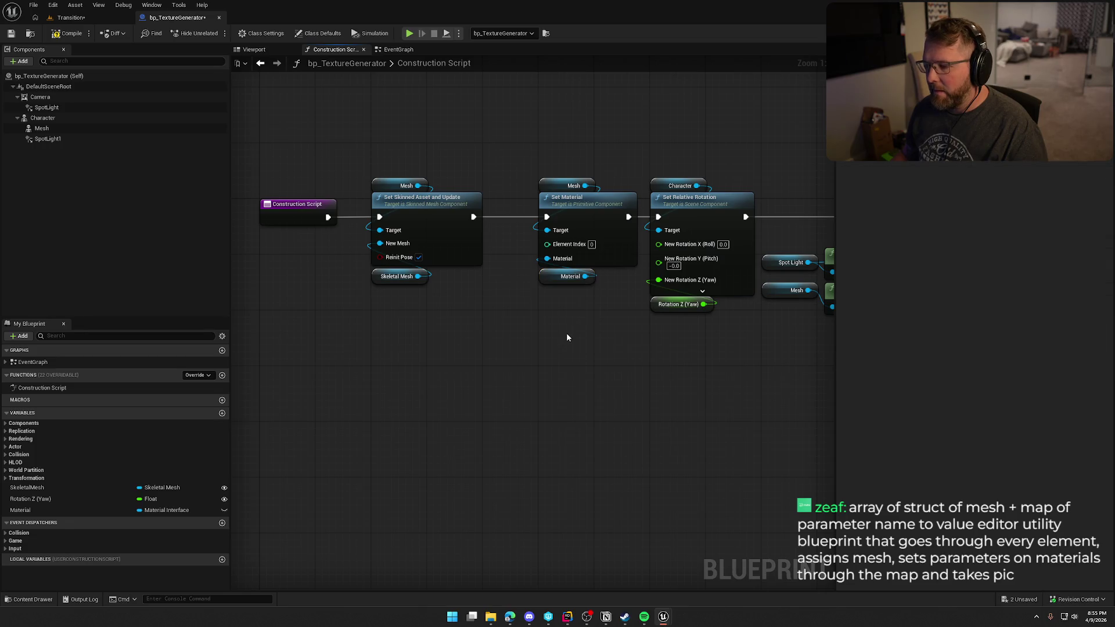
click(73, 35)
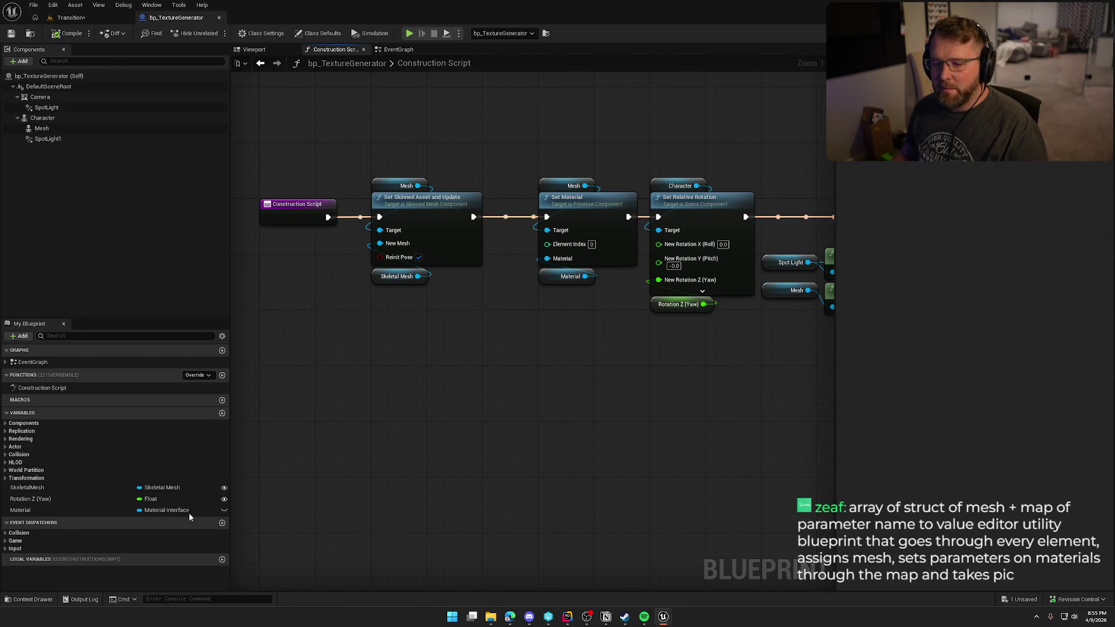
click(57, 511)
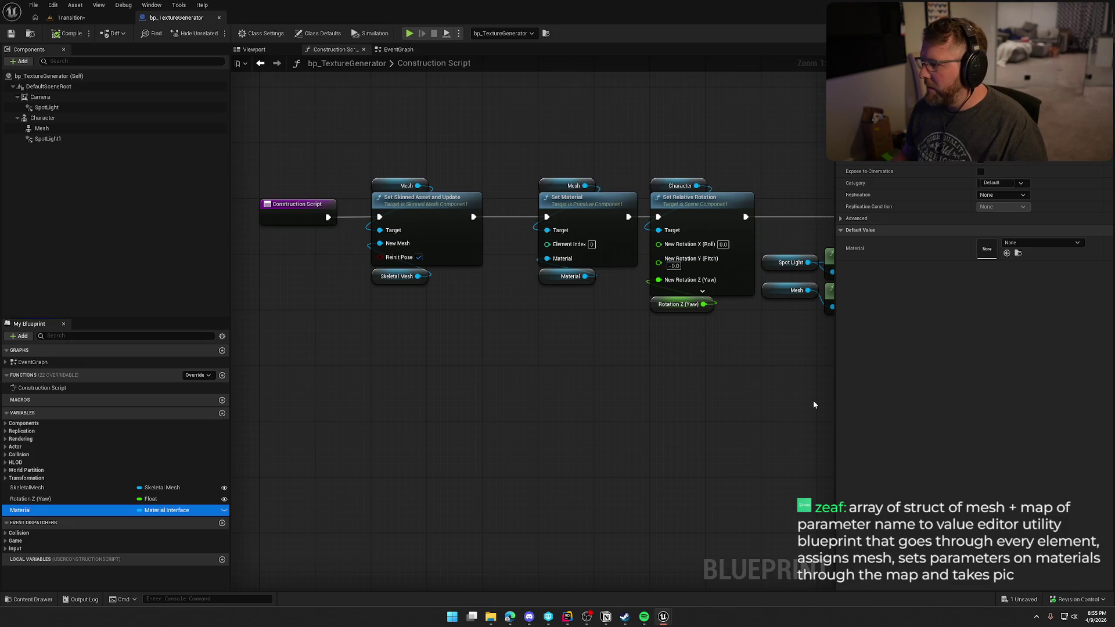
Step: Set the Material variable's default value to MI_CosmeticColor from Materials/MaterialInstances
key(ctrl+space)
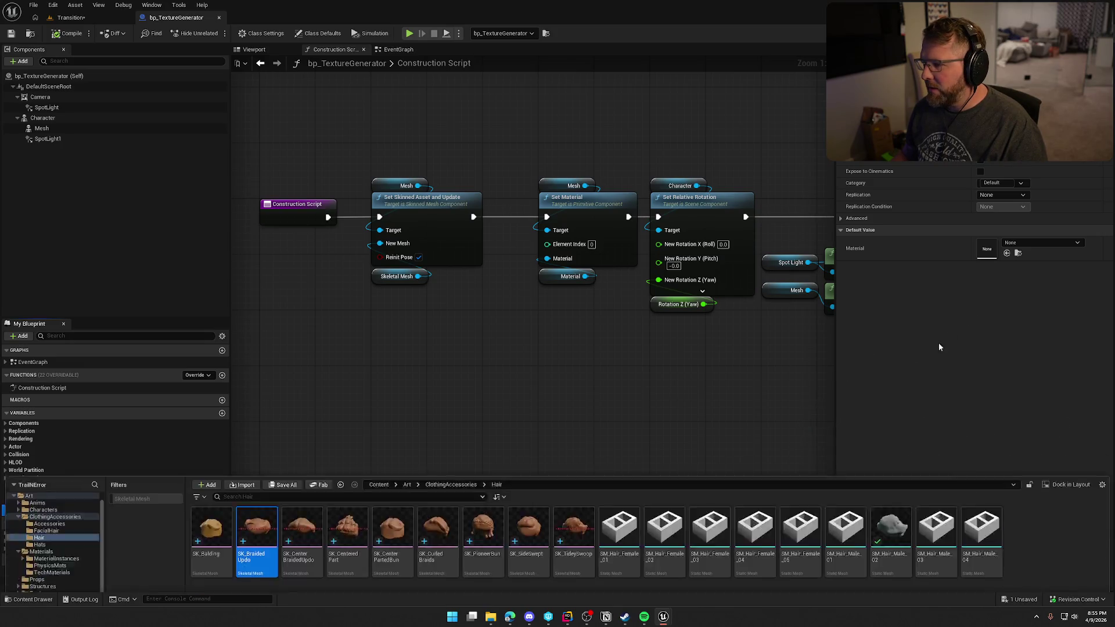
click(61, 466)
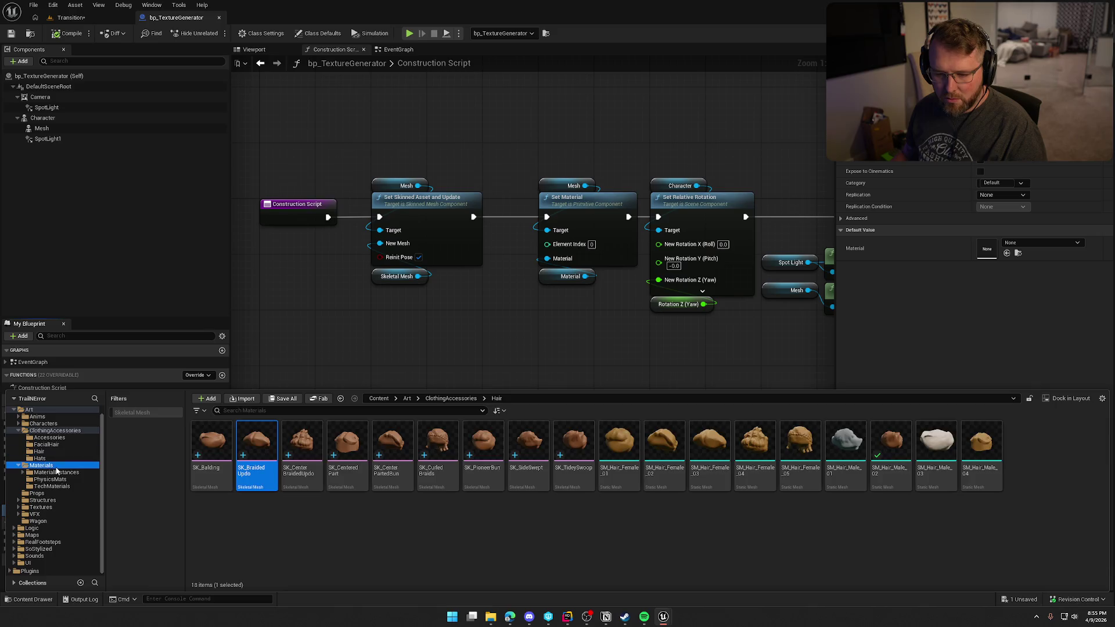
double_click(211, 442)
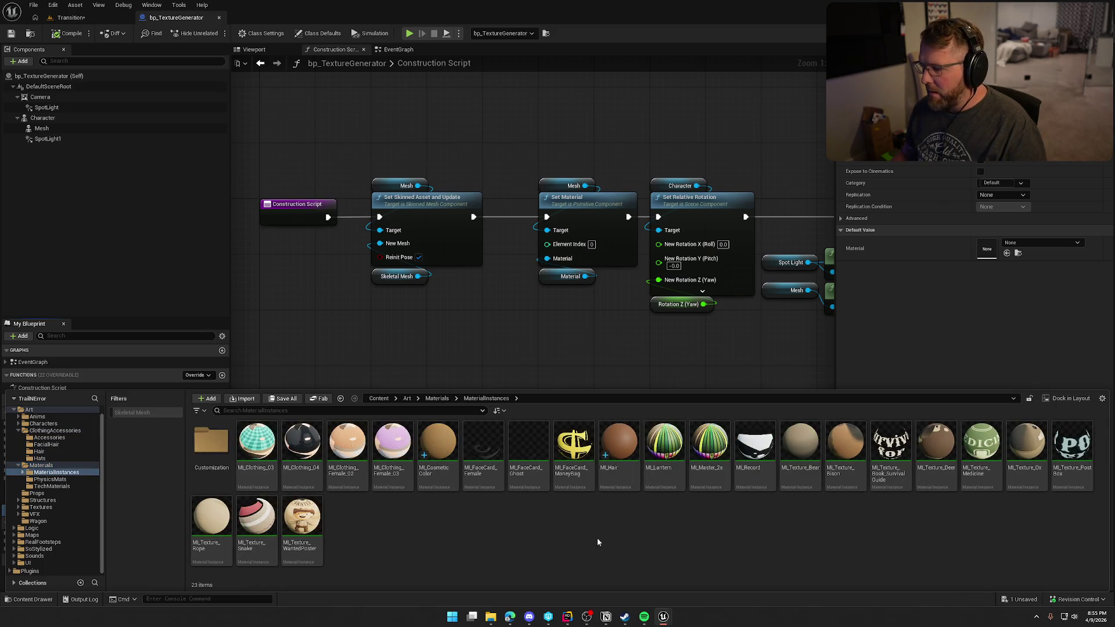
mouse_move(438, 448)
mouse_down()
mouse_move(946, 306)
mouse_move(988, 249)
mouse_up()
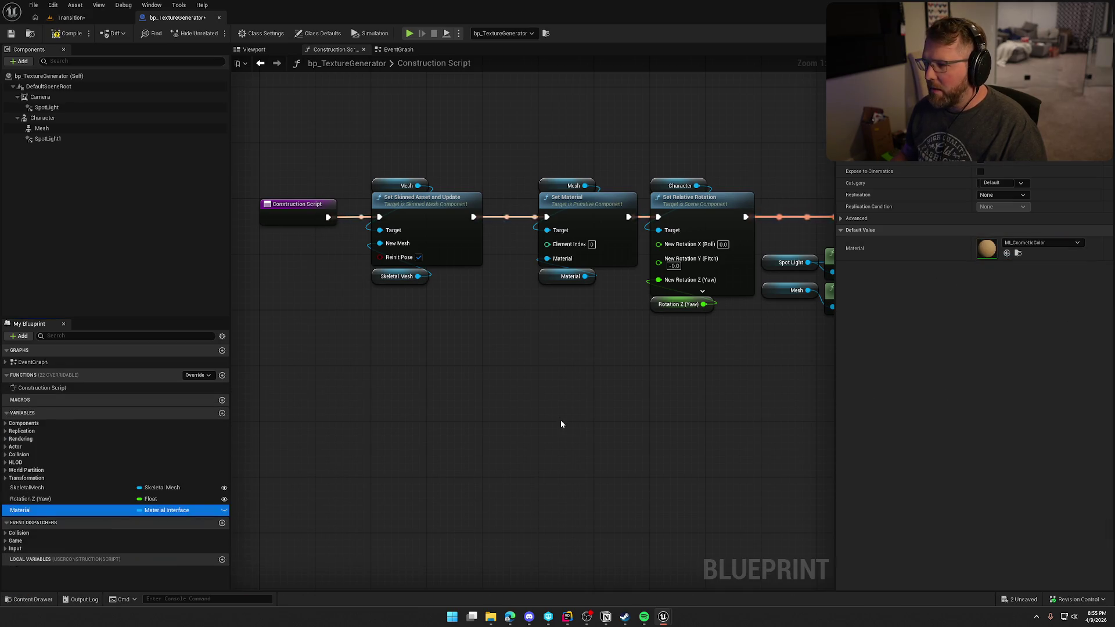
Step: Create a ScreenShotColors folder and copy MI_CosmeticColor and MI_Hair into it
key(ctrl+space)
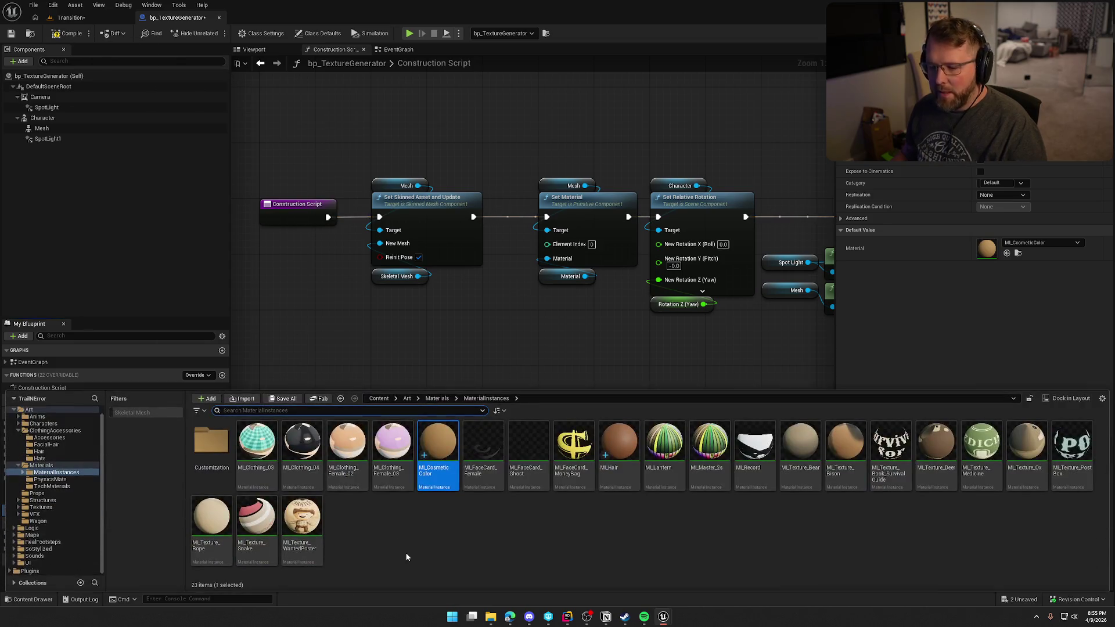
key(ctrl+shift+n)
text(ScreenShot)
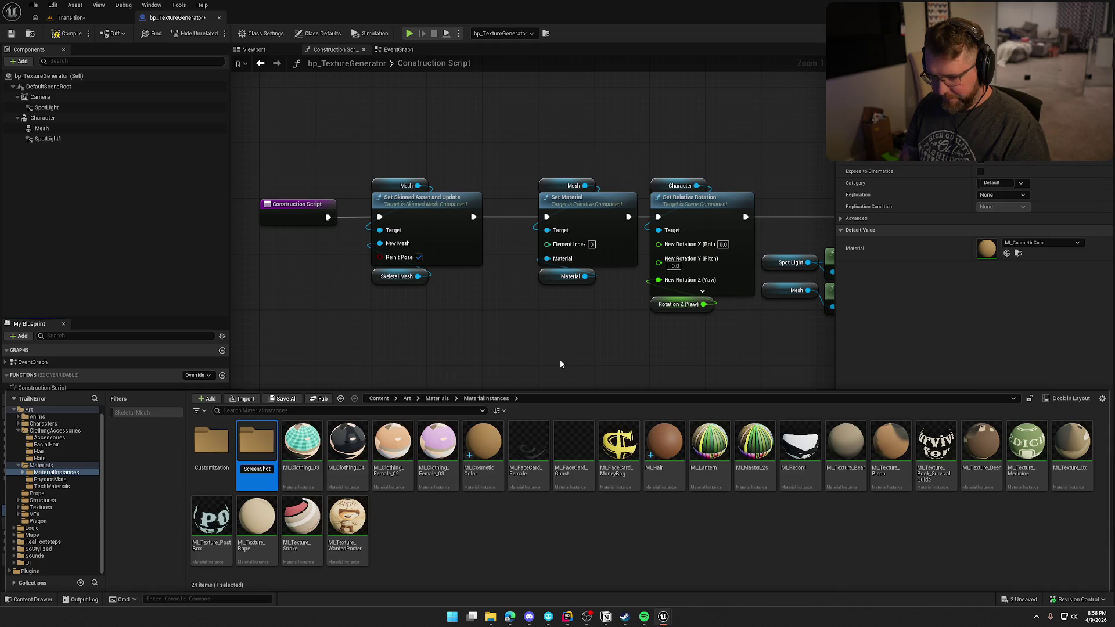
text(s)
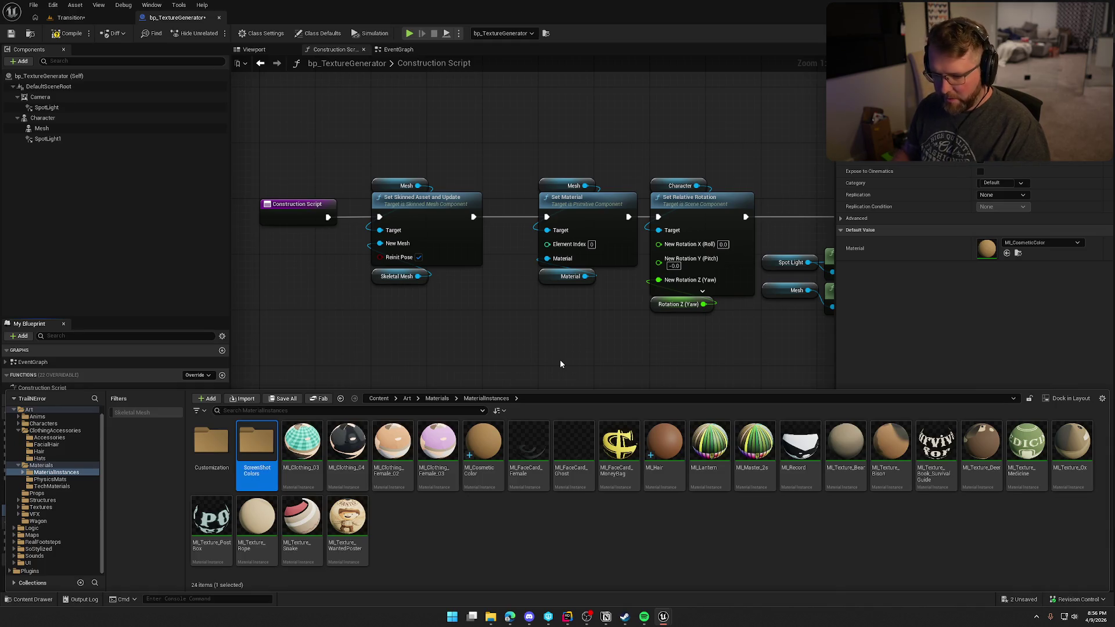
key(Return)
ctrl+click(665, 444)
mouse_move(664, 444)
mouse_down()
mouse_move(619, 456)
mouse_move(407, 459)
mouse_move(258, 459)
mouse_move(256, 446)
mouse_up()
click(277, 470)
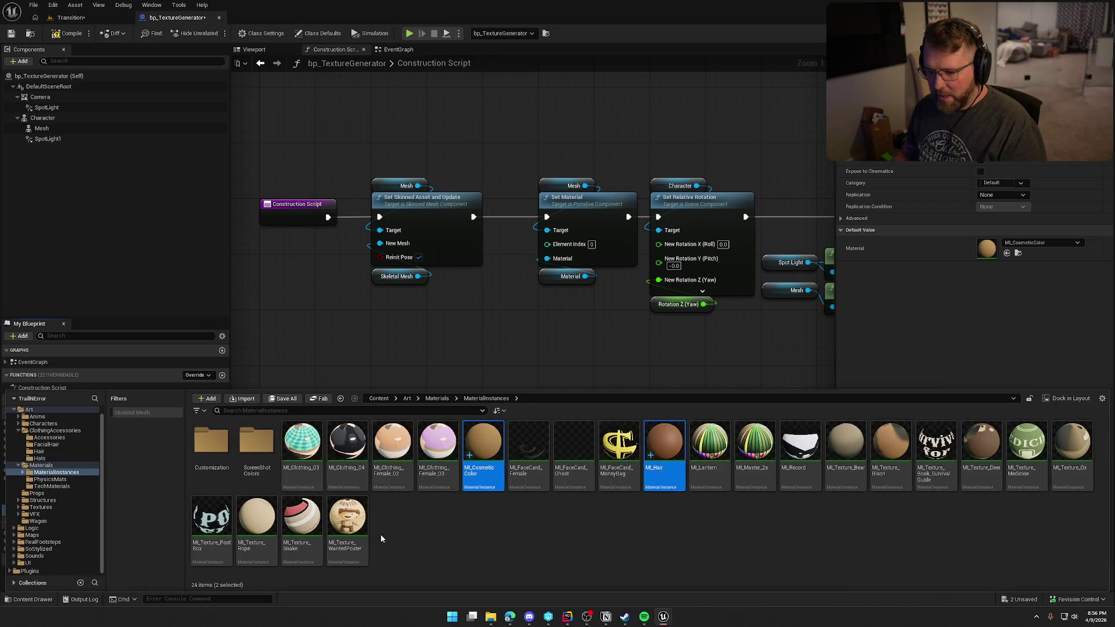
double_click(254, 450)
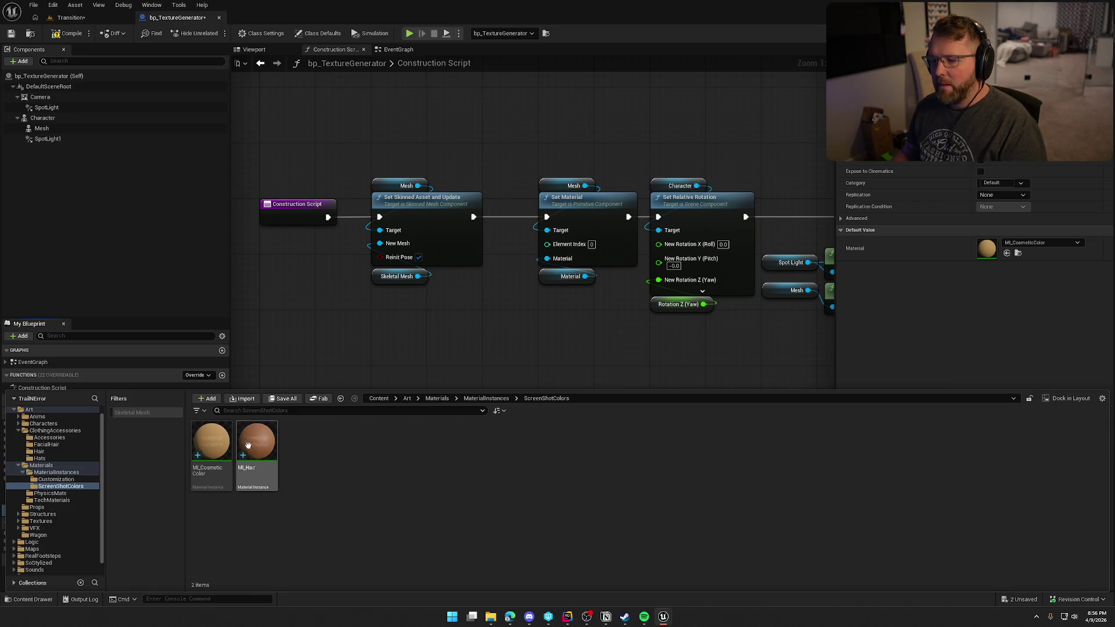
Step: Rename the copy to MI_CosmeticColor_Green, then view the TrailErrorData.h header in the code editor
key(F2)
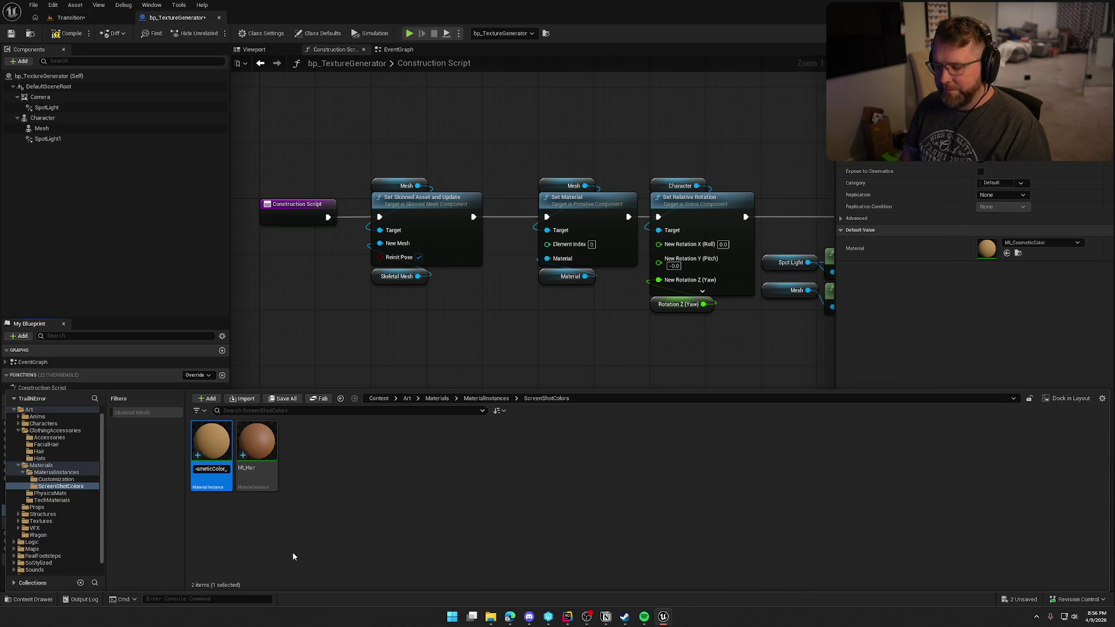
text(Green)
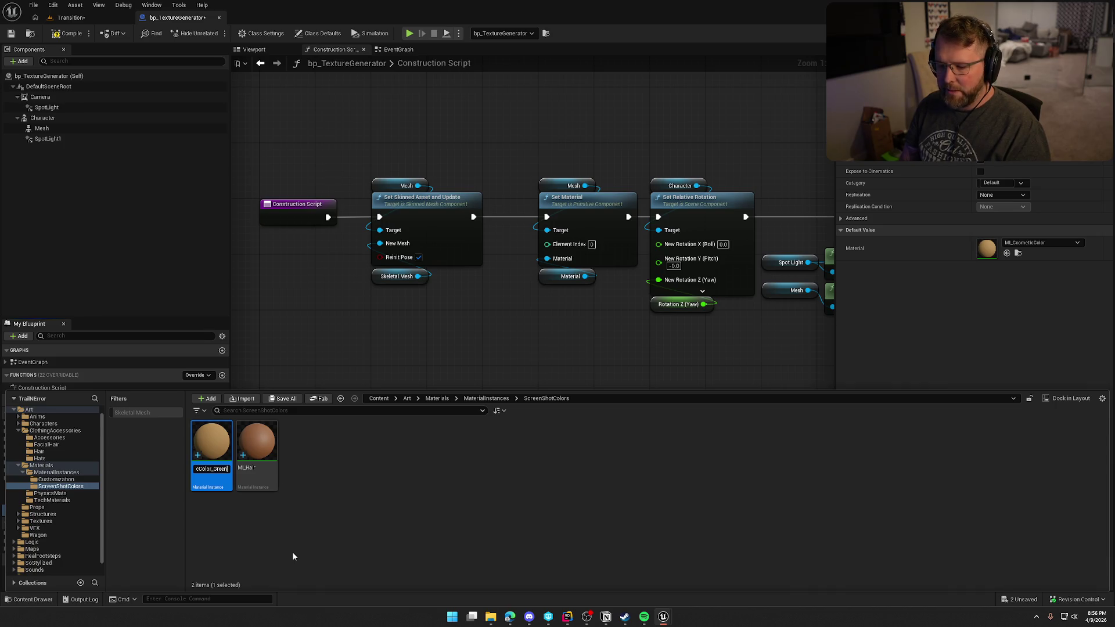
key(Return)
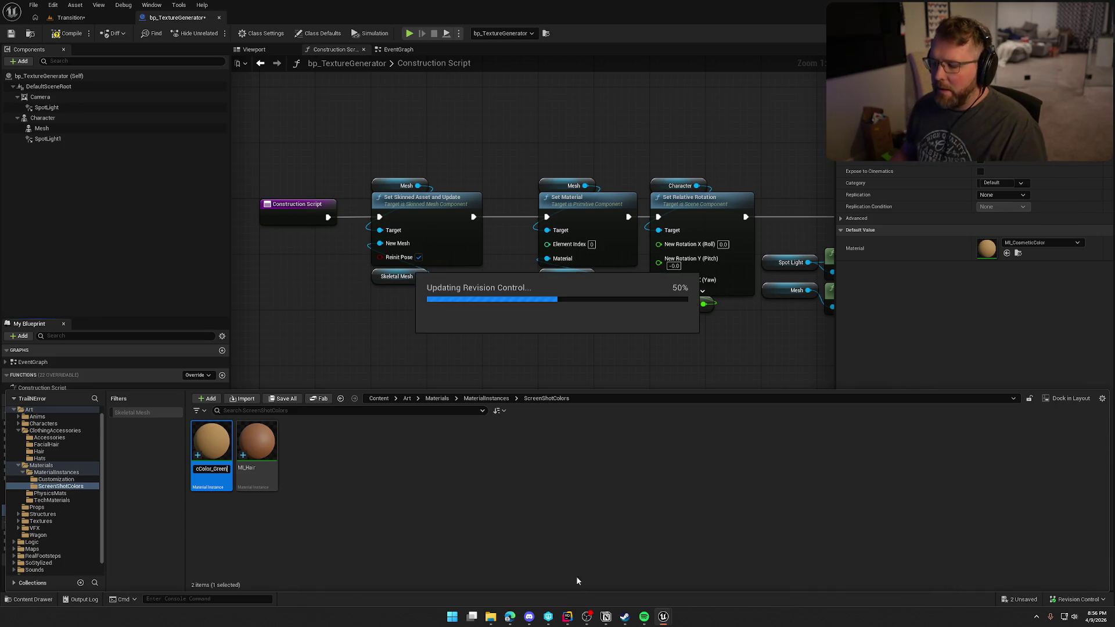
click(567, 617)
click(147, 28)
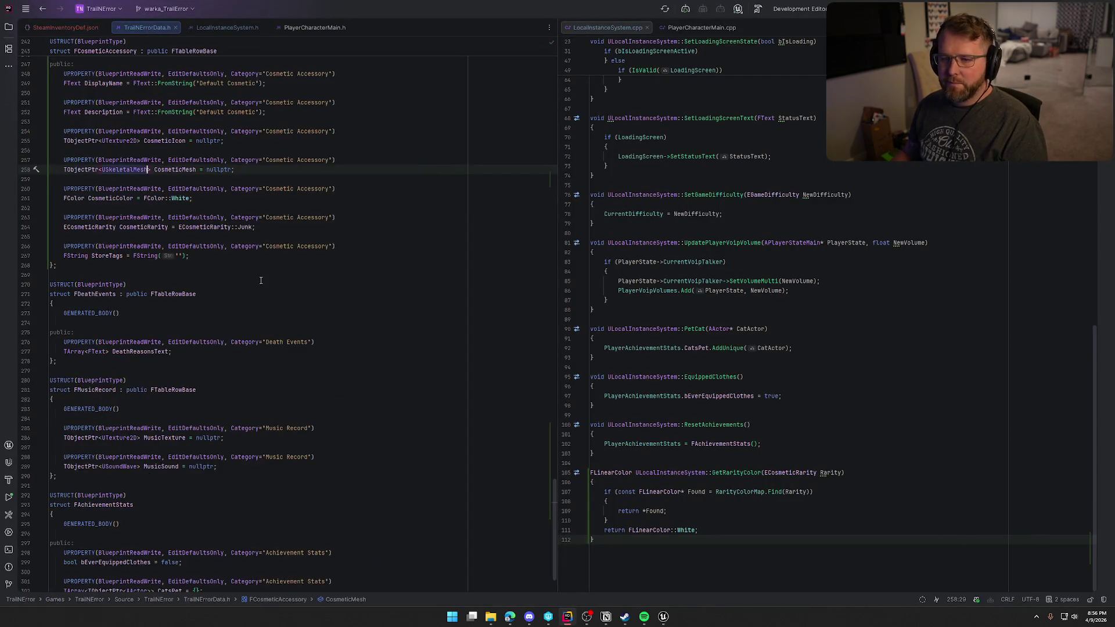
Step: Look over LocalInstanceSystem.h and its rarity colour map in Rider, then return to Unreal Editor
click(224, 28)
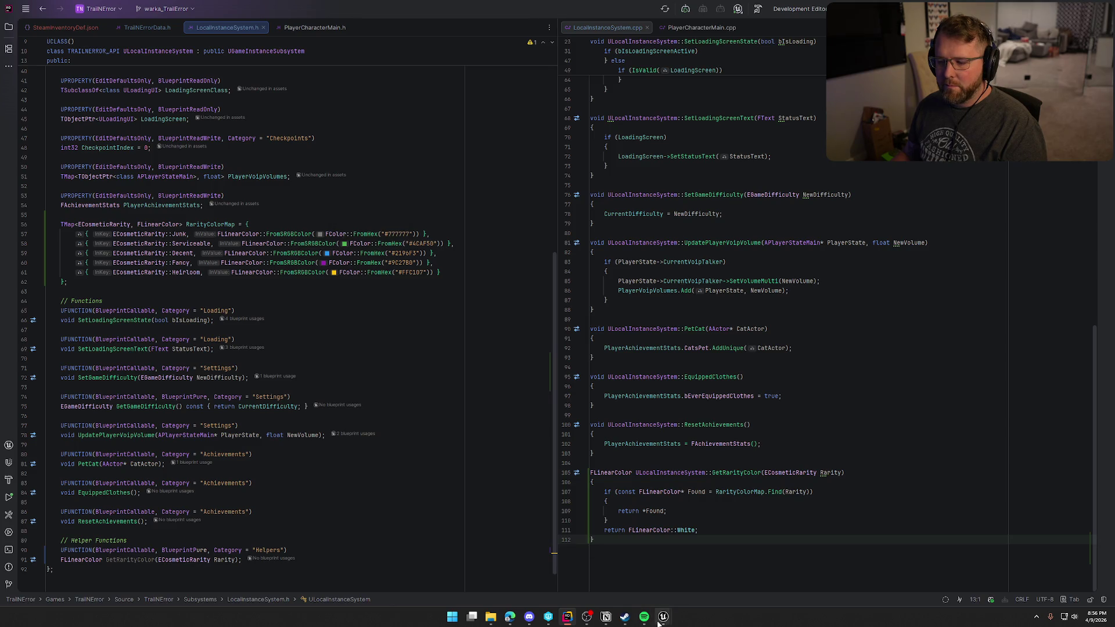
mouse_move(661, 619)
click(682, 573)
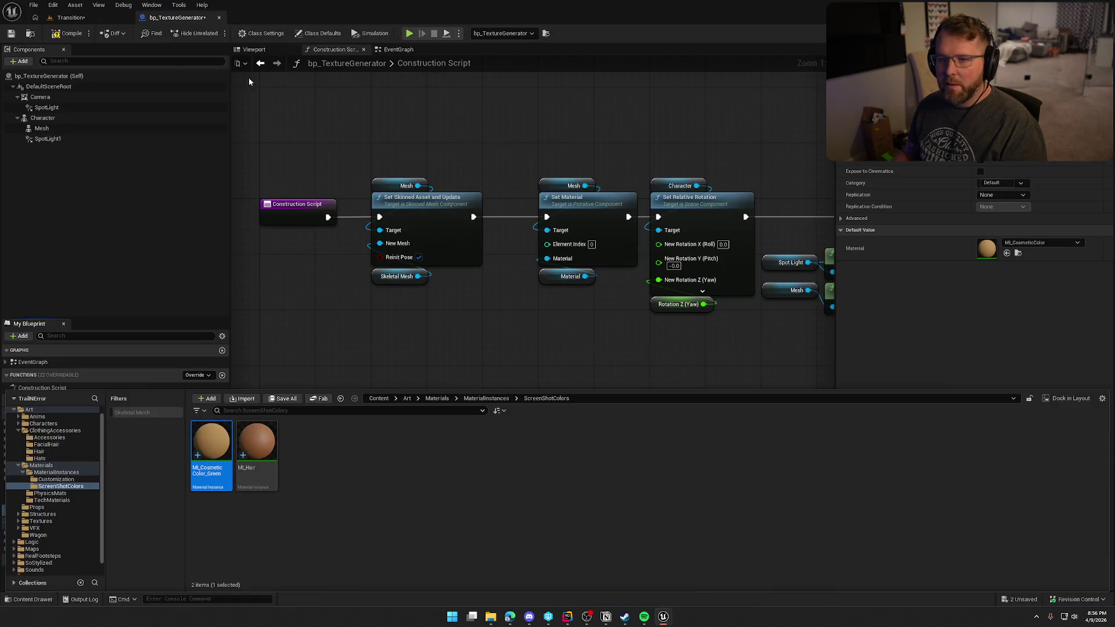
Step: Open the DT_Accessories data table in Logic/Data/Cosmetics and copy a row's Cosmetic Color value
scroll(49, 532, down, 1)
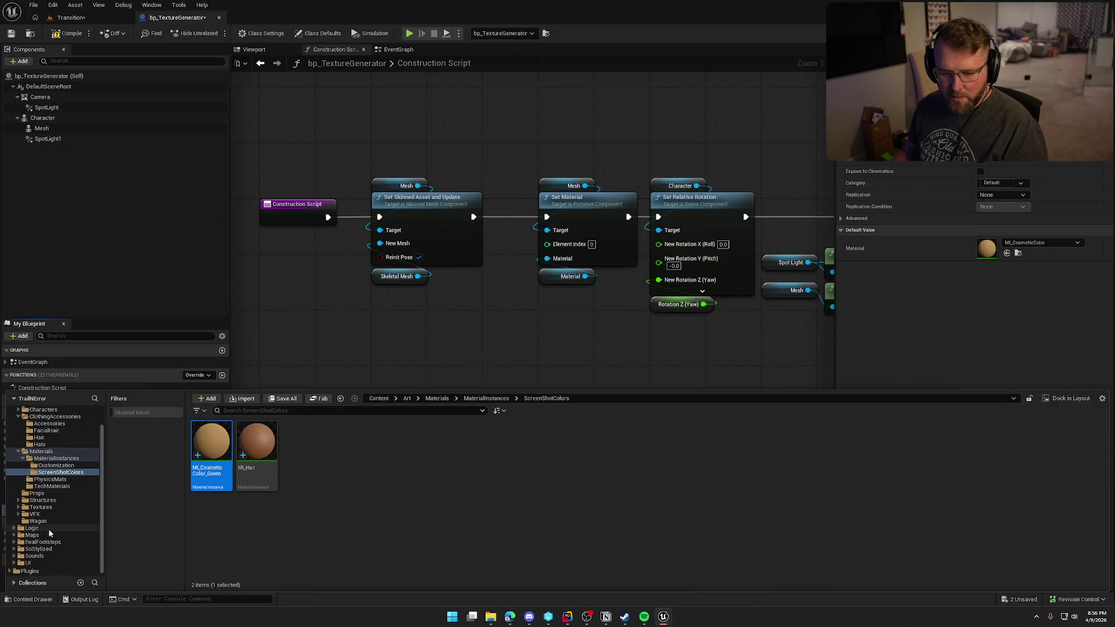
click(49, 530)
click(299, 444)
double_click(299, 444)
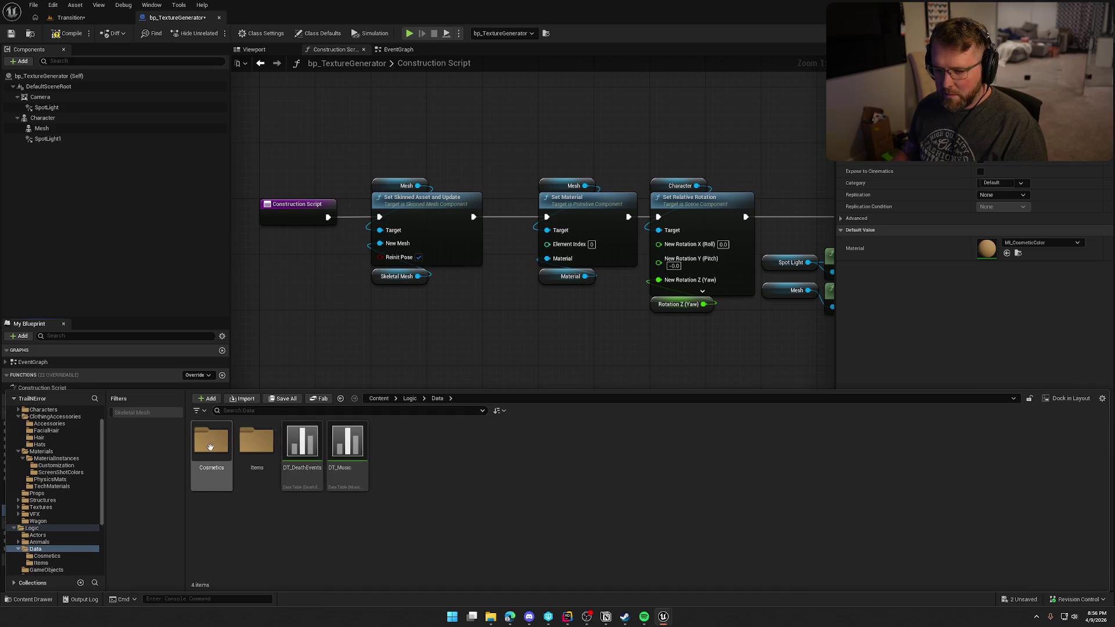
double_click(210, 446)
double_click(211, 443)
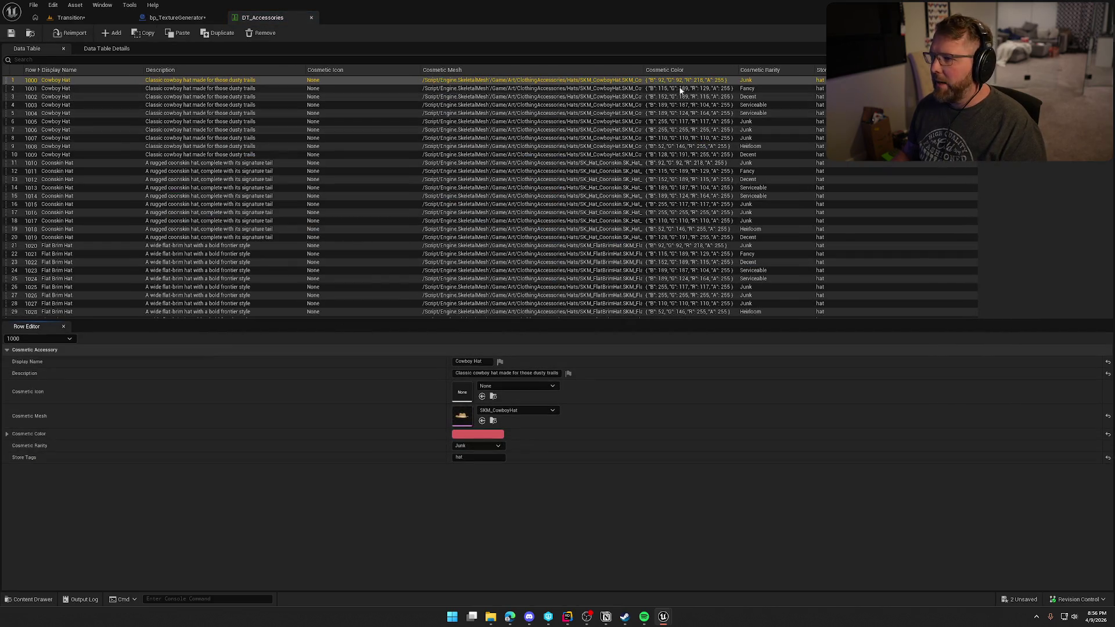
right_click(468, 433)
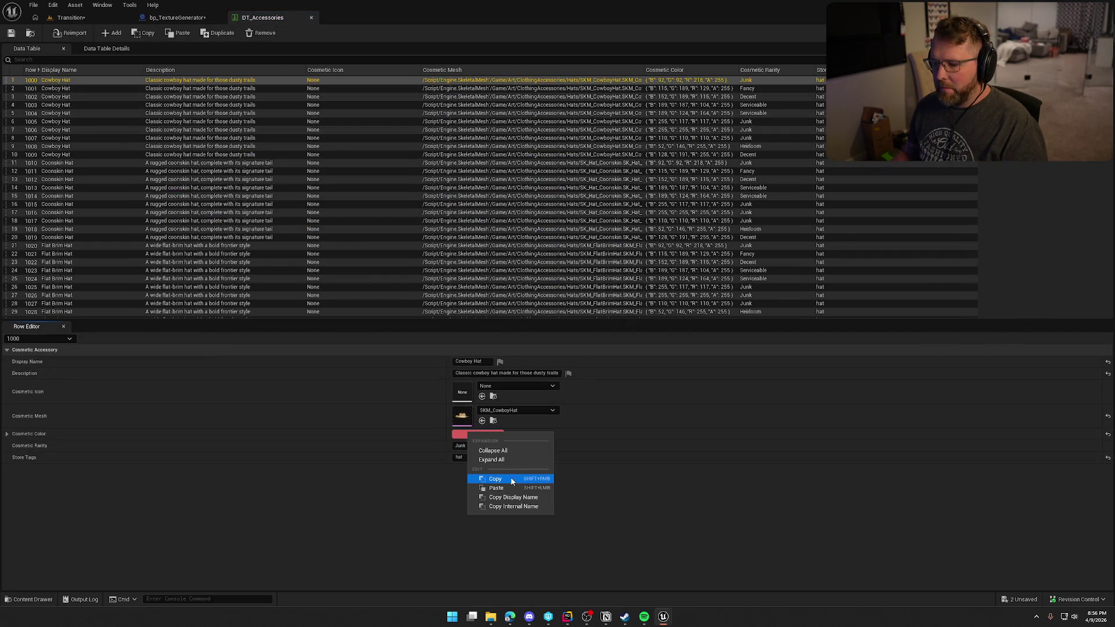
click(496, 478)
mouse_move(278, 19)
mouse_down()
mouse_move(934, 163)
mouse_move(1114, 160)
mouse_up()
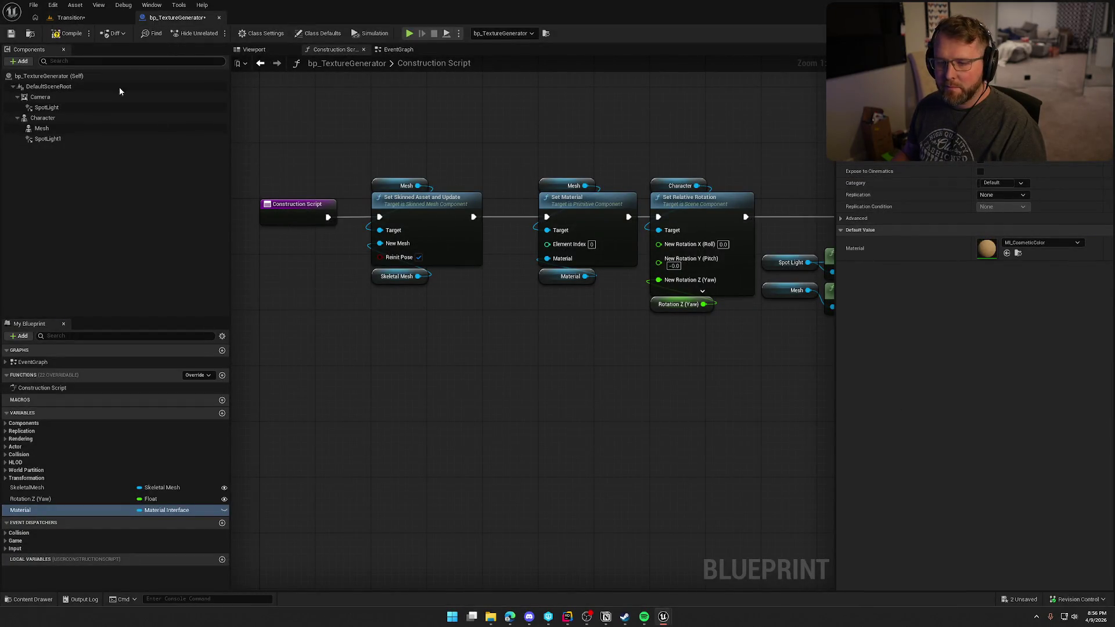
Step: Open MI_CosmeticColor_Green from the ScreenShotColors folder in the Material Instance editor
key(ctrl+space)
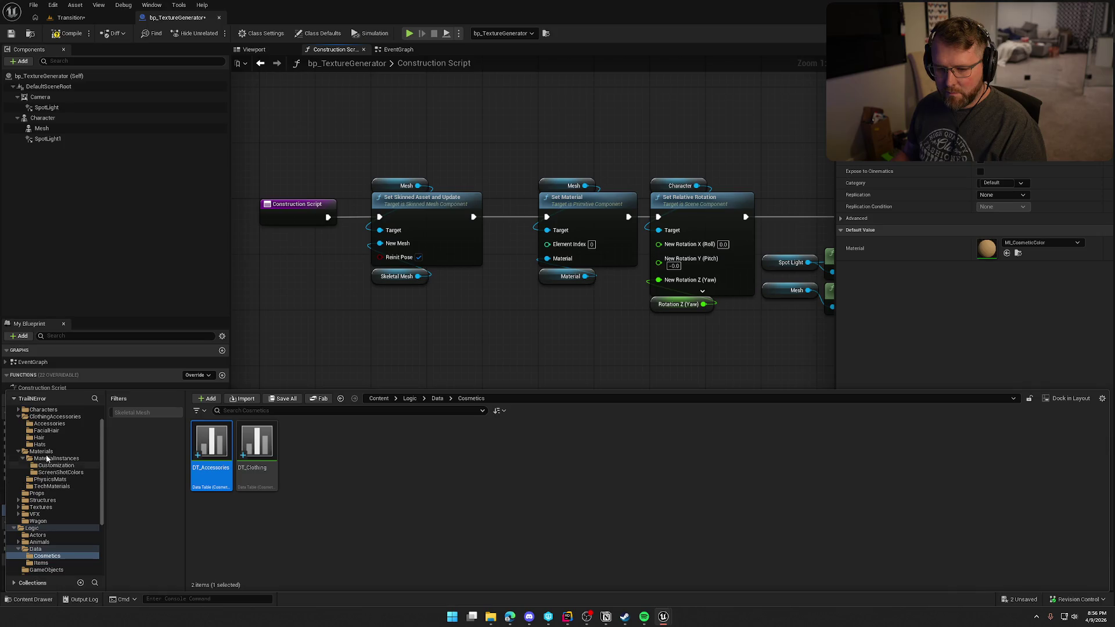
click(58, 472)
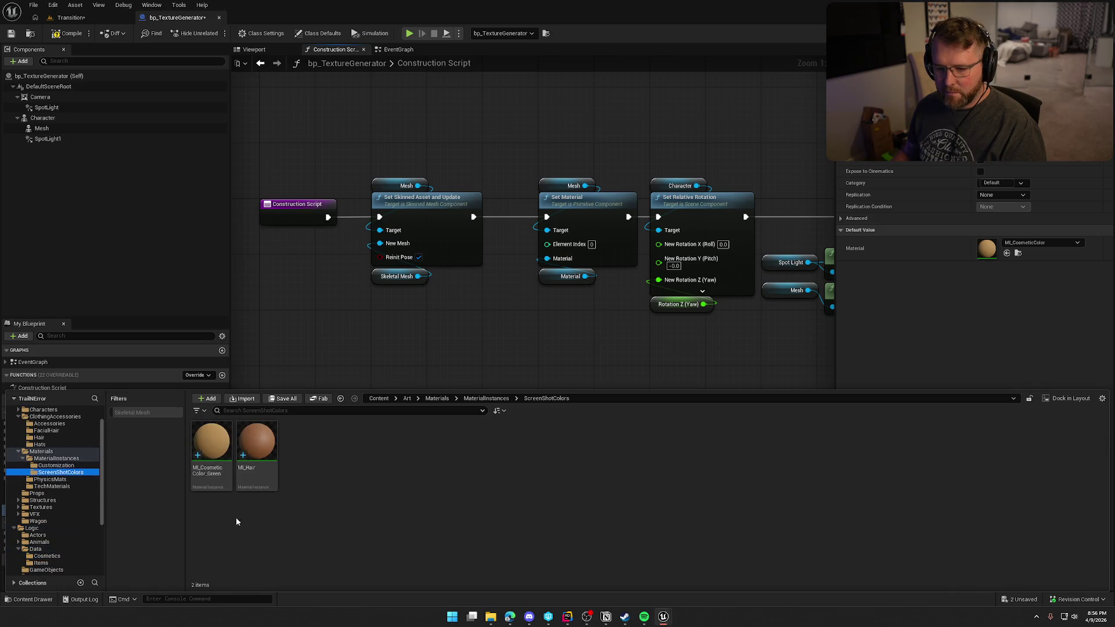
click(209, 449)
key(ctrl+space)
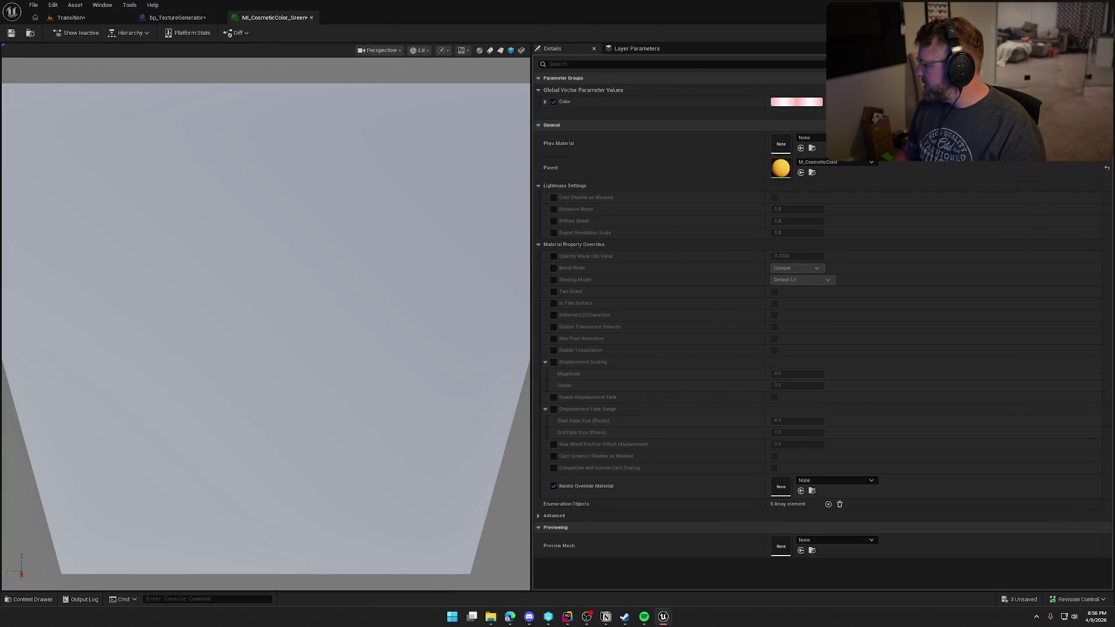
Step: Set the instance's Color parameter to hex DA5C5CFF and close the material editor
click(796, 102)
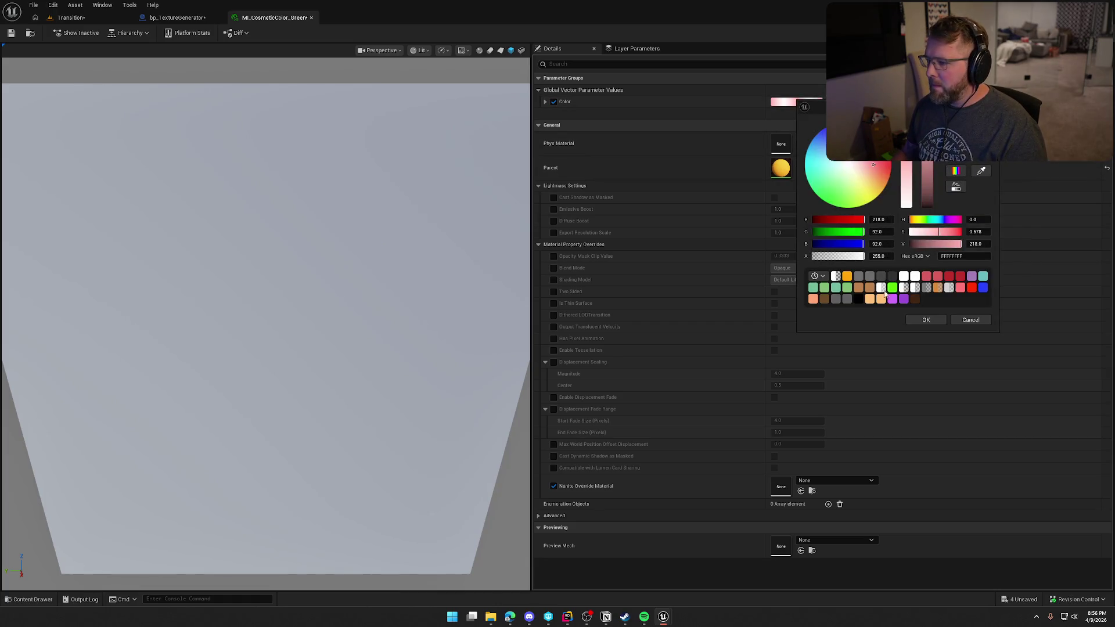
click(924, 259)
click(960, 275)
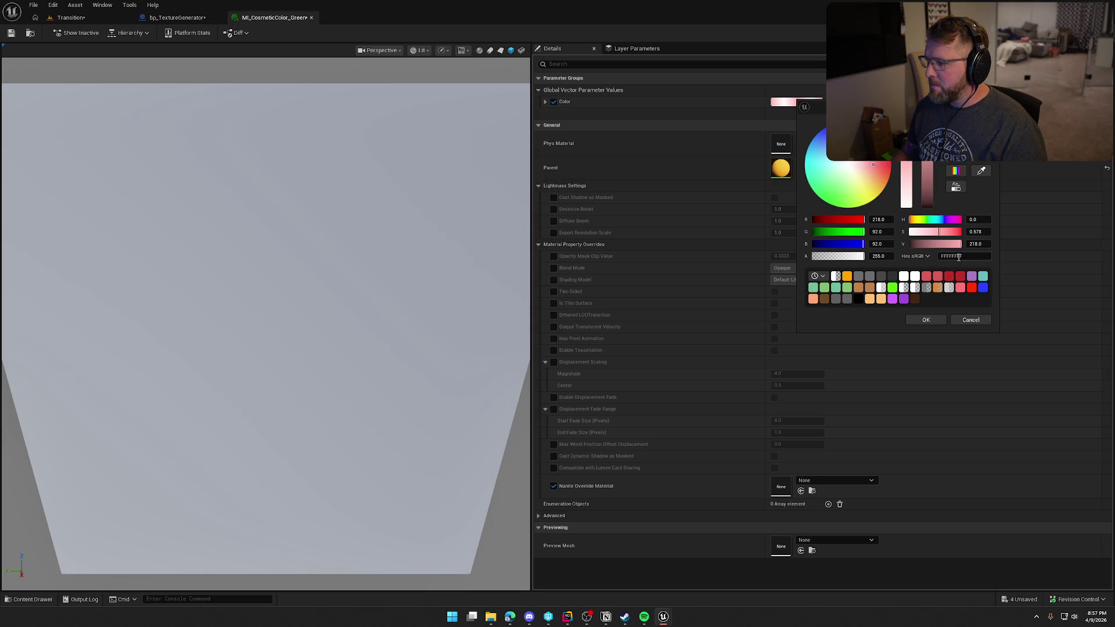
key(Return)
click(932, 319)
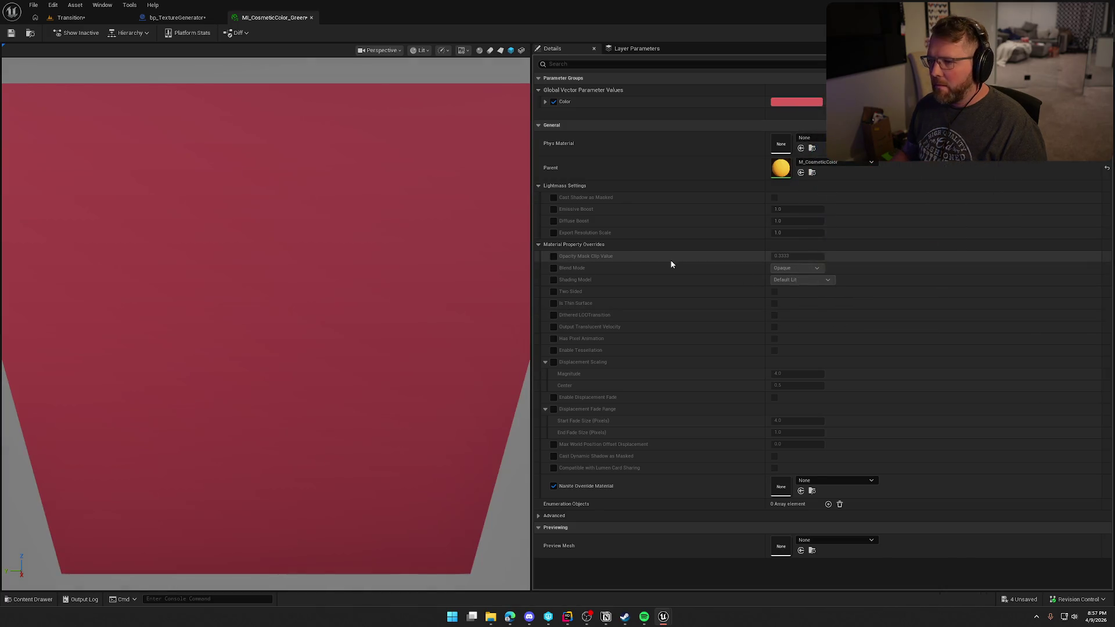
click(311, 17)
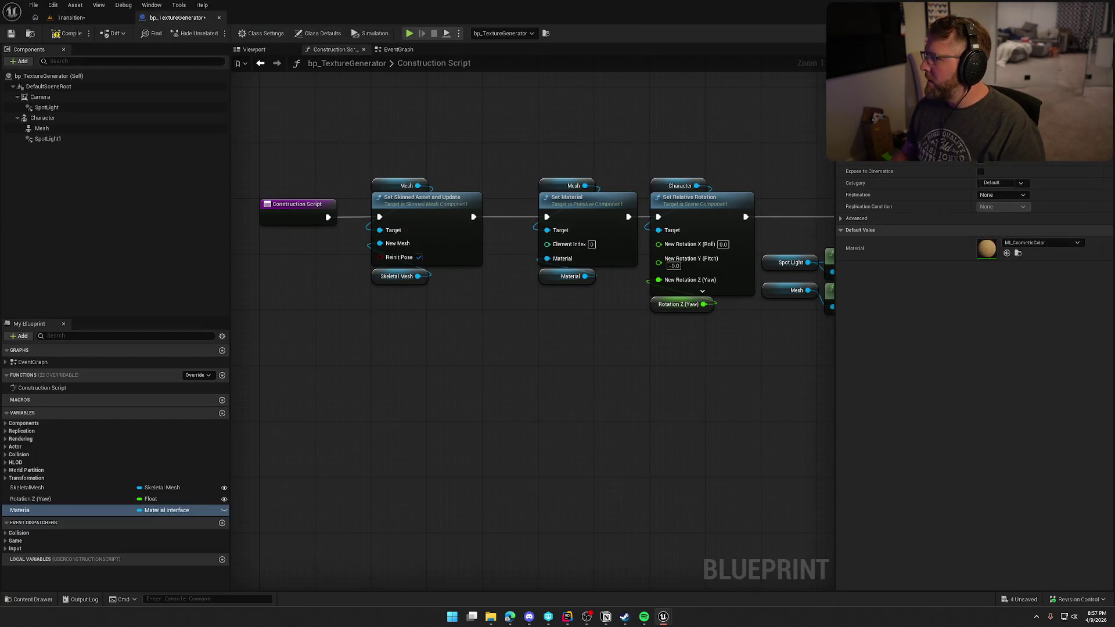
Step: Rename the asset from MI_CosmeticColor_Green to MI_CosmeticColor_Red
key(ctrl+space)
key(F2)
key(BackSpace)
key(BackSpace)
key(BackSpace)
text(Red)
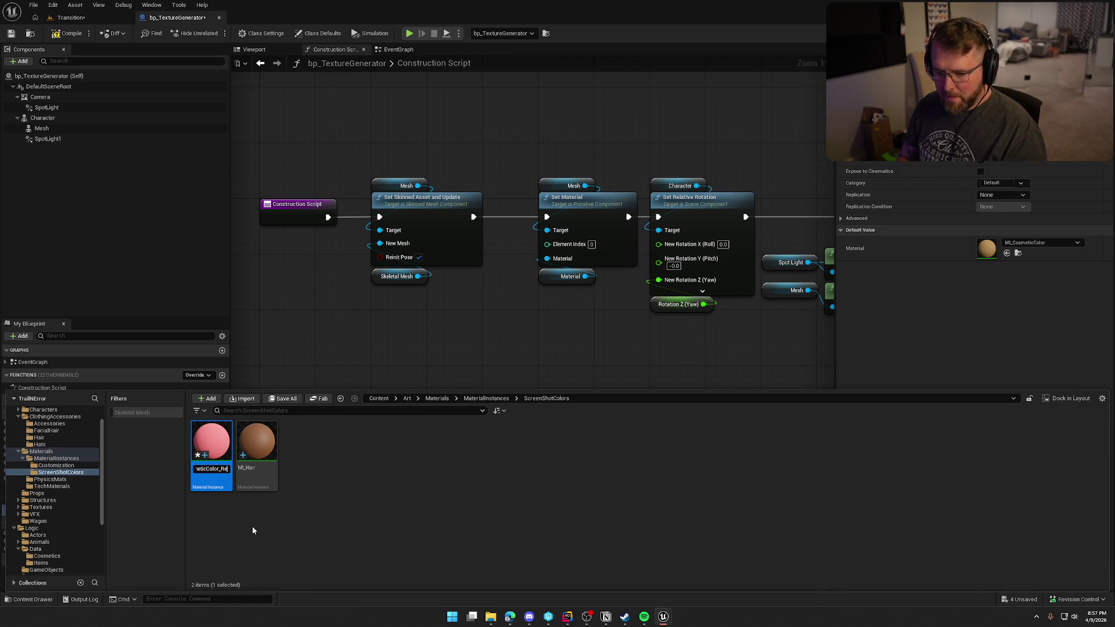
key(Return)
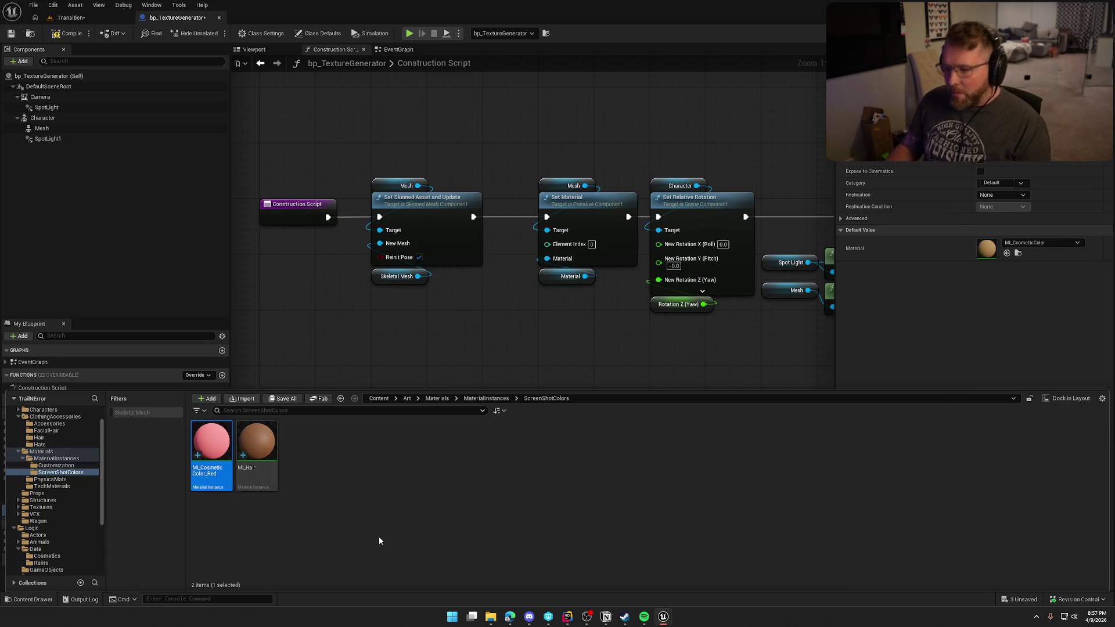
click(315, 496)
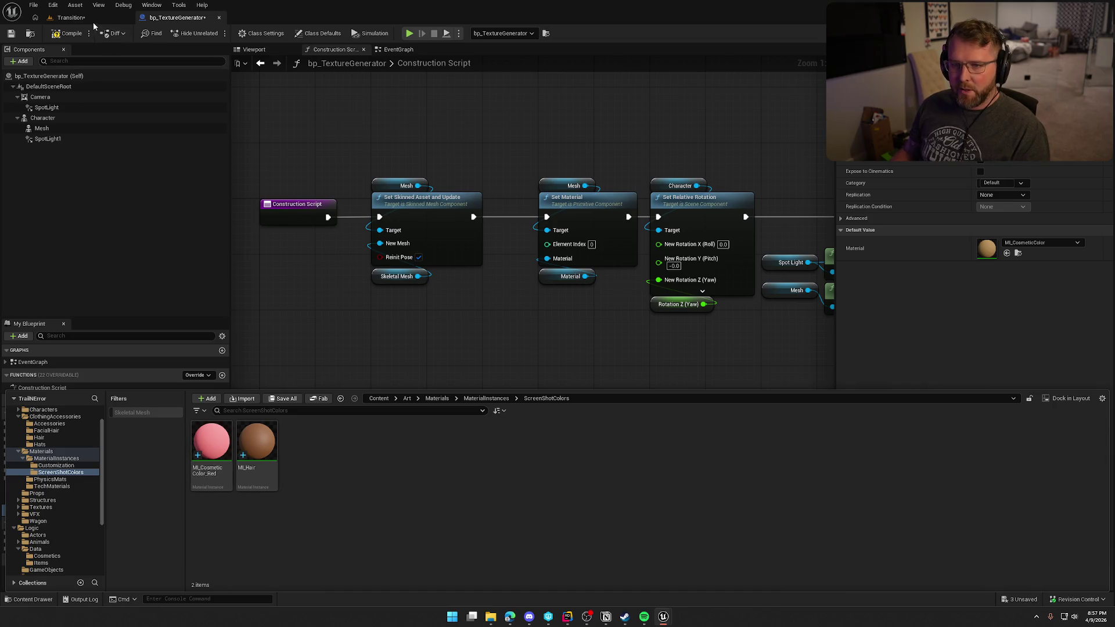
Step: Make the bp_TextureGenerator Material variable Instance Editable
click(148, 116)
click(71, 18)
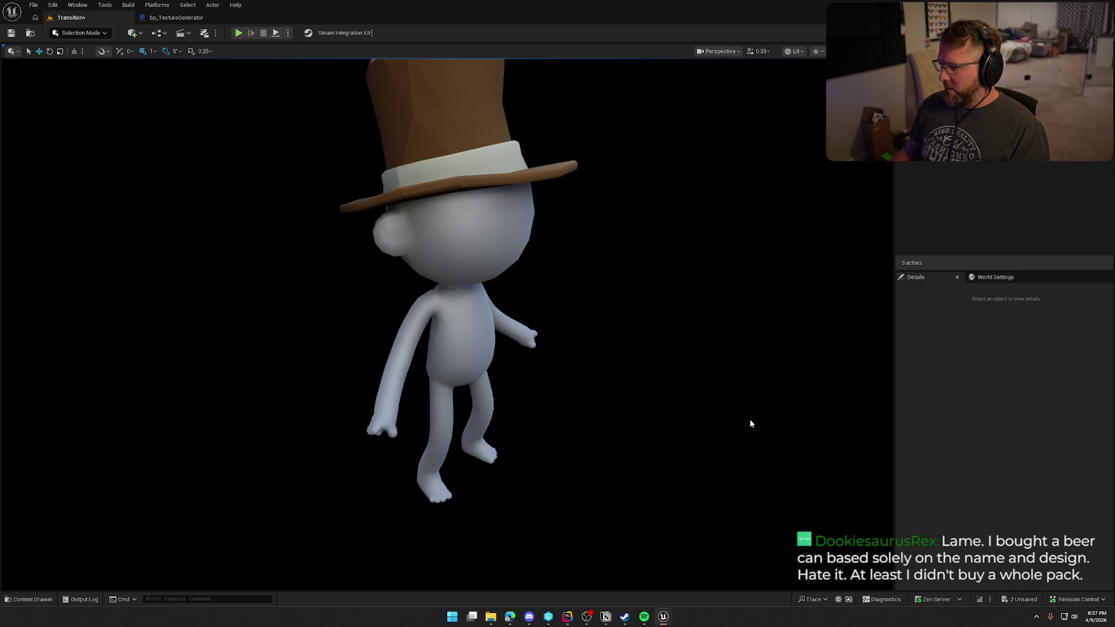
click(457, 161)
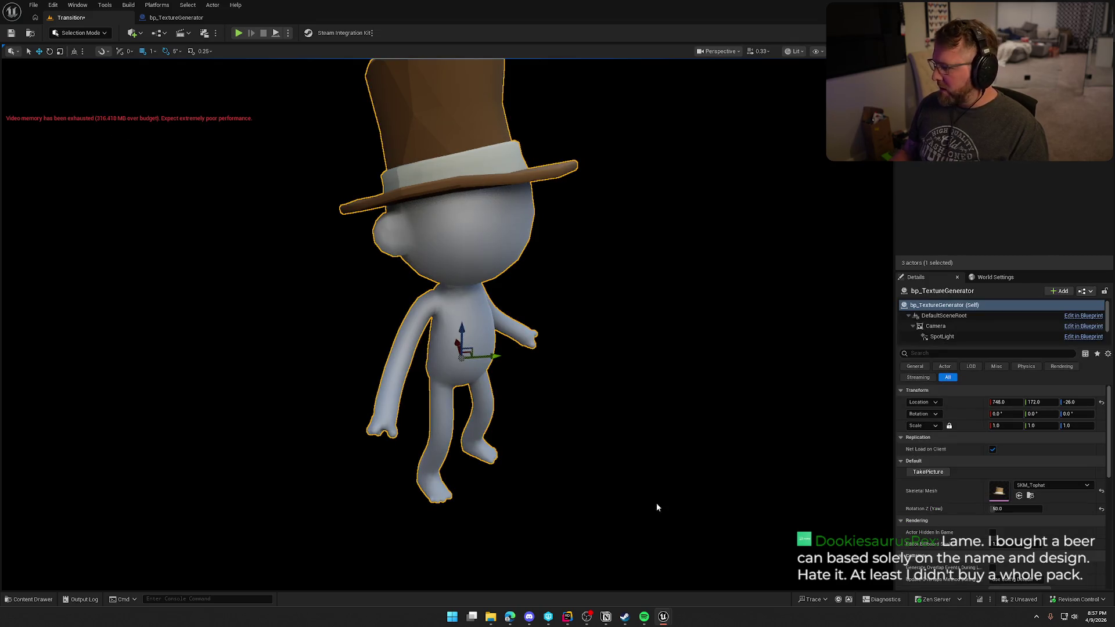
scroll(970, 523, down, 3)
scroll(970, 524, up, 3)
click(174, 17)
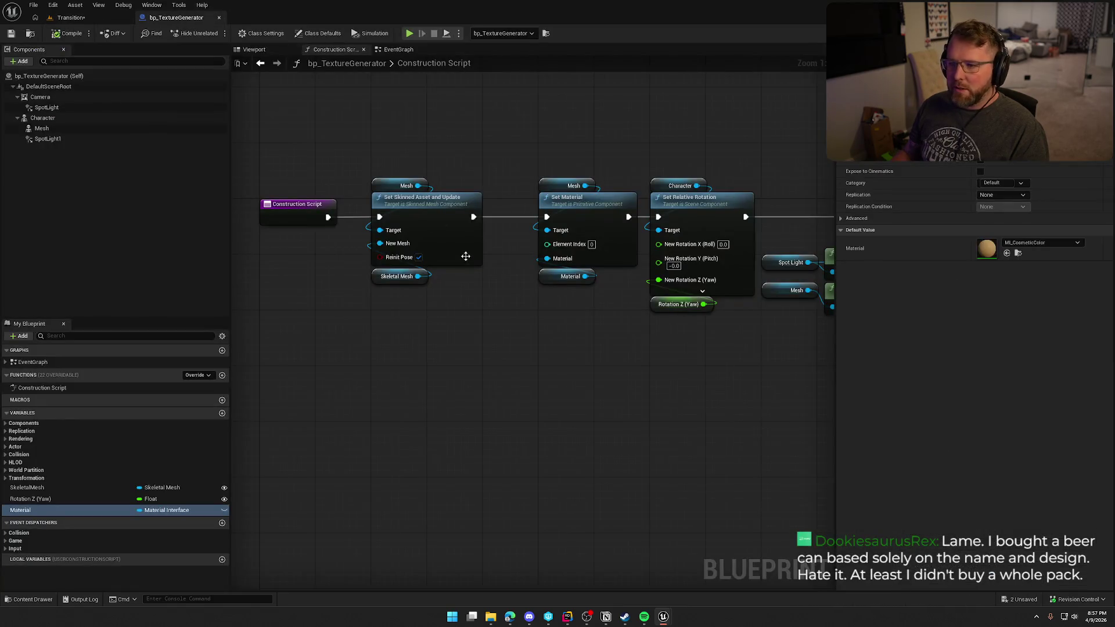
click(557, 277)
click(224, 510)
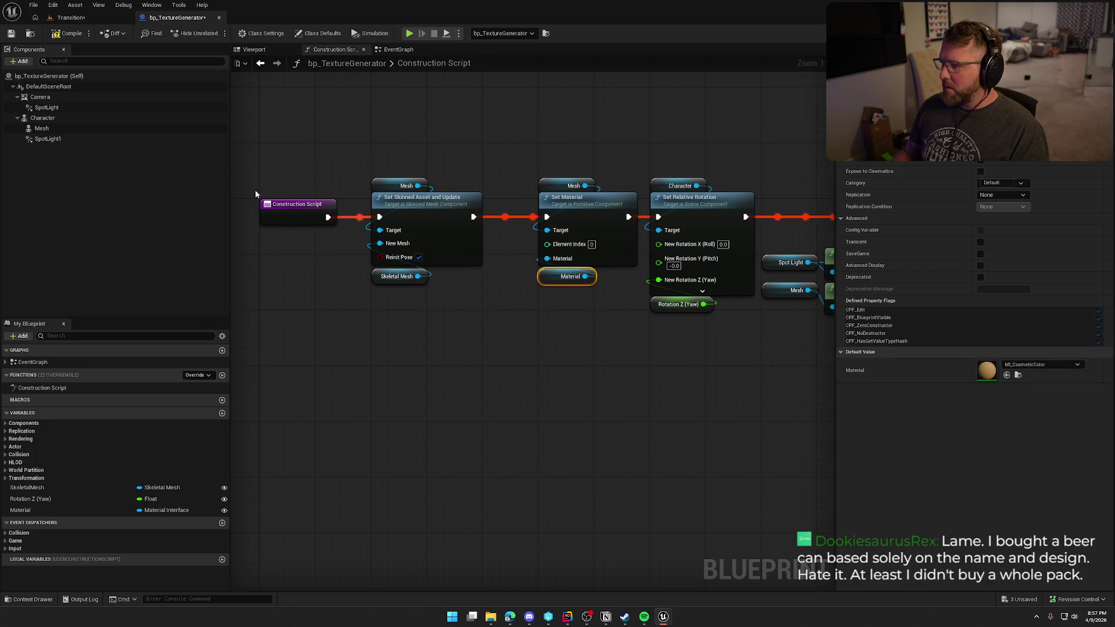
Step: Assign MI_CosmeticColor_Red to the placed actor's Material and preview the red top hat
click(76, 20)
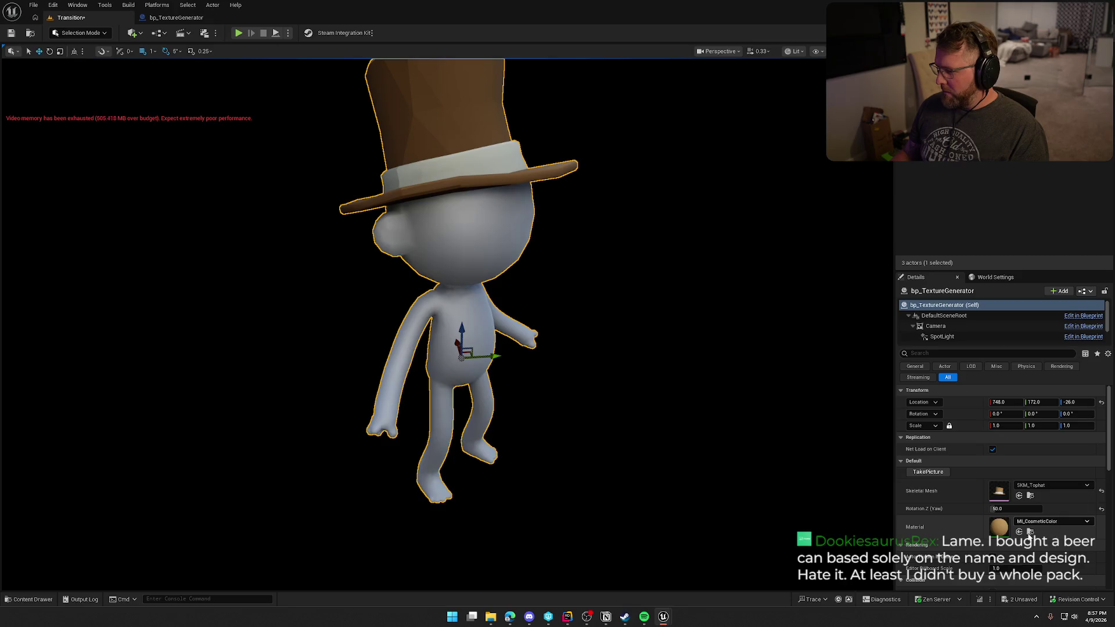
click(1031, 532)
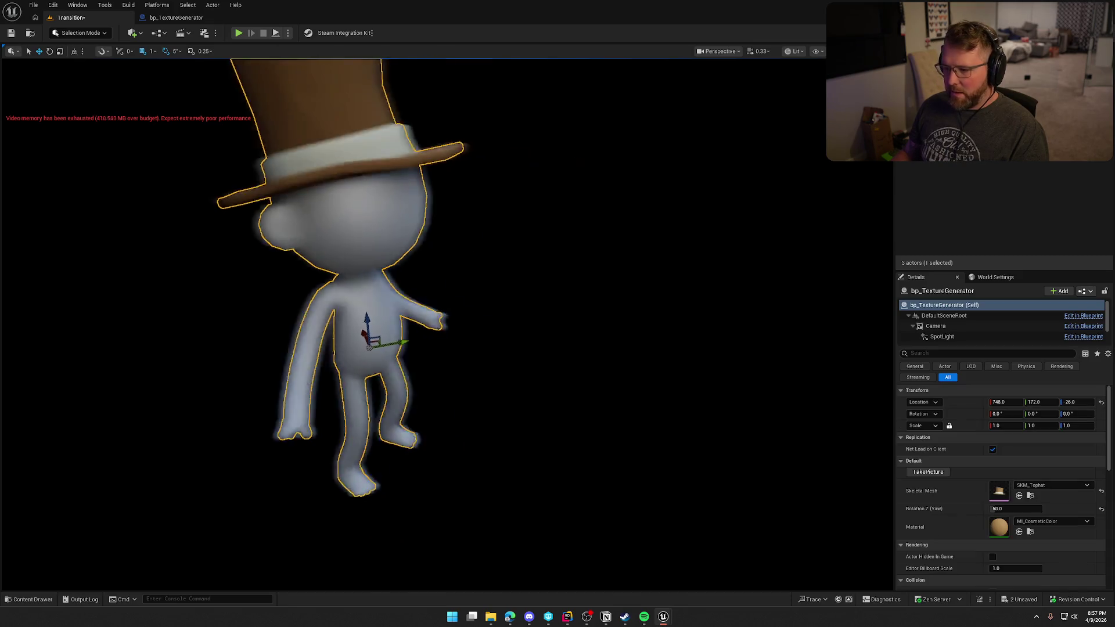
click(1020, 532)
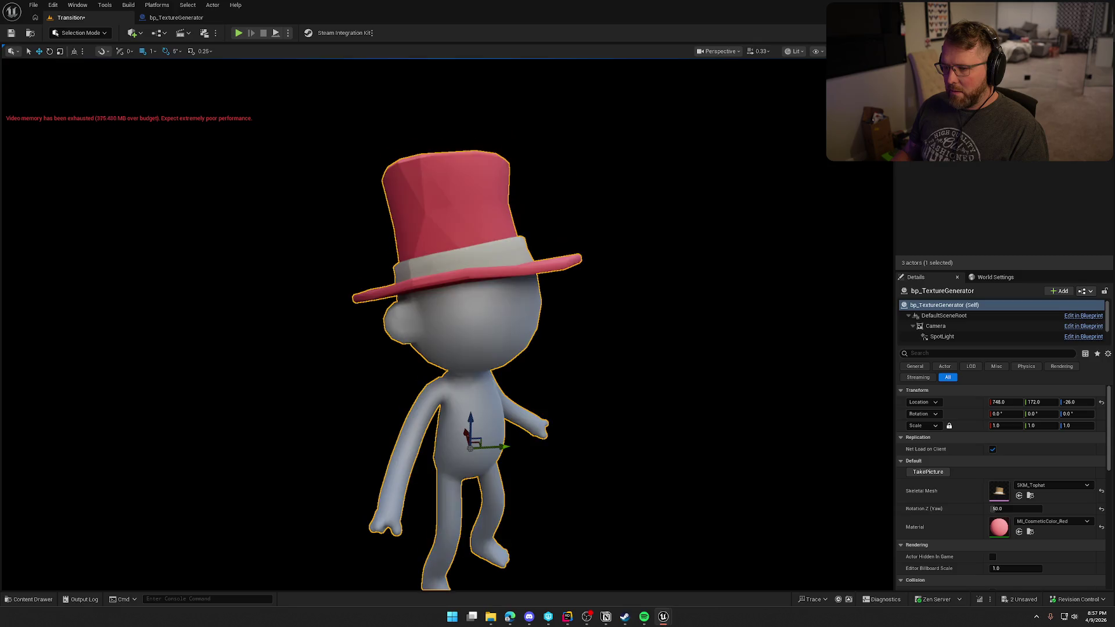
click(736, 435)
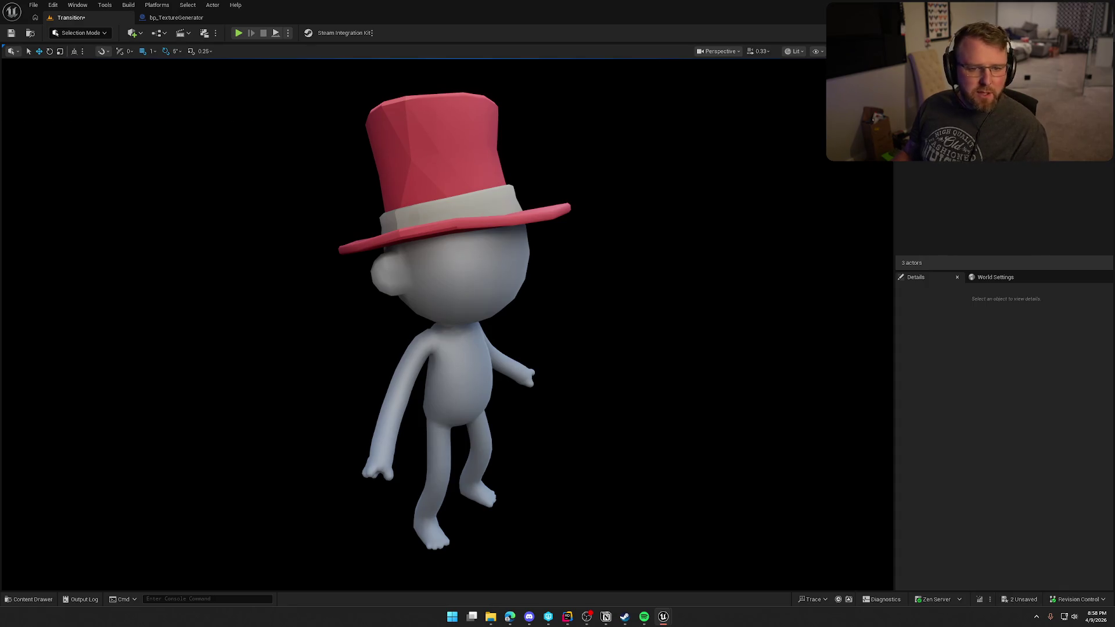
click(477, 268)
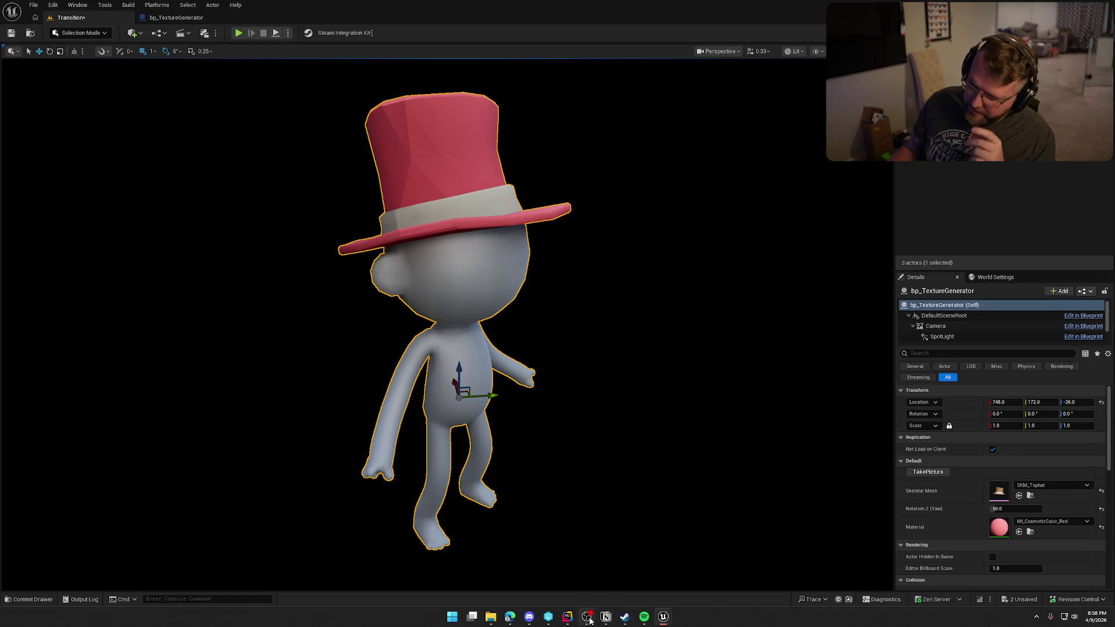
click(177, 19)
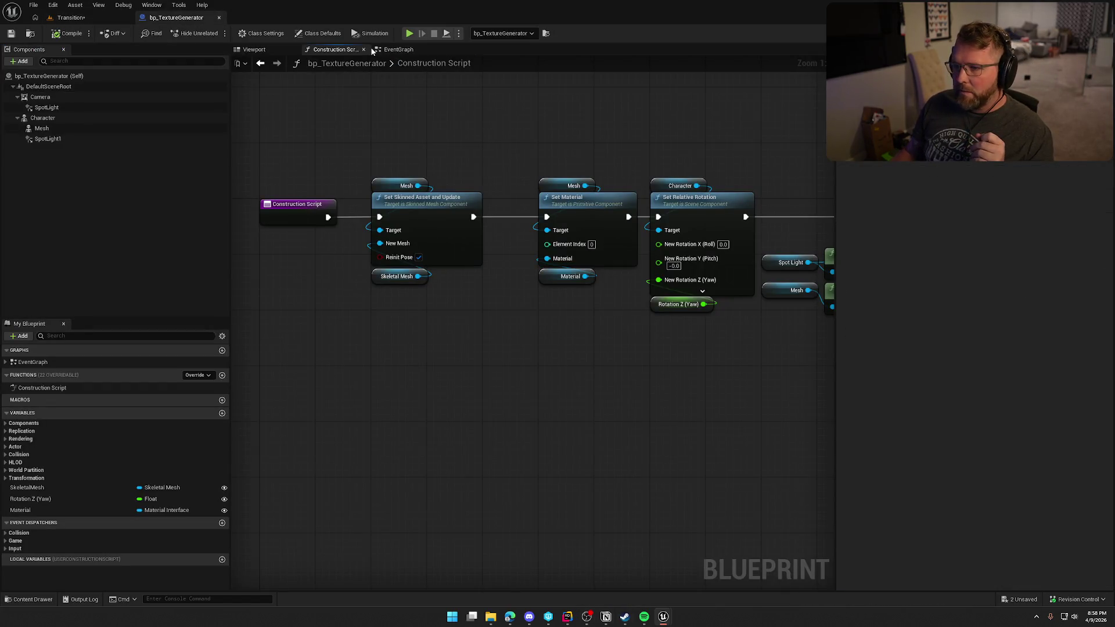
Step: In the EventGraph, rearrange the Append, Get Display Name and Skeletal Mesh export nodes
click(398, 49)
drag(605, 412, 532, 409)
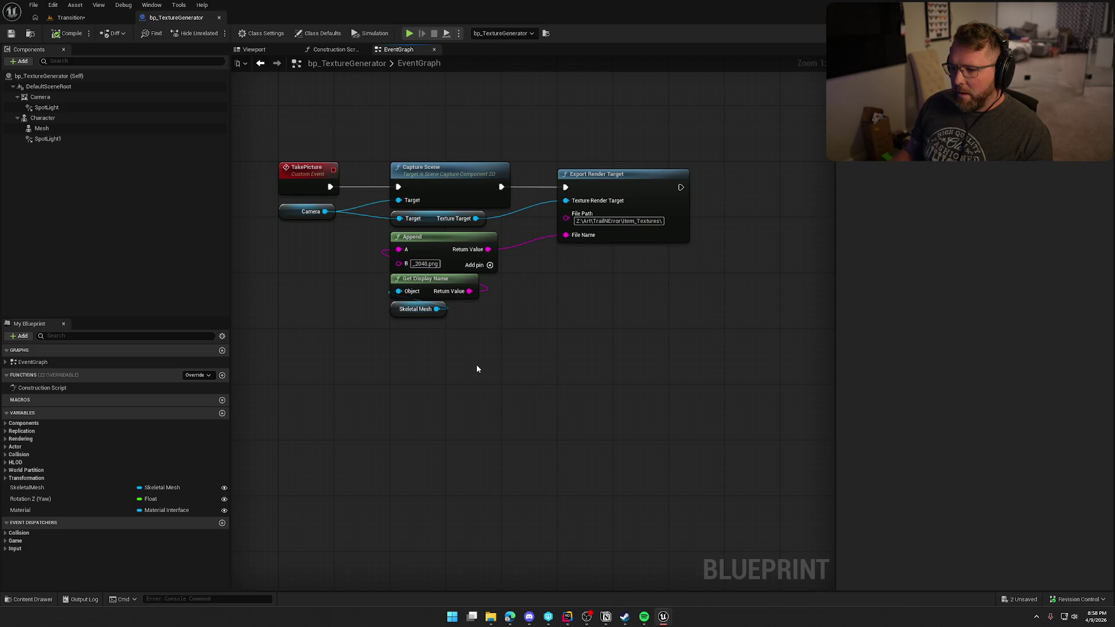
mouse_move(481, 328)
mouse_down()
mouse_move(387, 273)
mouse_move(426, 340)
mouse_up()
drag(440, 256, 440, 290)
drag(525, 351, 631, 372)
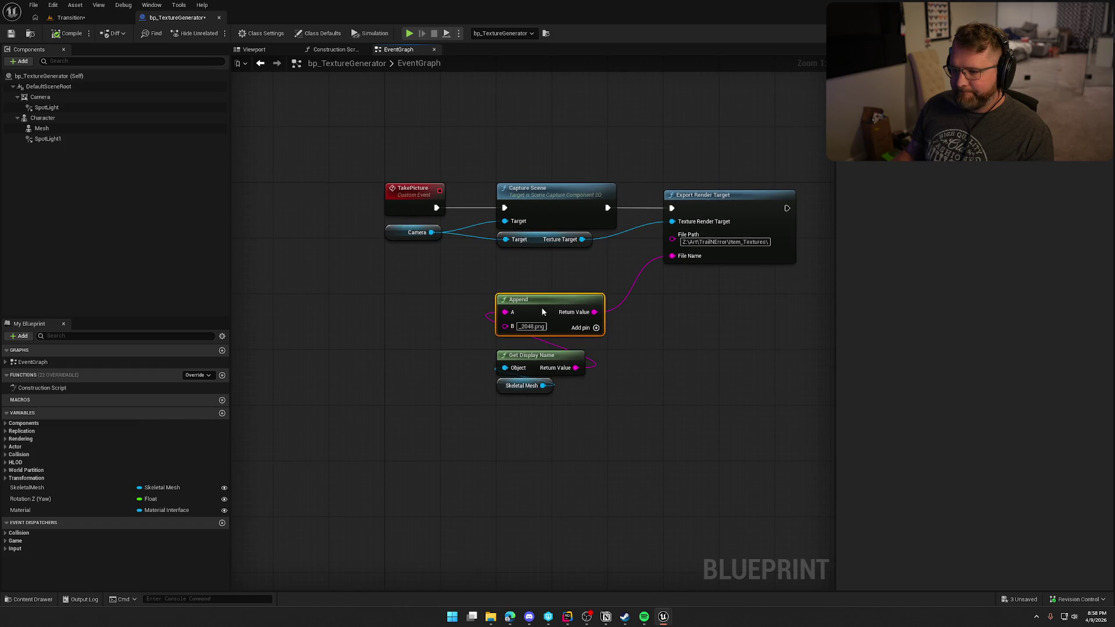
click(597, 329)
drag(557, 322, 558, 308)
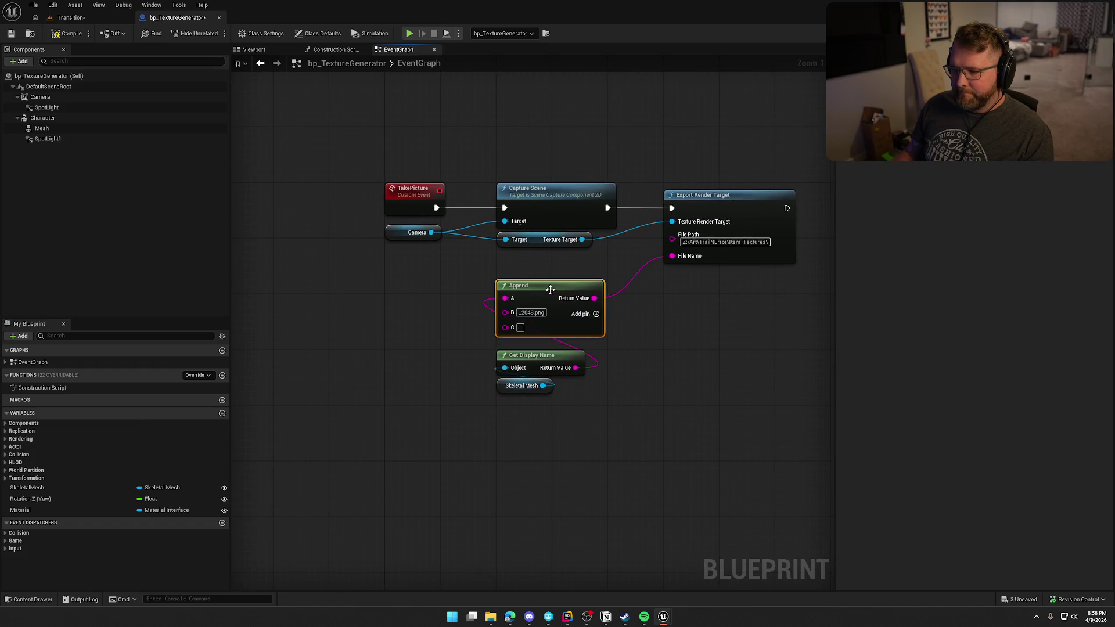
Step: Change the Append file-name suffix to Red_2048.png and save the blueprint
click(523, 314)
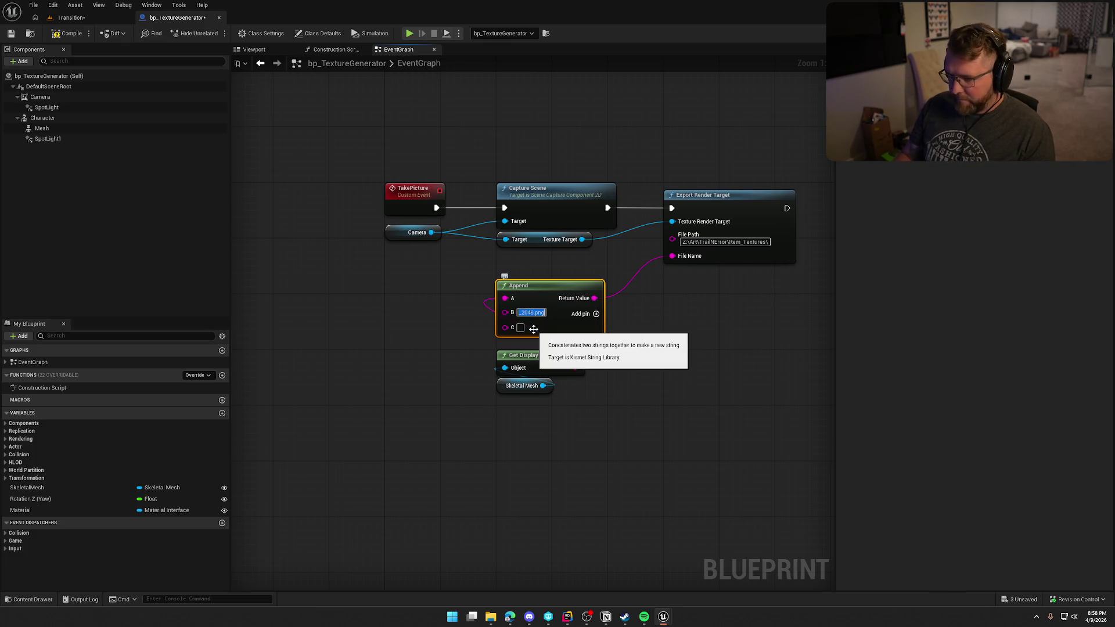
key(ctrl+x)
click(521, 327)
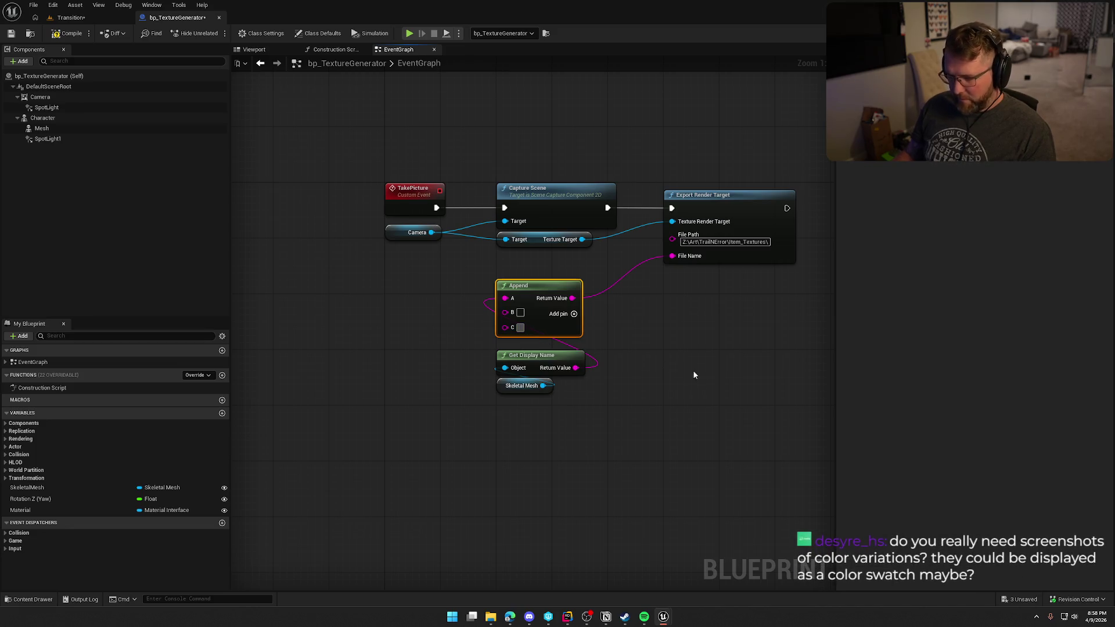
key(ctrl+z)
key(ctrl+z)
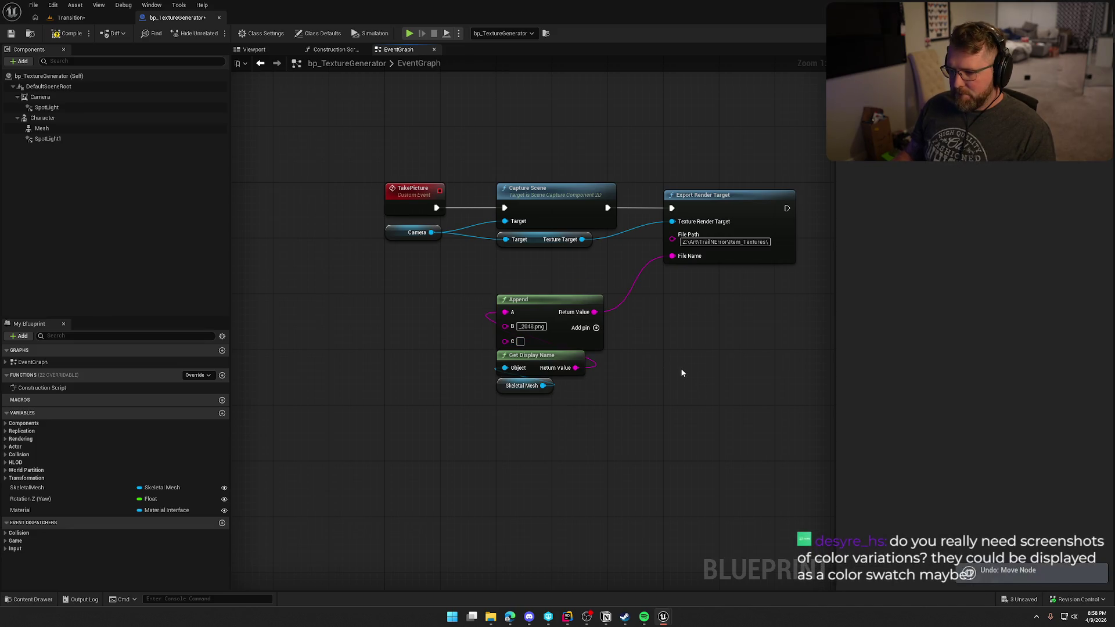
text(ned)
mouse_move(532, 428)
mouse_down()
mouse_move(610, 293)
mouse_move(555, 259)
mouse_up()
click(671, 377)
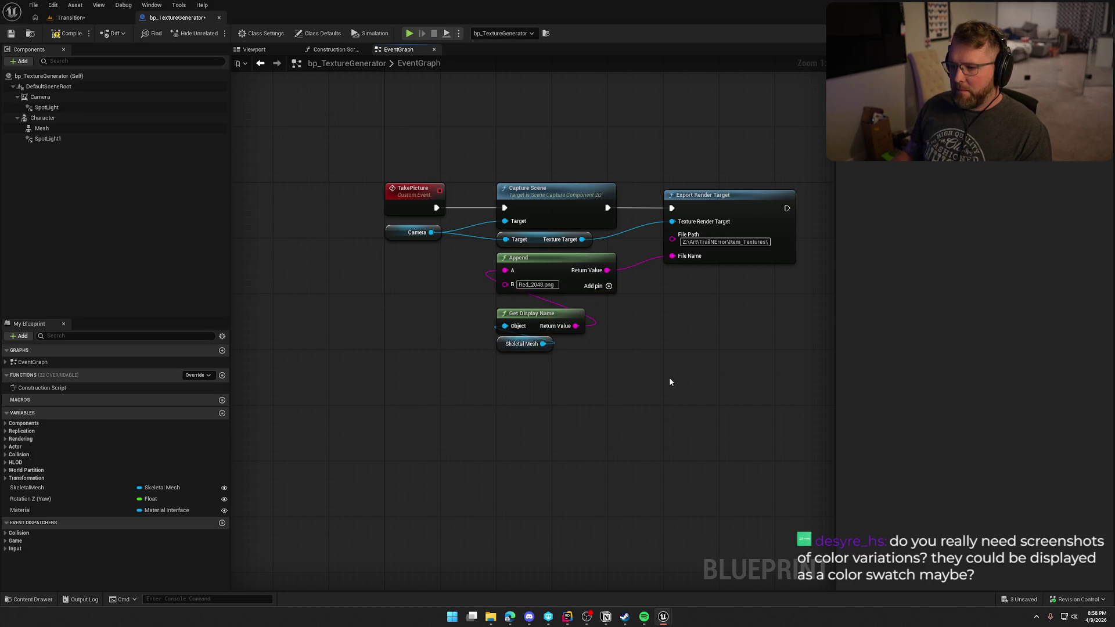
key(ctrl+s)
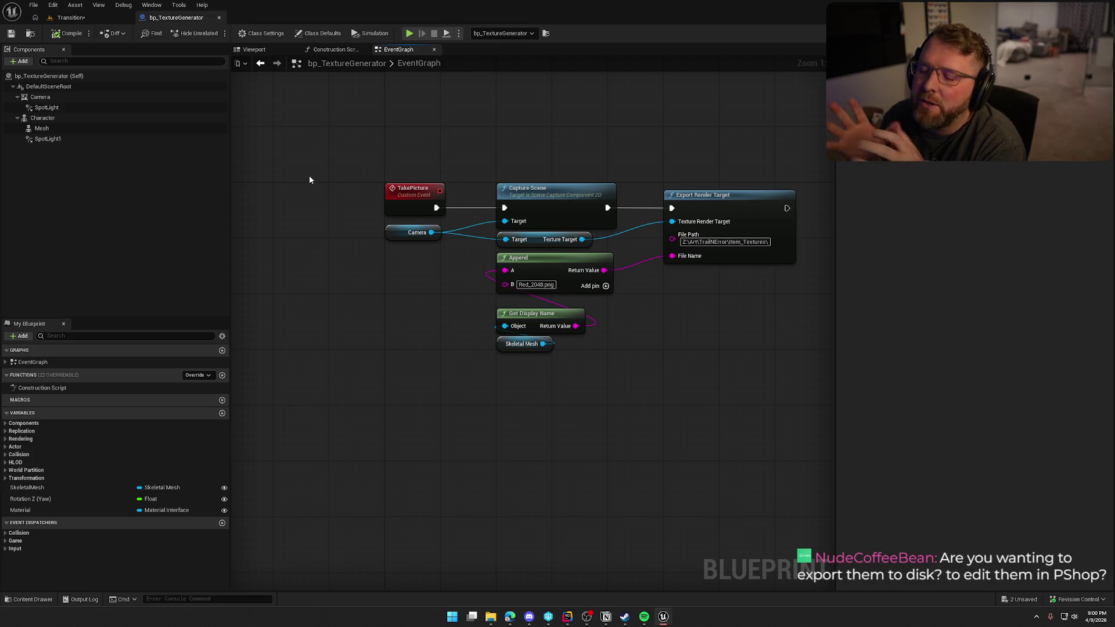
Step: Look over the Bonnet item's details in the Steam inventory, then return to the bp_TextureGenerator editor
click(625, 616)
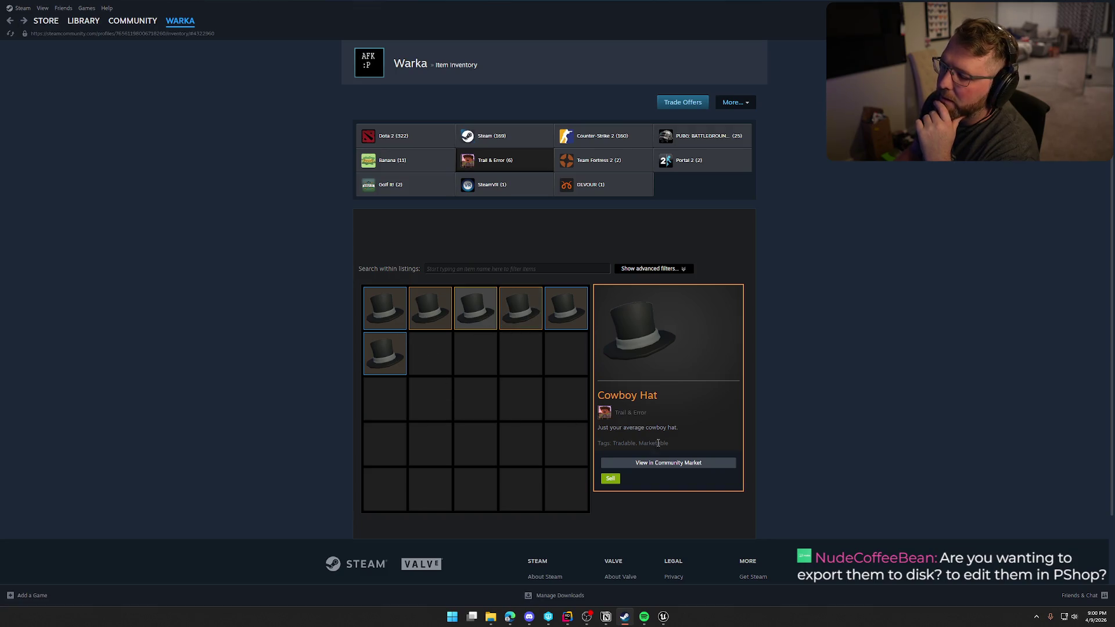
click(534, 317)
click(561, 323)
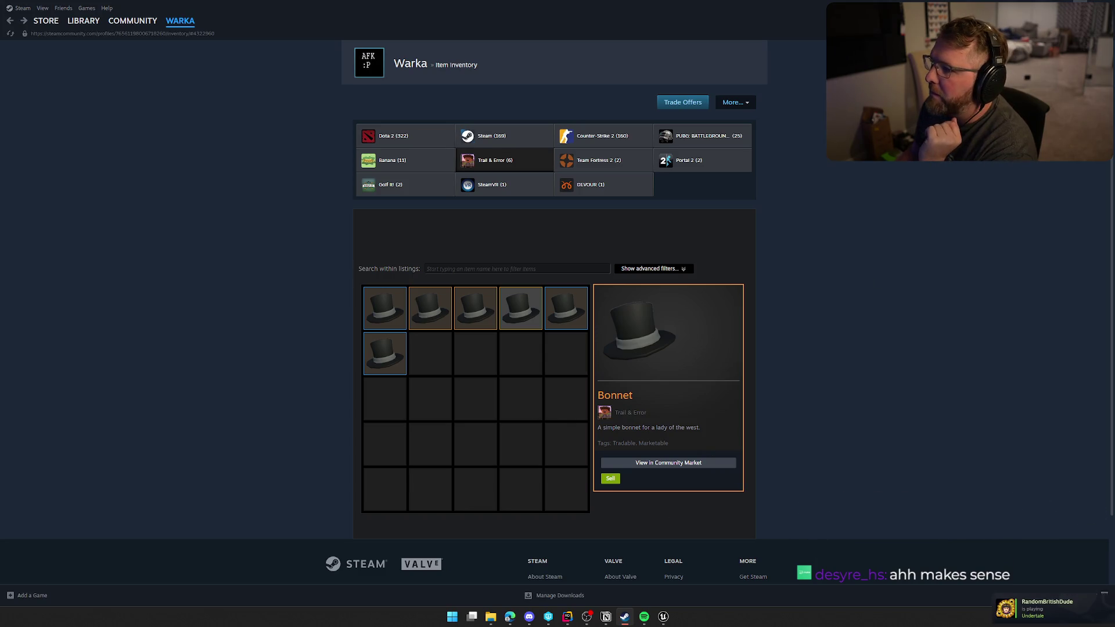
key(alt+Tab)
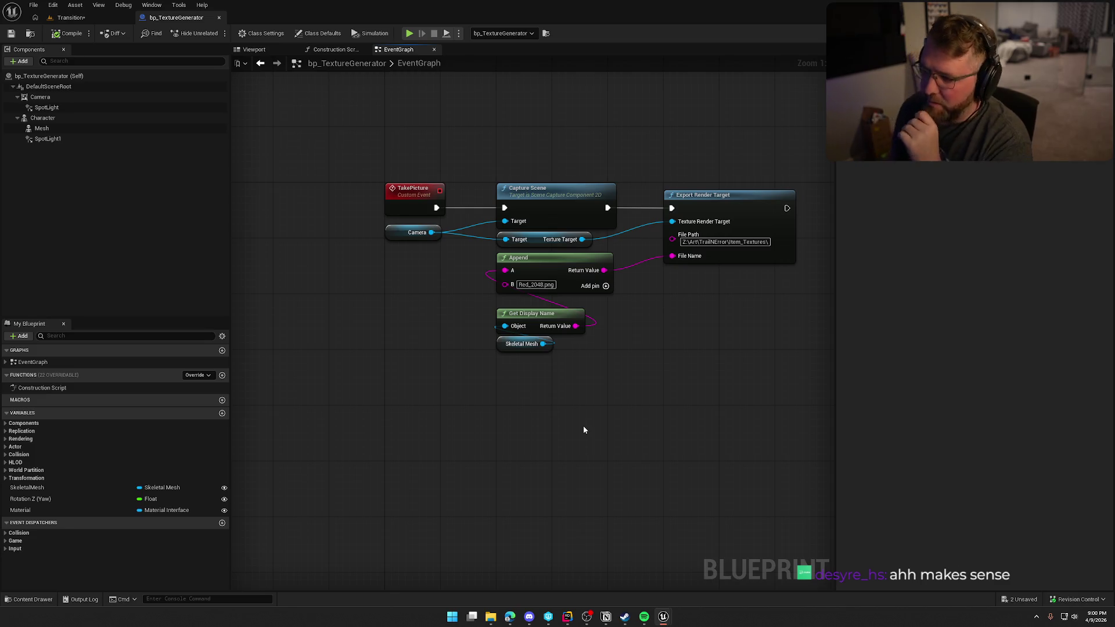
Step: In the Construction Script, select the skinned-asset, material and look-at rotation nodes and delete them
drag(586, 389, 563, 431)
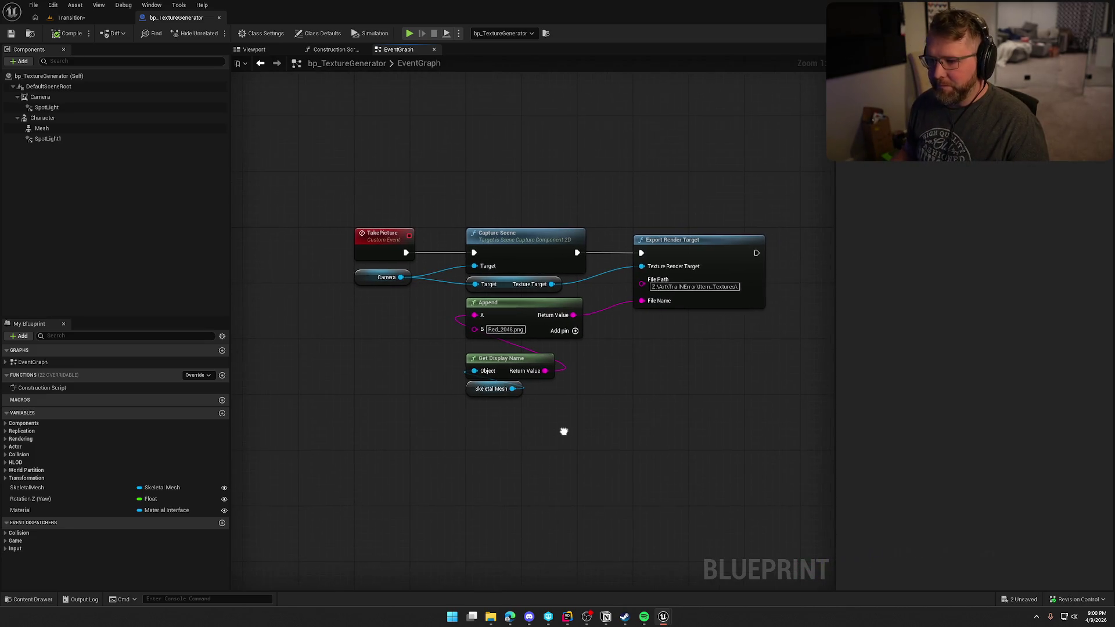
click(334, 50)
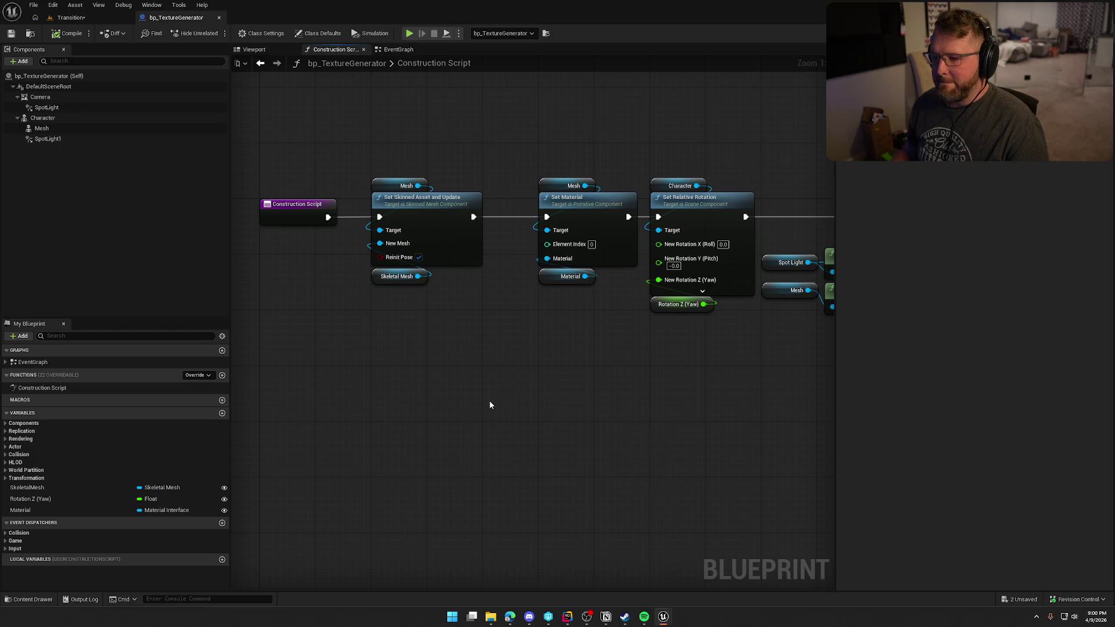
drag(504, 382, 443, 376)
mouse_move(280, 157)
mouse_down()
mouse_move(521, 339)
mouse_move(558, 355)
mouse_up()
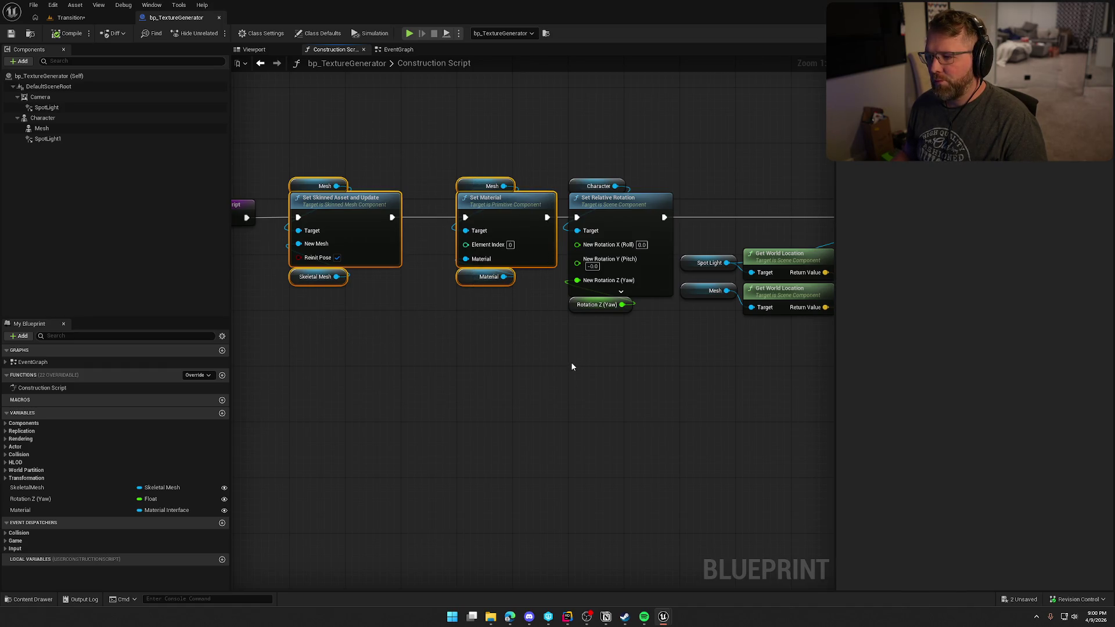
shift+drag(640, 354, 437, 156)
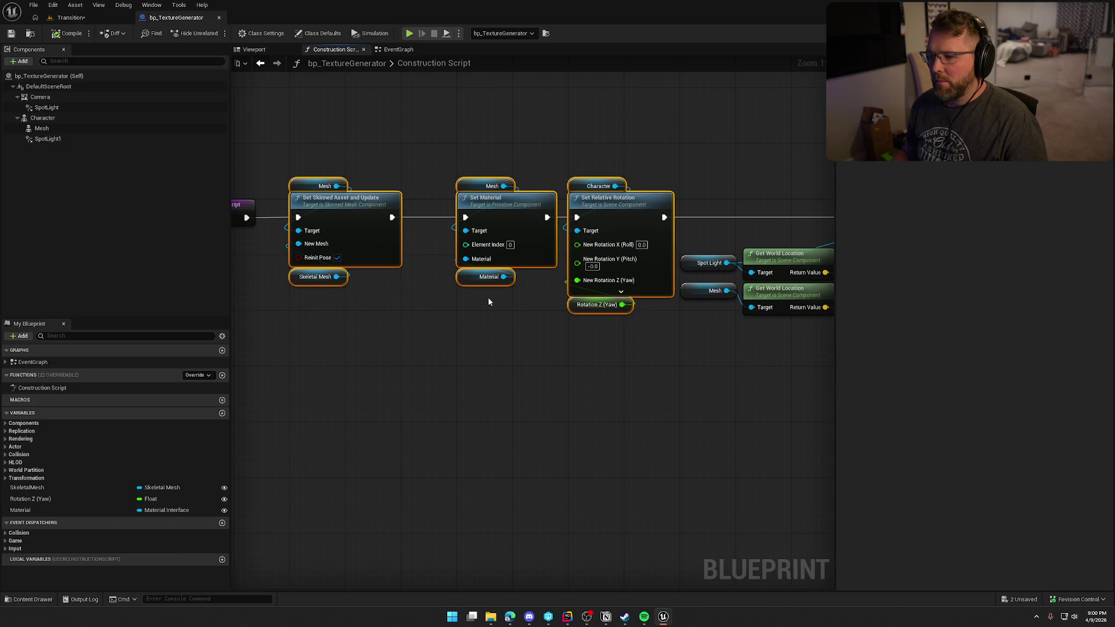
mouse_move(629, 365)
mouse_down()
mouse_move(424, 365)
mouse_move(505, 368)
mouse_up()
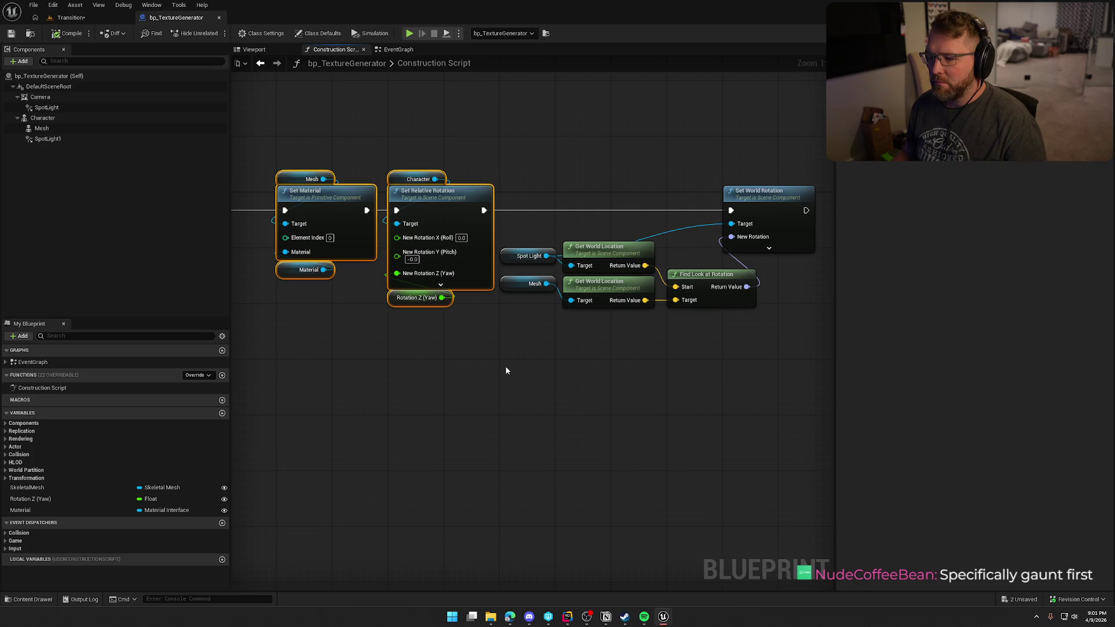
key(Delete)
Step: Undo the partial edit, cut every node after the entry node, and compile
key(Home)
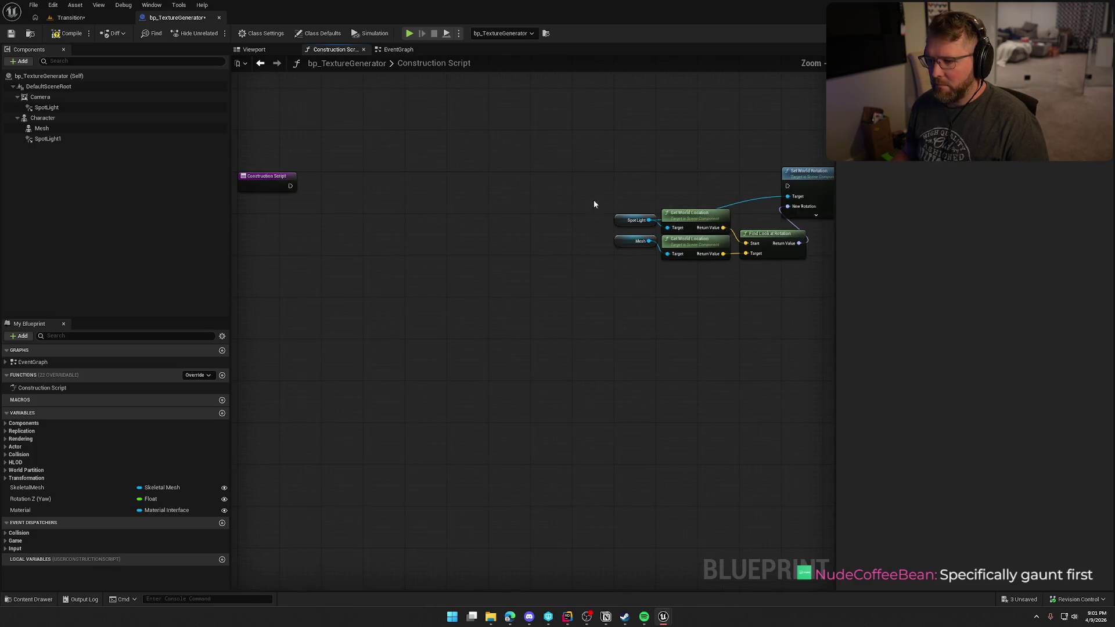
drag(291, 186, 789, 186)
drag(598, 162, 810, 285)
key(ctrl+z)
key(ctrl+z)
drag(324, 128, 757, 309)
key(Delete)
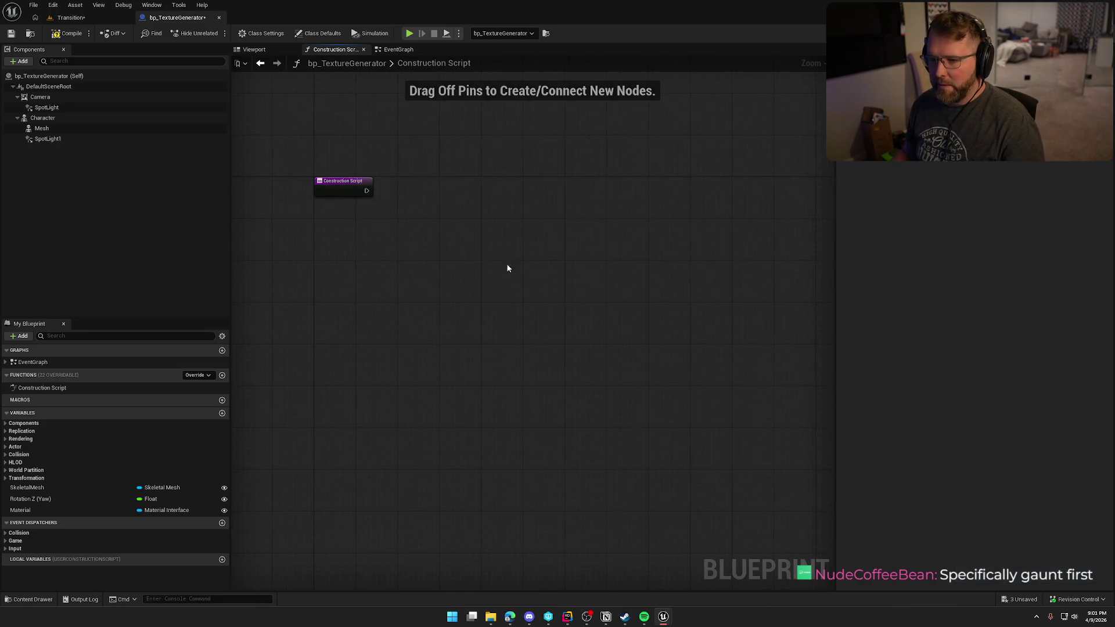
click(77, 37)
Step: Add a new blueprint function named UpdateItem
click(395, 50)
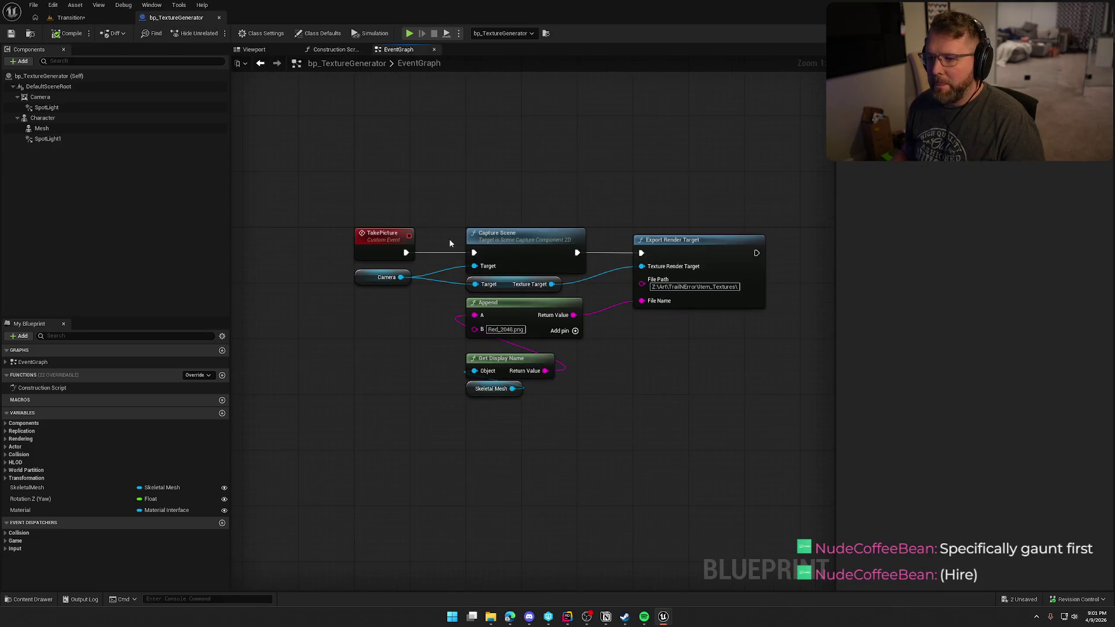
mouse_move(502, 186)
mouse_down()
mouse_move(451, 324)
mouse_move(446, 213)
mouse_up()
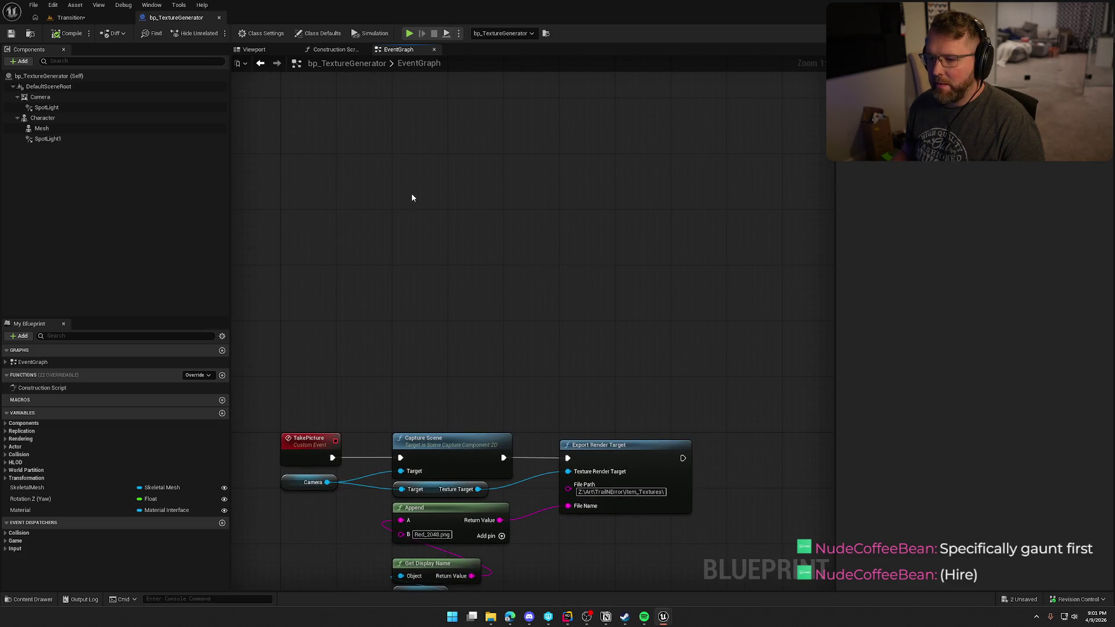
click(222, 376)
text(Update)
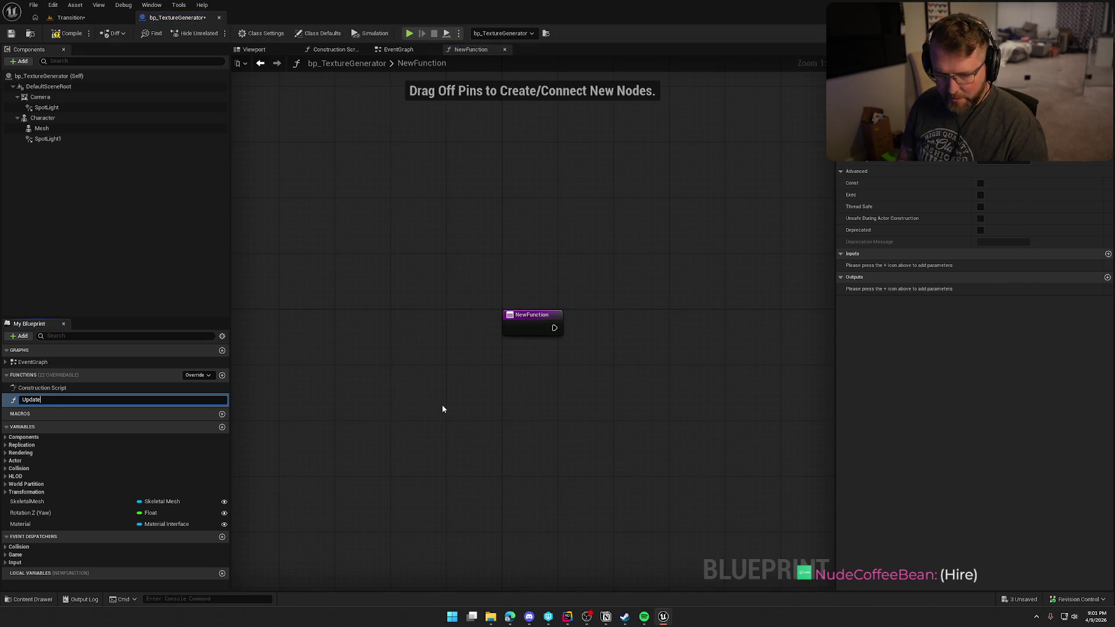
text(Item)
key(Return)
Step: Paste the cut nodes into UpdateItem and wire its execution into Set Skinned Asset
scroll(442, 406, down, 2)
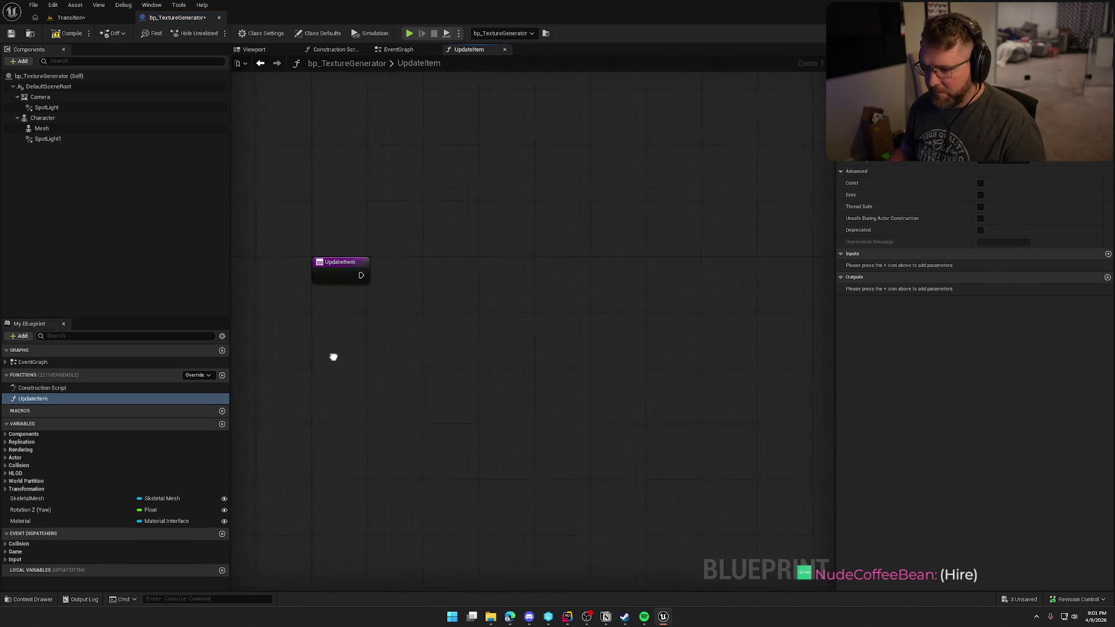
key(ctrl+v)
scroll(485, 308, up, 3)
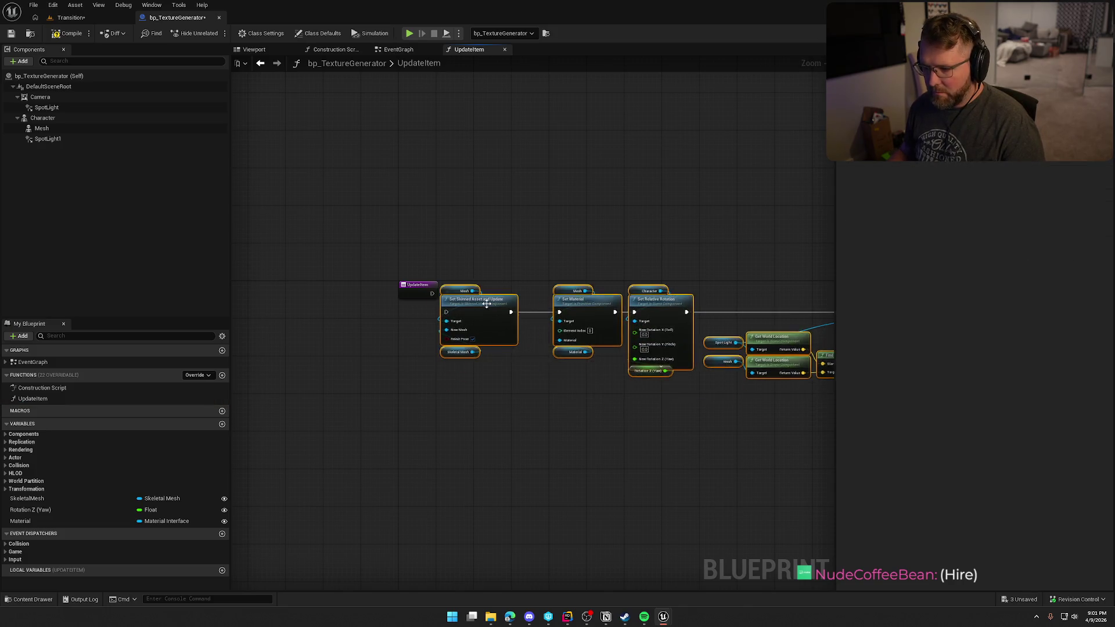
drag(486, 308, 531, 284)
drag(470, 288, 405, 289)
drag(508, 276, 515, 276)
click(517, 219)
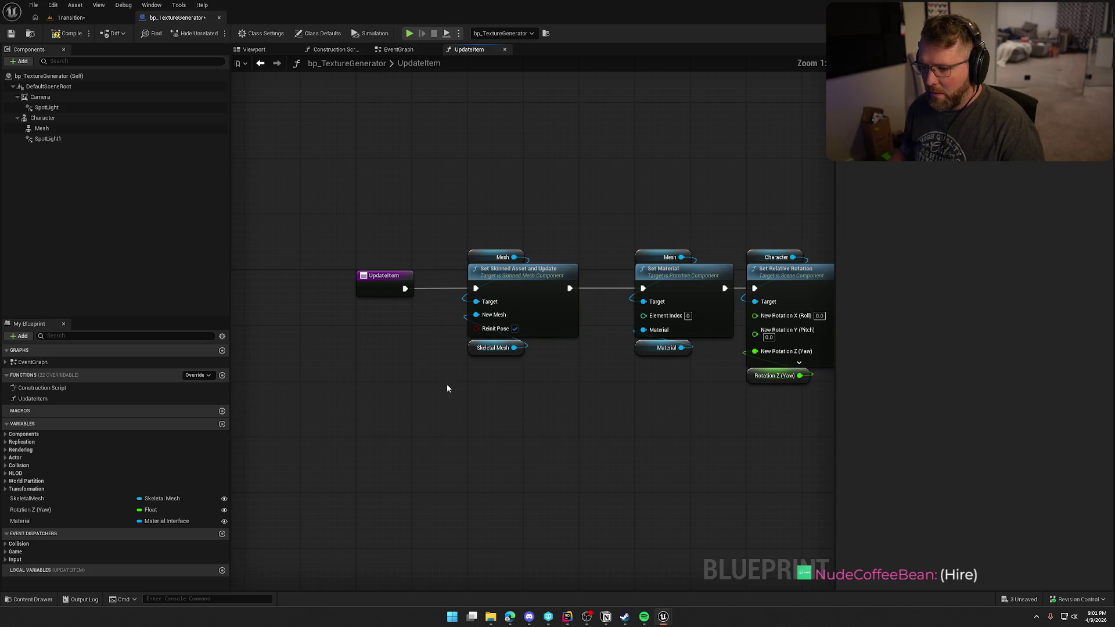
Step: Expose New Mesh as an UpdateItem input and delete the Skeletal Mesh variable getter
drag(494, 319, 405, 298)
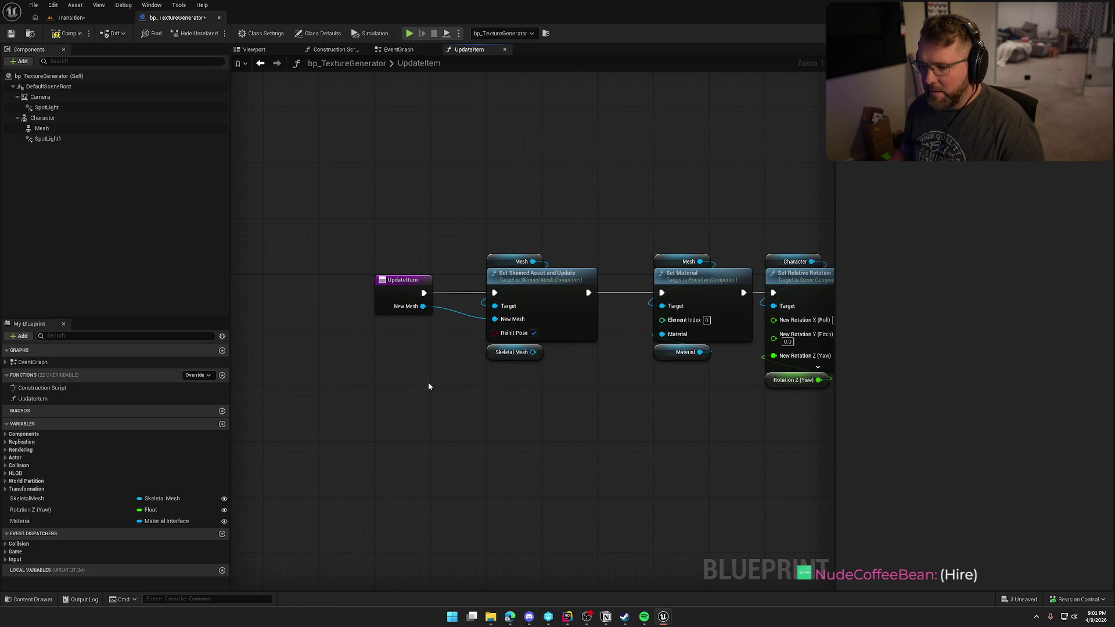
drag(547, 405, 440, 392)
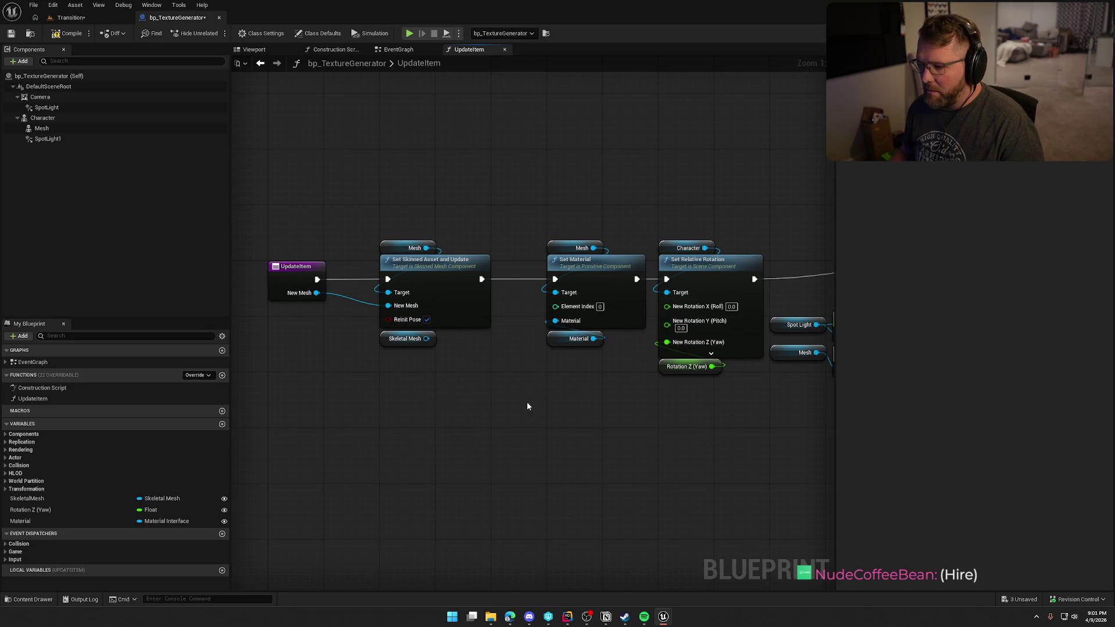
drag(527, 395, 436, 389)
drag(269, 336, 268, 336)
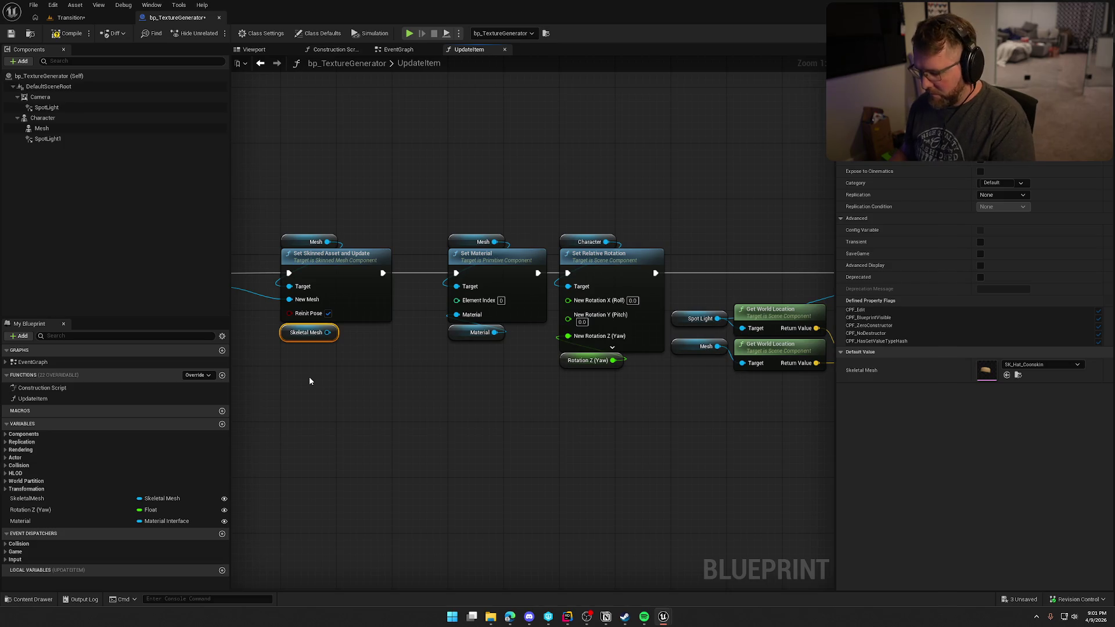
key(Delete)
mouse_move(462, 395)
mouse_down()
mouse_move(365, 382)
mouse_move(538, 376)
mouse_up()
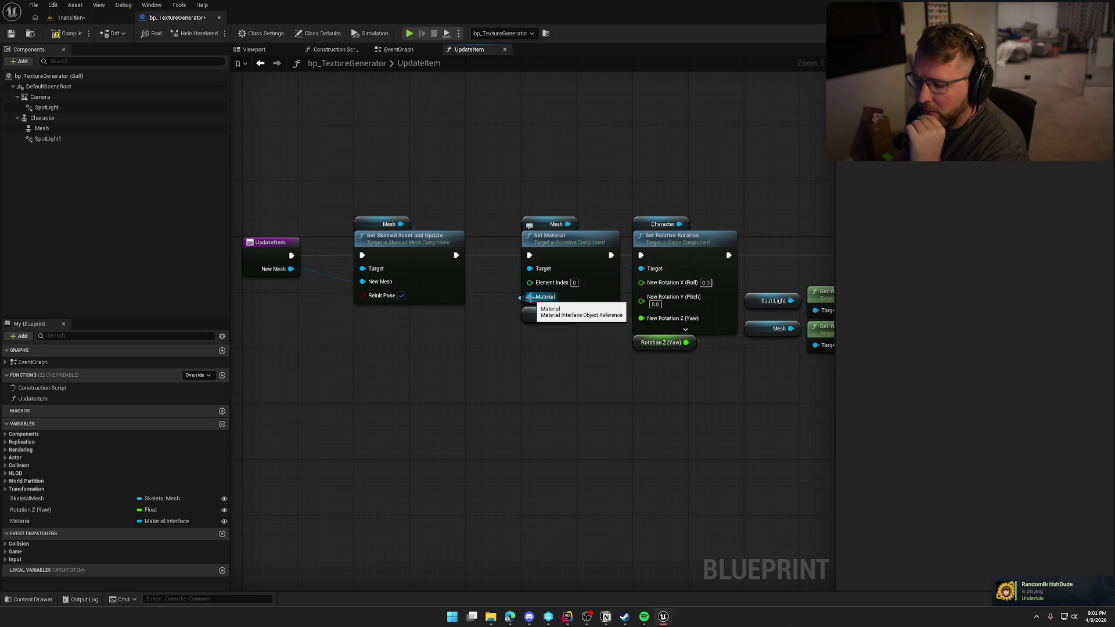
drag(678, 409, 581, 399)
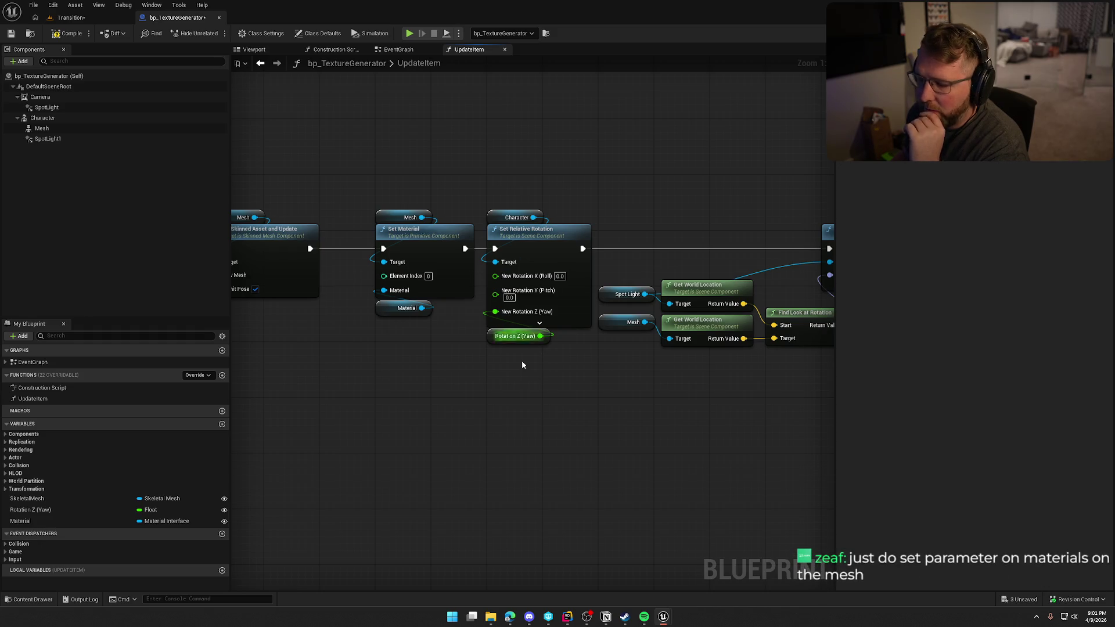
mouse_move(662, 438)
mouse_down()
mouse_move(492, 426)
mouse_move(887, 410)
mouse_up()
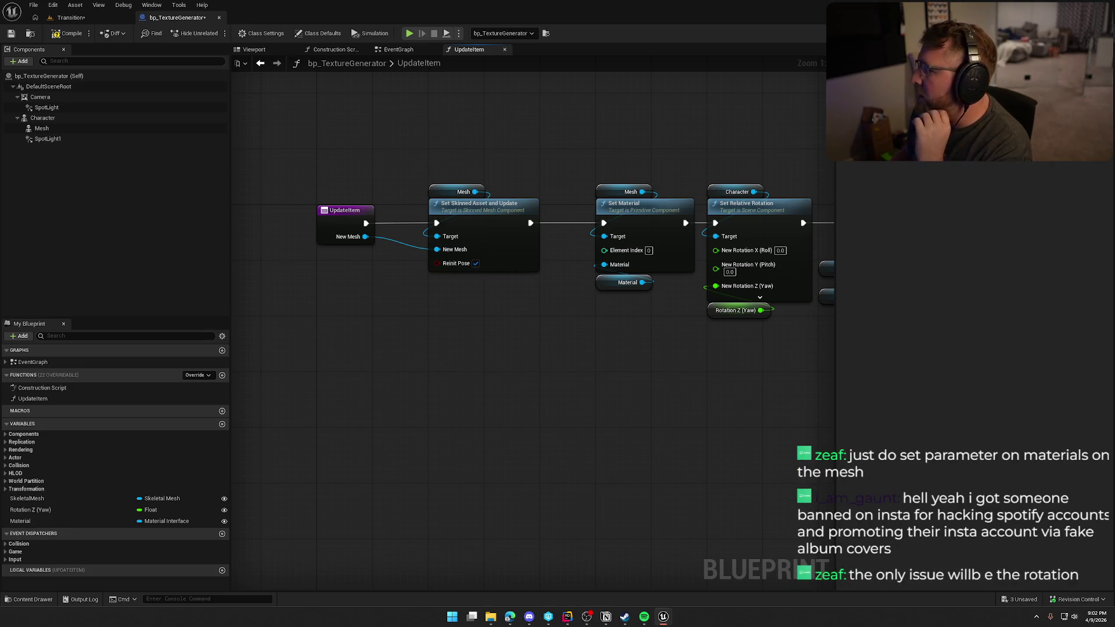
mouse_move(1114, 114)
mouse_down()
mouse_move(596, 111)
mouse_move(1114, 160)
mouse_up()
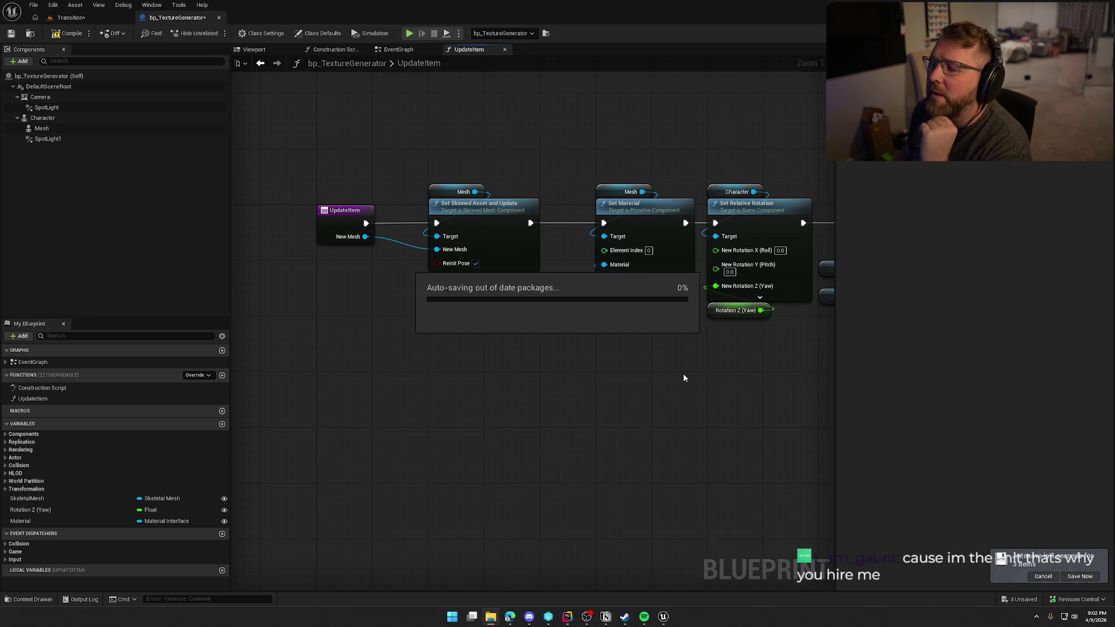
mouse_move(683, 377)
mouse_down()
mouse_move(614, 346)
mouse_move(682, 343)
mouse_up()
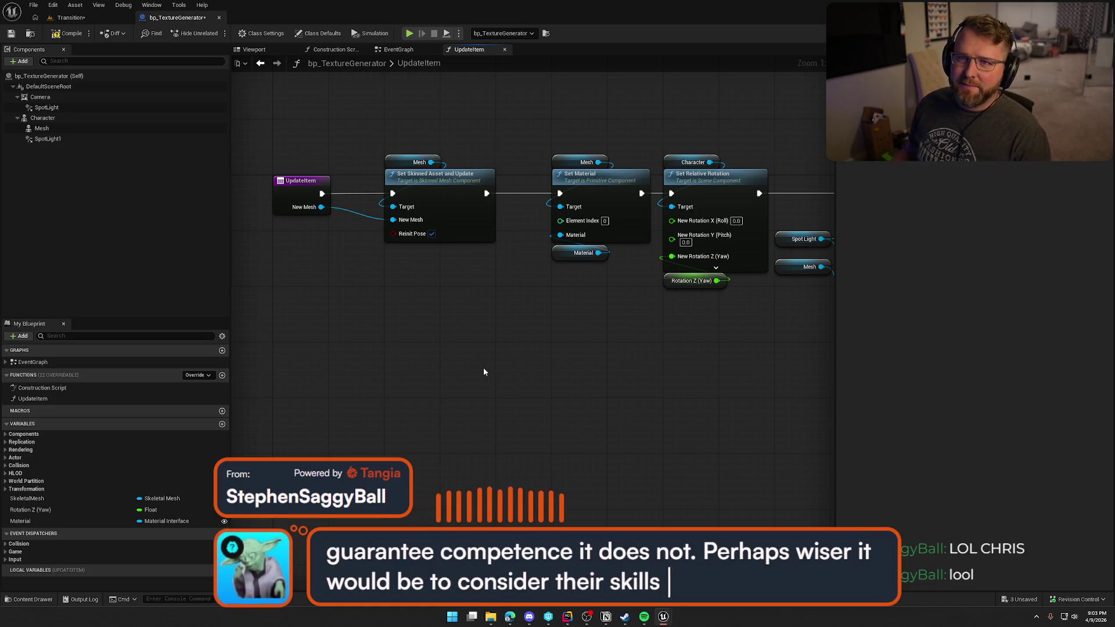
Step: Add an Accessories variable typed as a Skeletal Mesh array
click(222, 424)
text(Me)
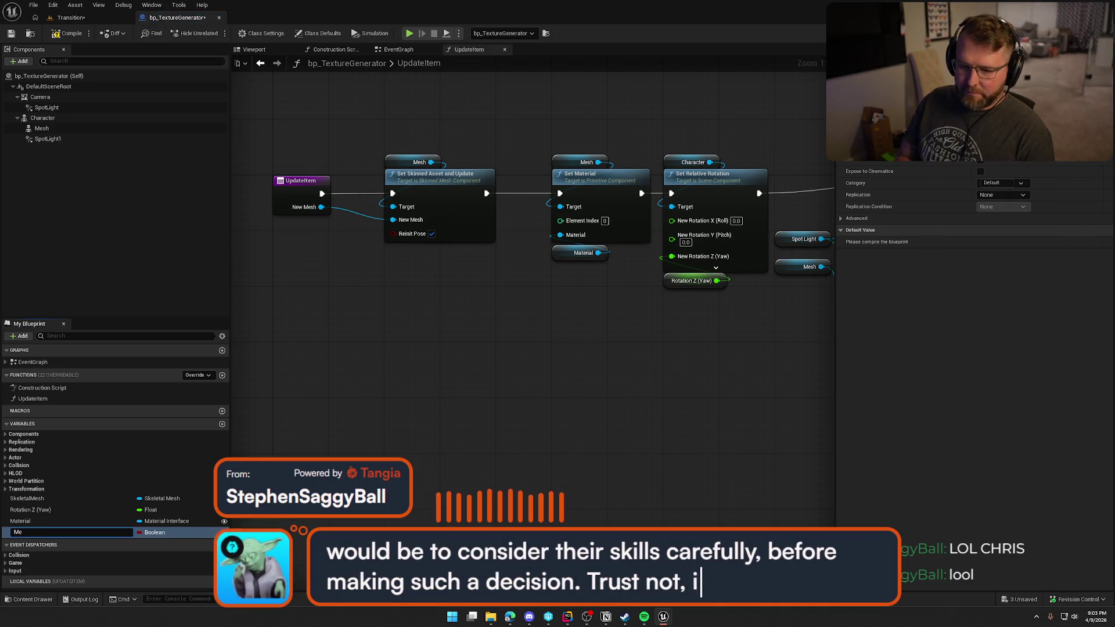
key(BackSpace)
key(BackSpace)
text(Acces)
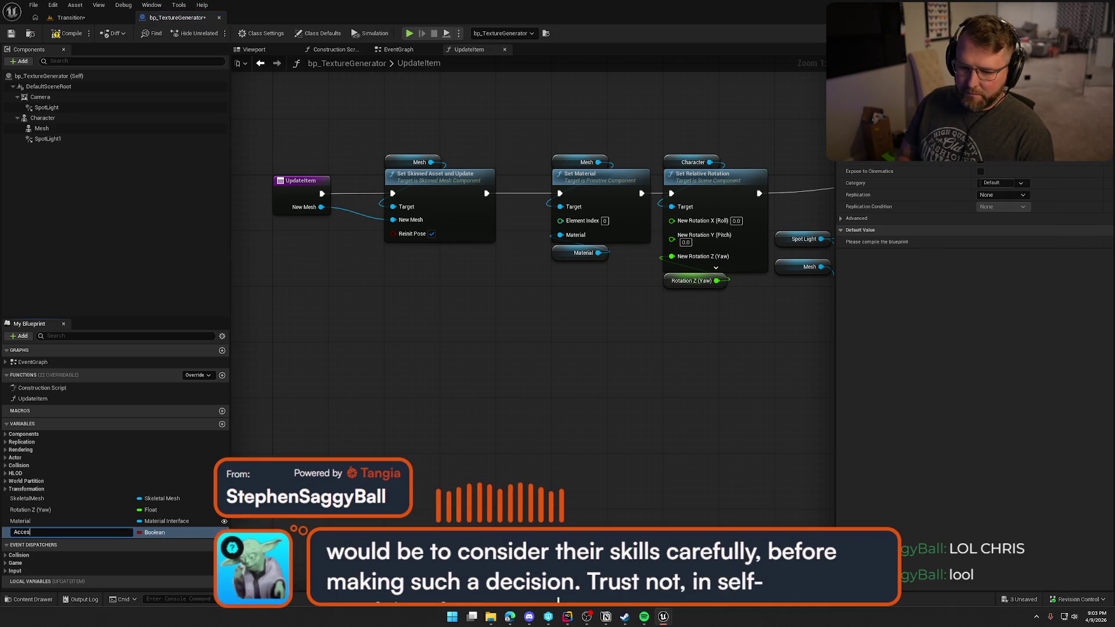
text(sories)
key(Return)
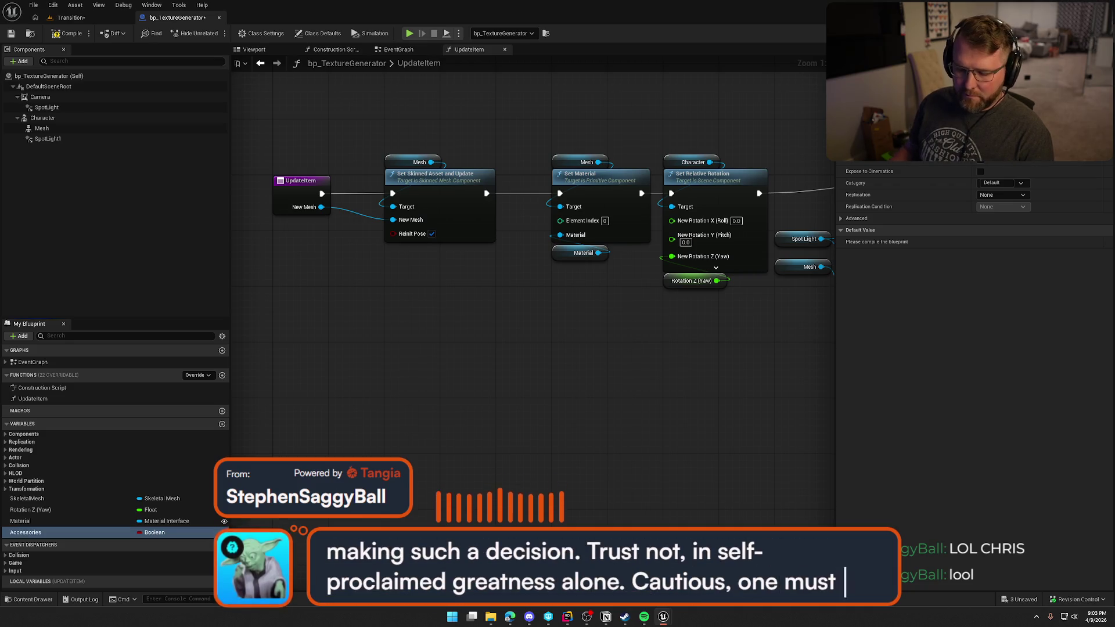
click(163, 533)
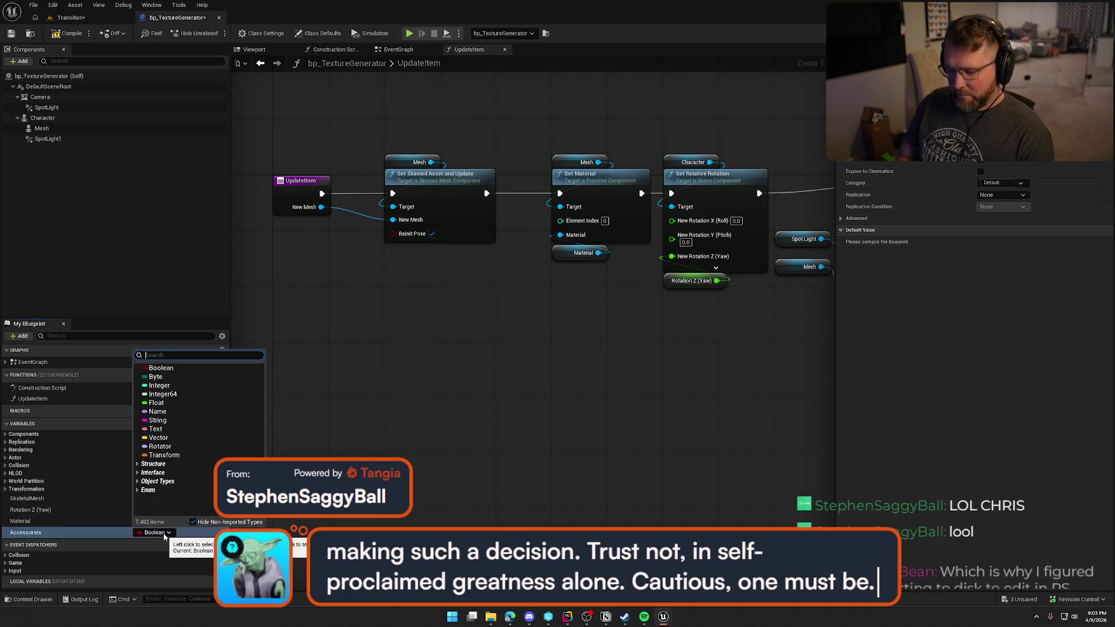
text(skeletal)
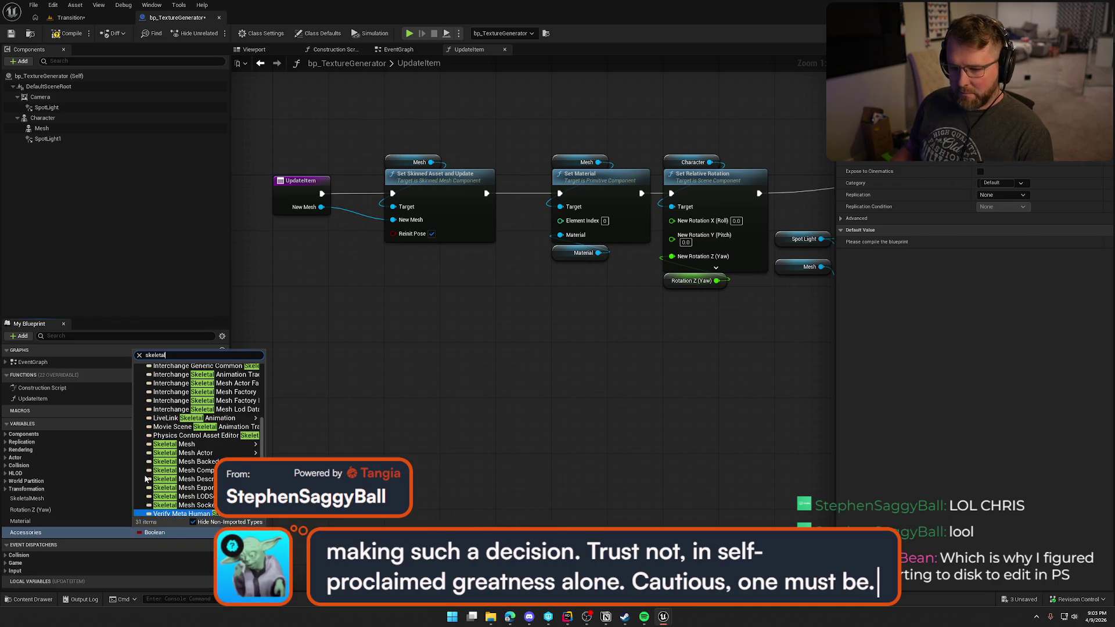
mouse_move(192, 444)
click(291, 446)
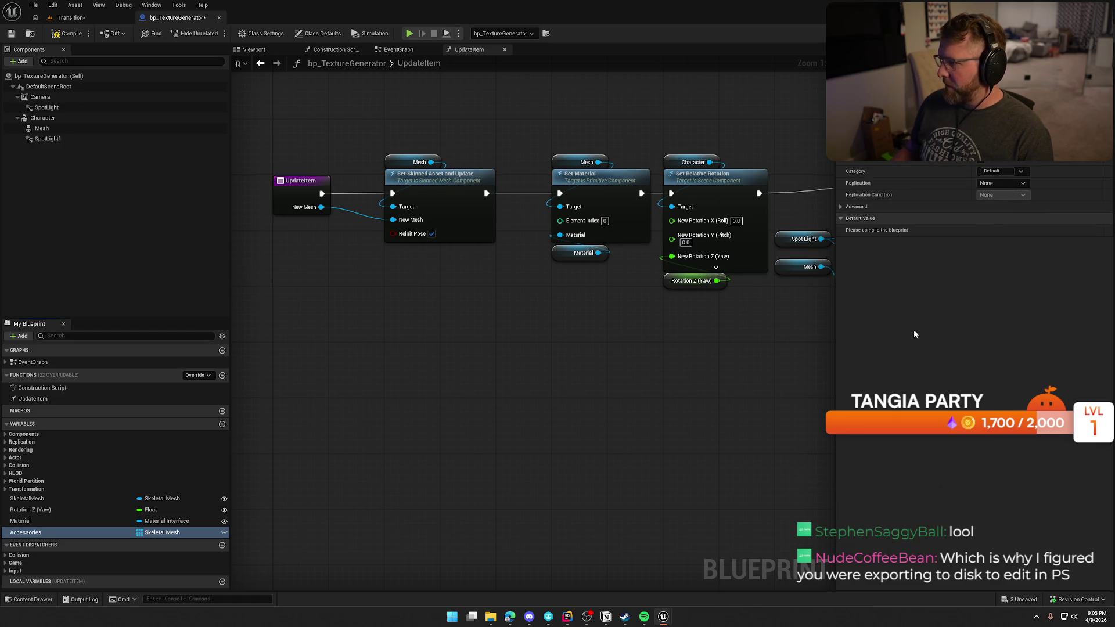
click(139, 533)
click(152, 557)
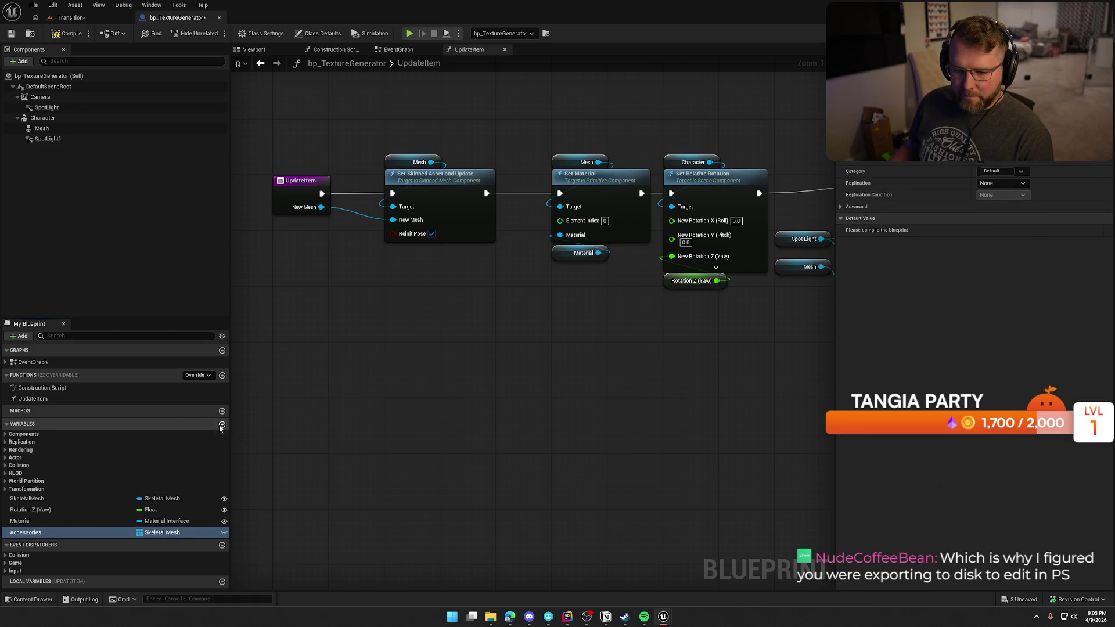
Step: Add a second Skeletal Mesh array variable named Hair
click(222, 424)
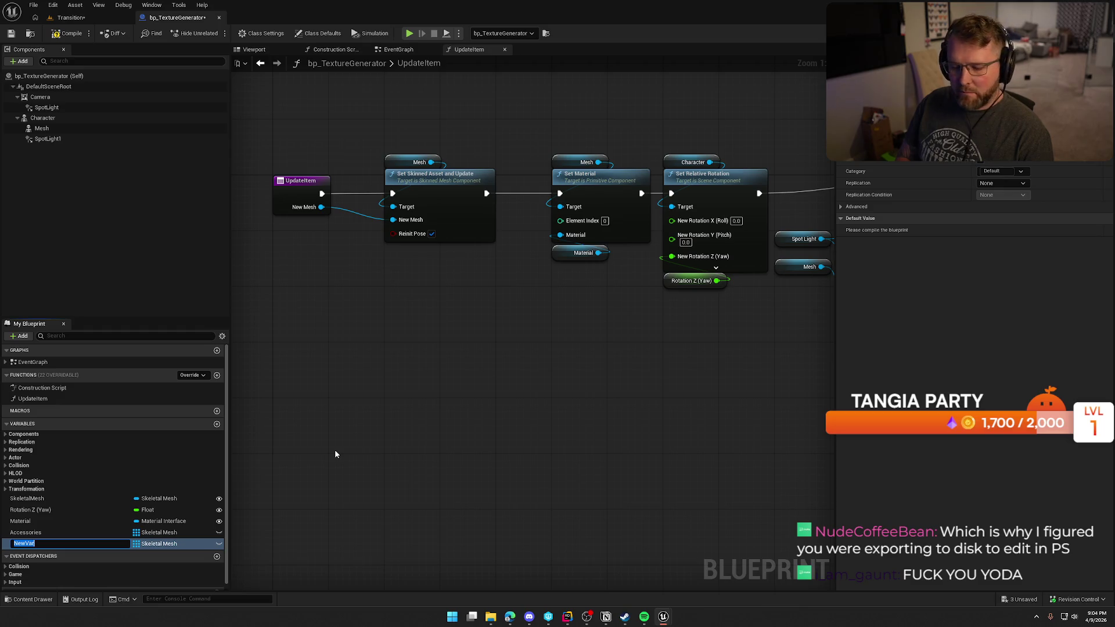
text(Hair)
key(Return)
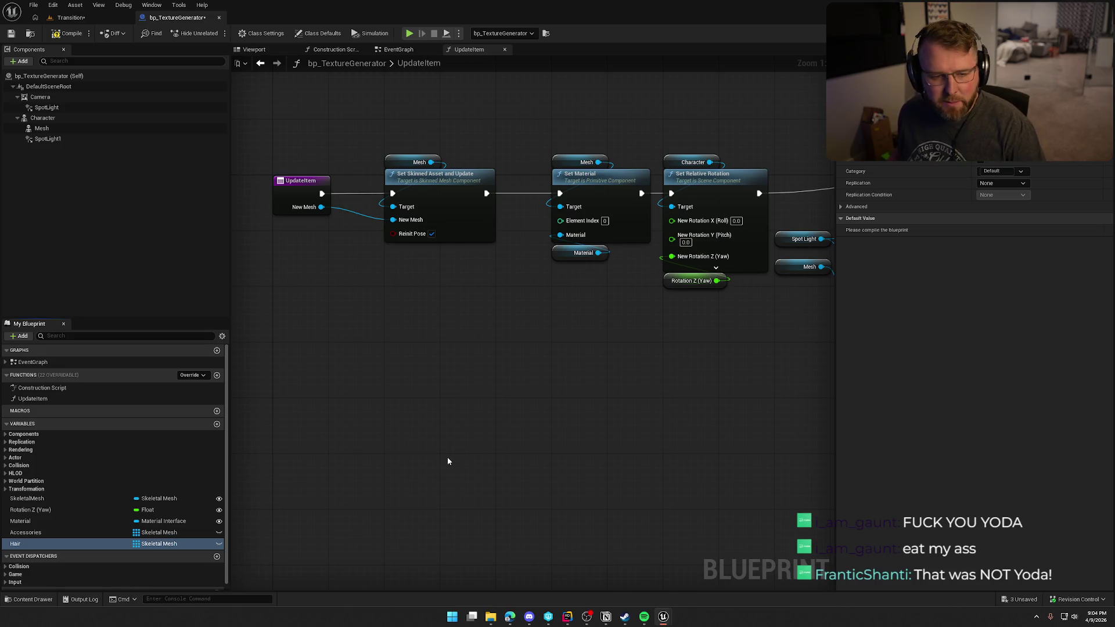
mouse_move(414, 404)
mouse_down()
mouse_move(463, 366)
mouse_move(386, 336)
mouse_move(303, 356)
mouse_up()
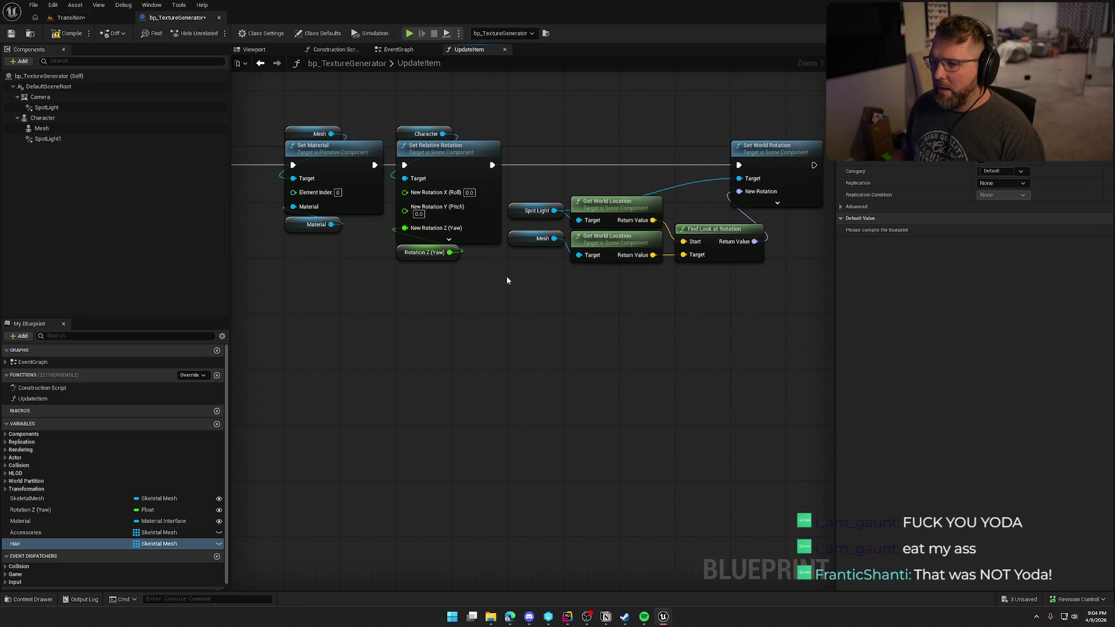
Step: Return to the EventGraph and edit the Append node's file name suffix
drag(492, 325, 521, 305)
scroll(522, 303, down, 1)
scroll(560, 299, down, 1)
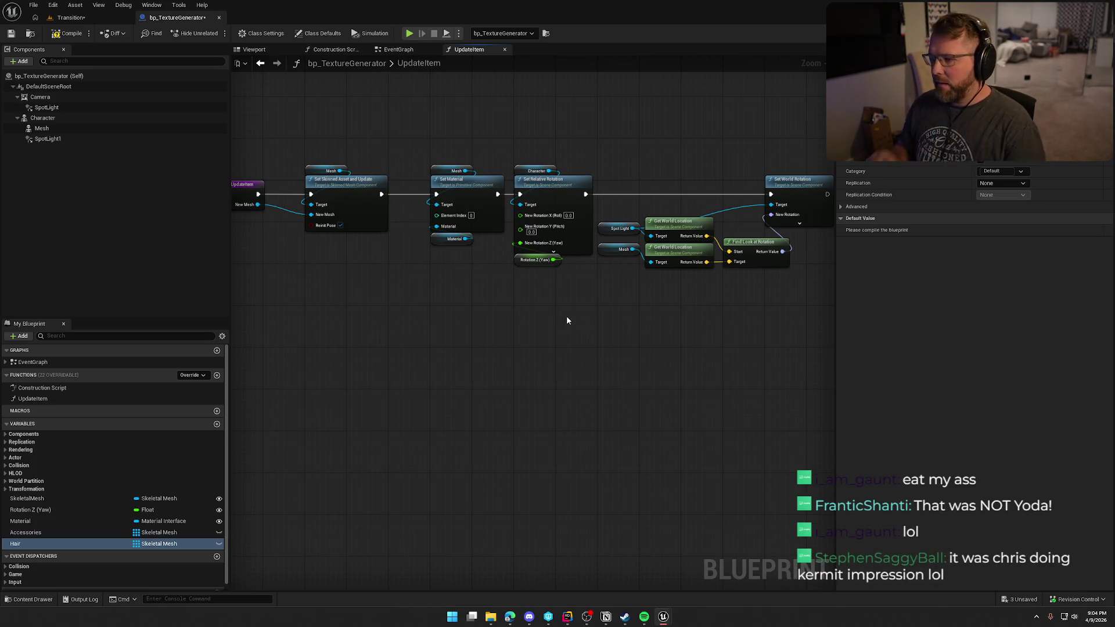
click(398, 50)
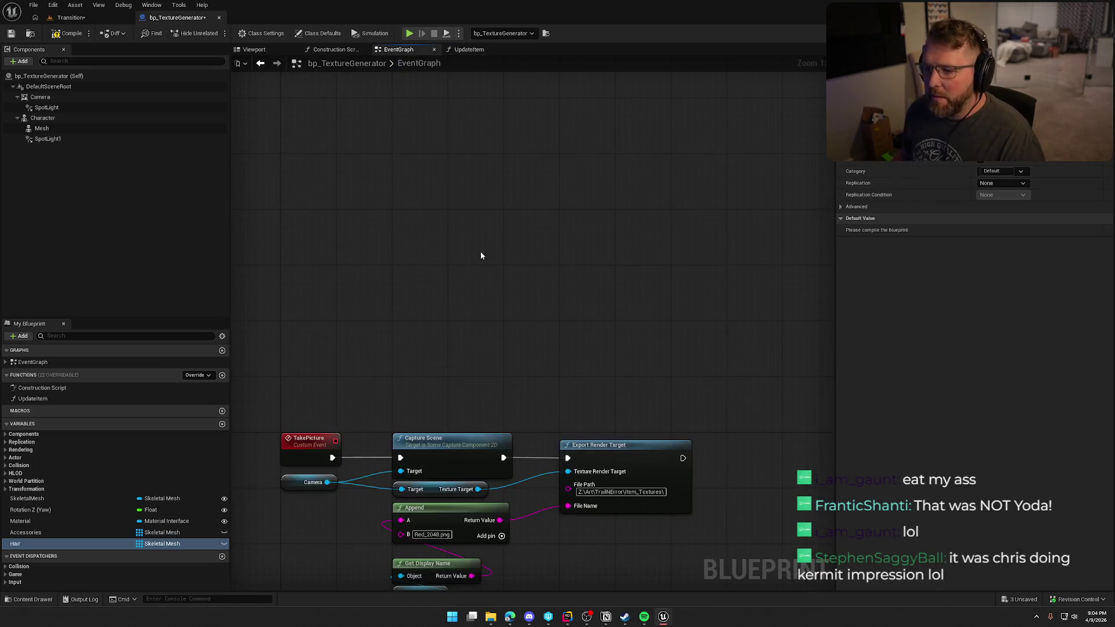
key(Home)
drag(337, 152, 724, 429)
click(718, 412)
click(471, 320)
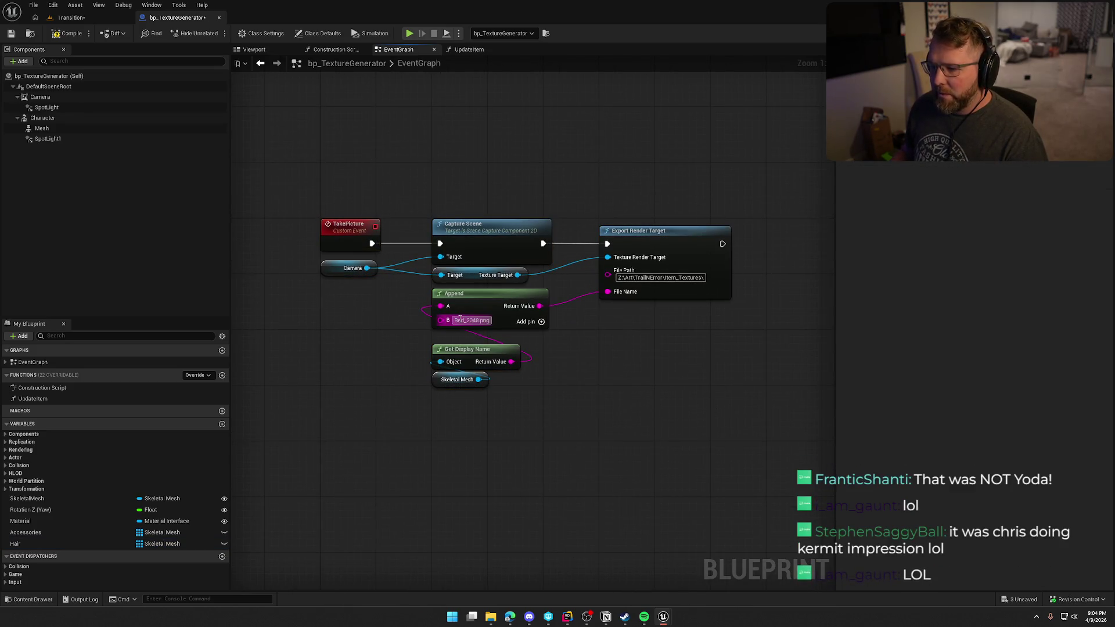
click(548, 388)
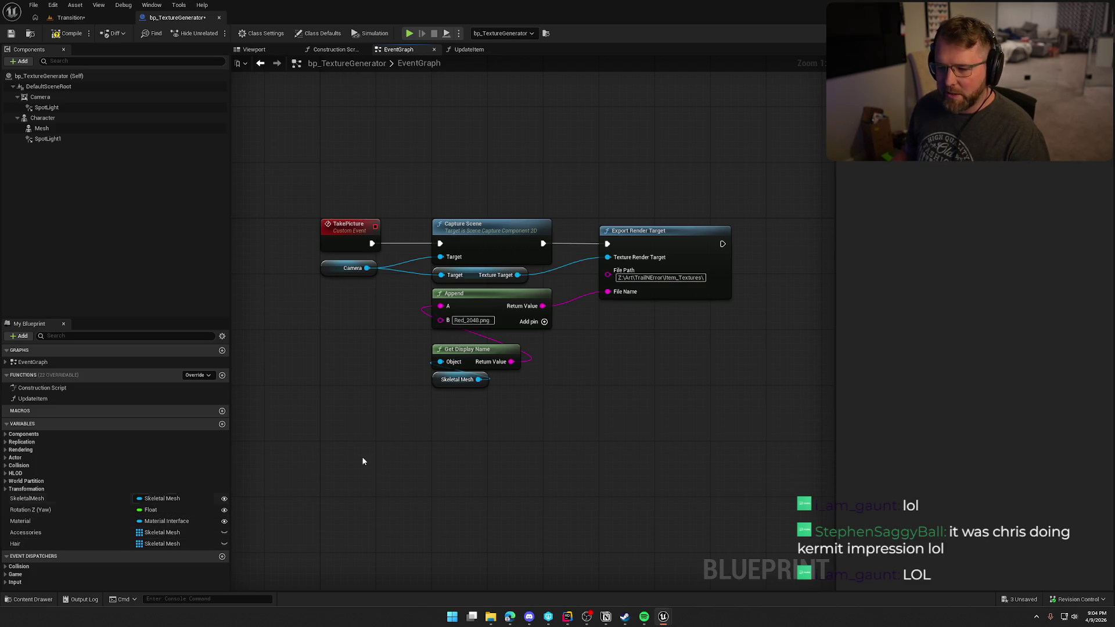
drag(363, 444, 415, 450)
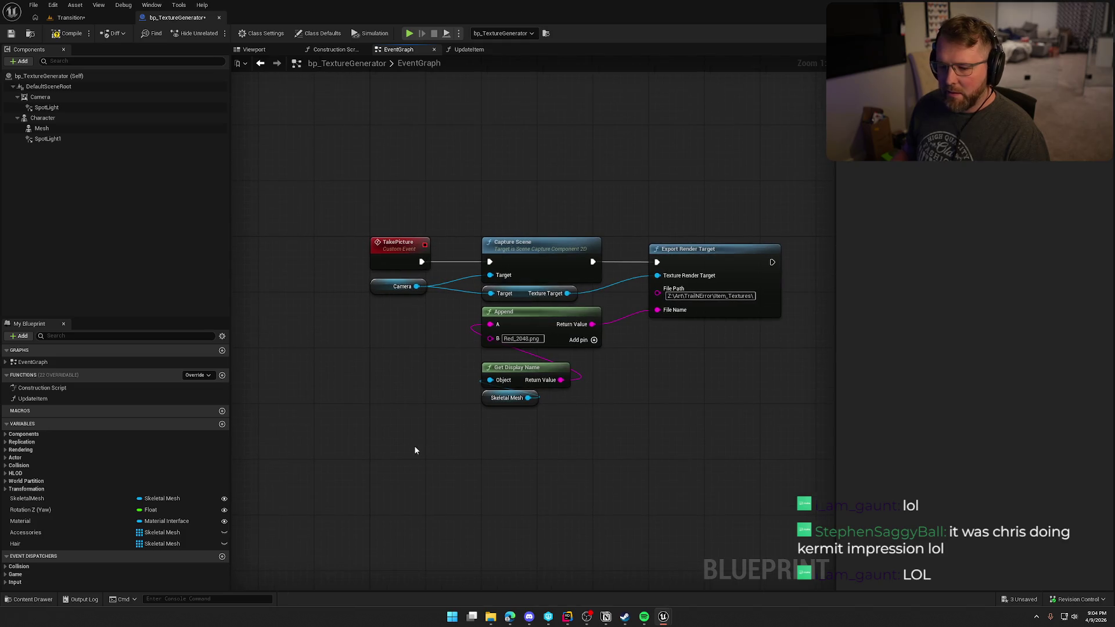
Step: Drag MI_CosmeticColor_Red from the Content Drawer onto the Material variable's Default Value
click(470, 49)
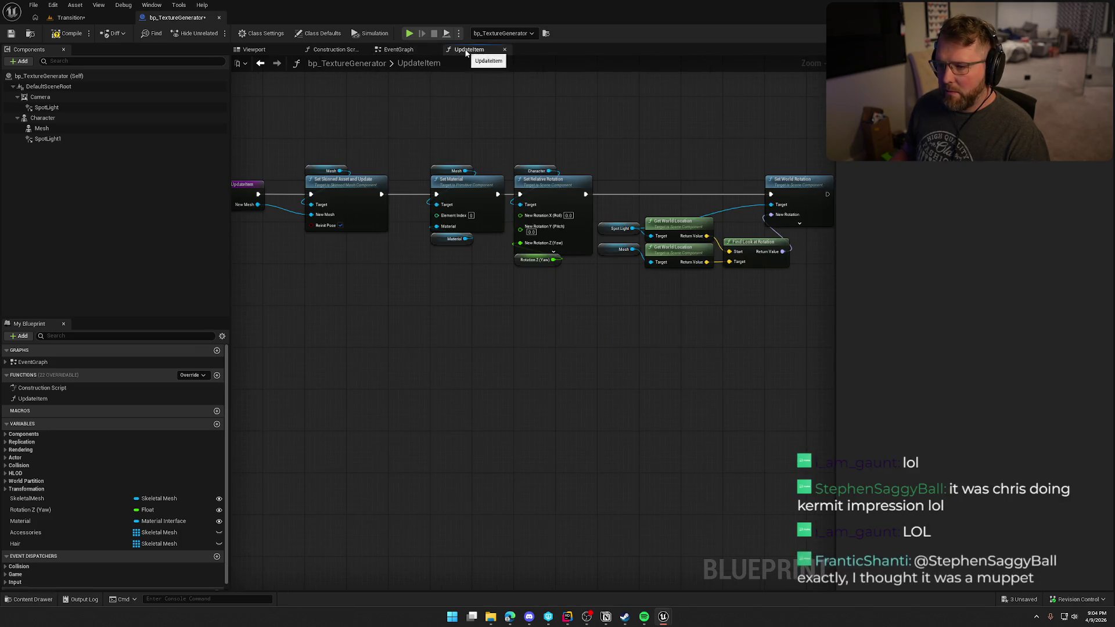
click(398, 49)
click(45, 521)
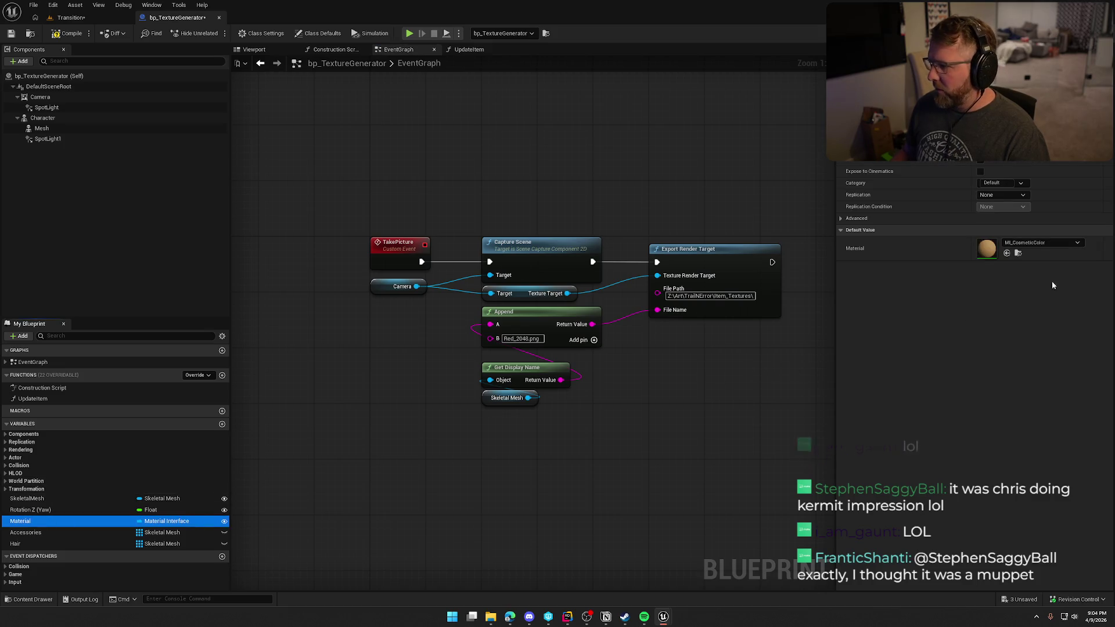
click(1017, 254)
drag(212, 444, 987, 250)
click(575, 484)
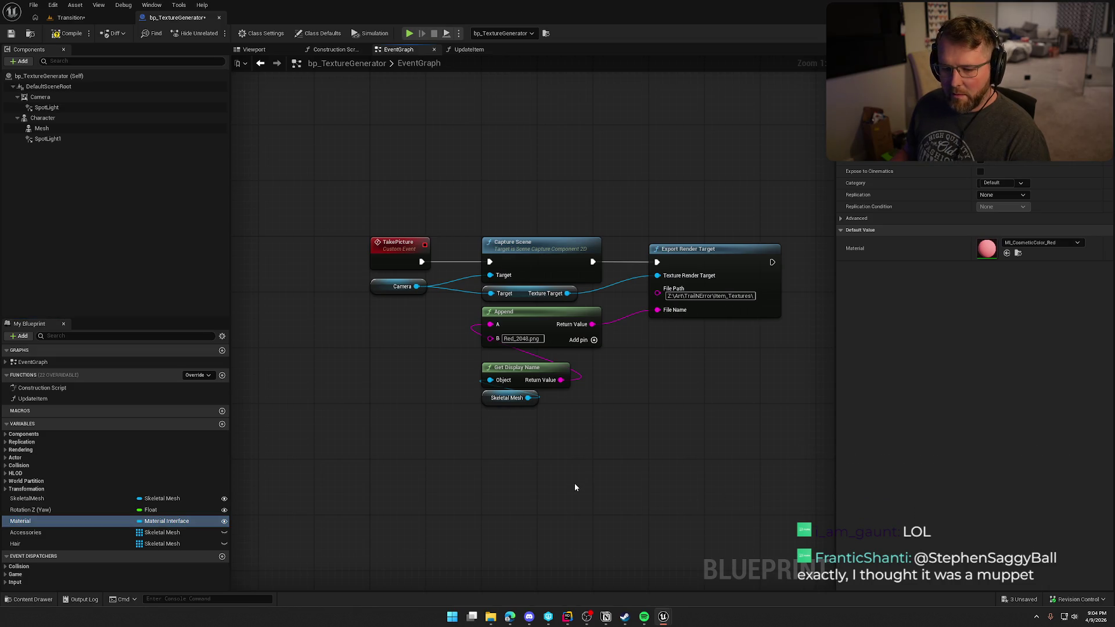
click(66, 529)
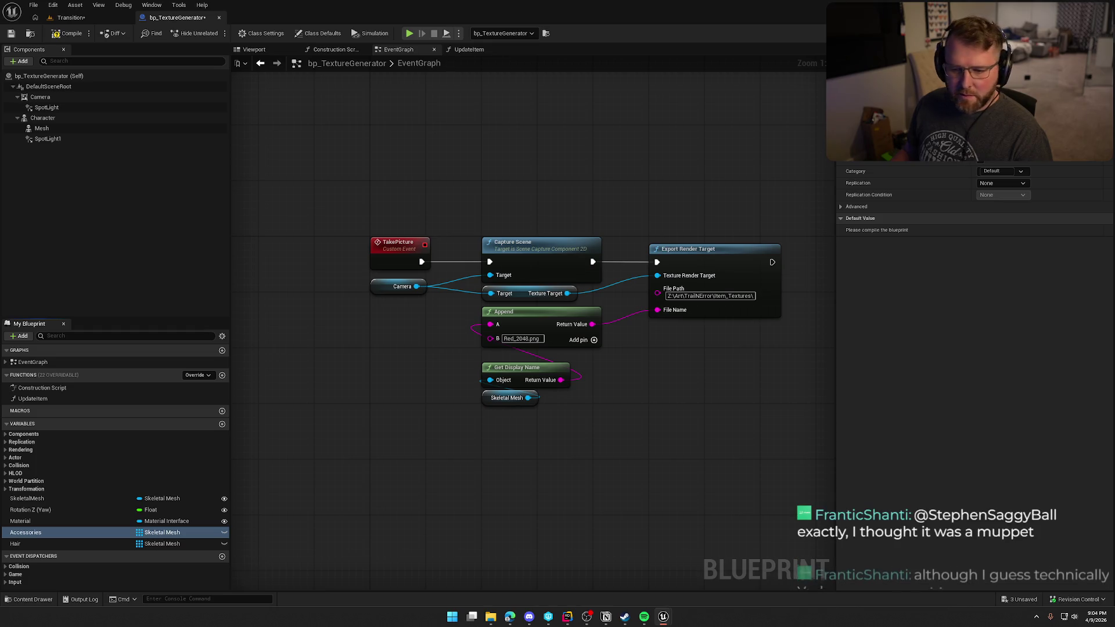
Step: Drop the accessory meshes into Accessories' default and 15 meshes into Hair, saving with Ctrl+S
key(ctrl+s)
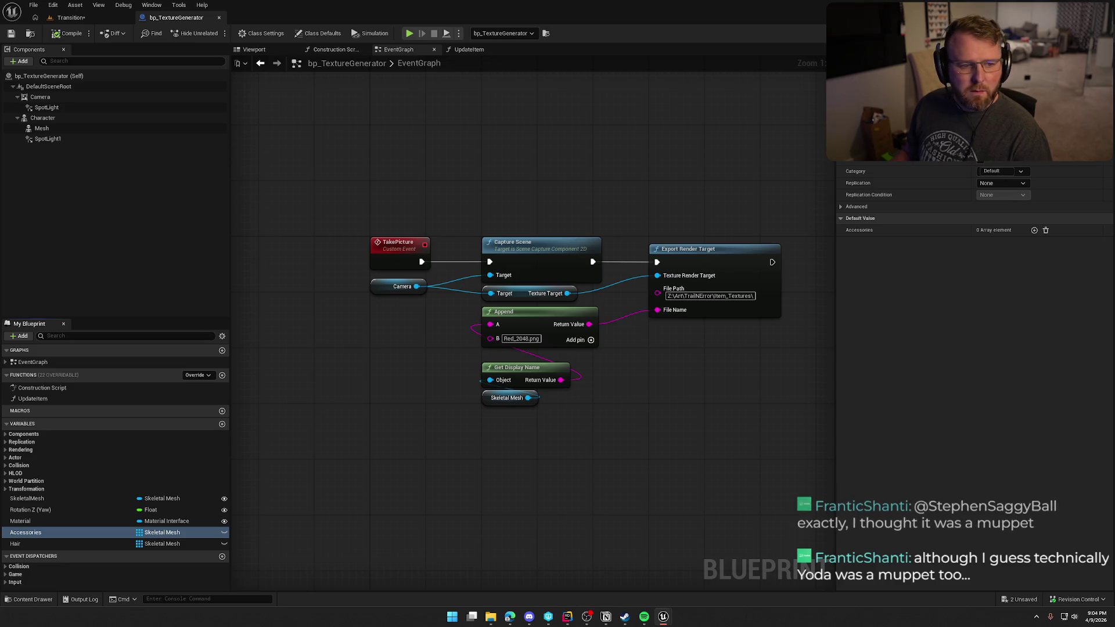
mouse_move(965, 273)
mouse_down()
mouse_move(981, 233)
mouse_move(1001, 238)
mouse_up()
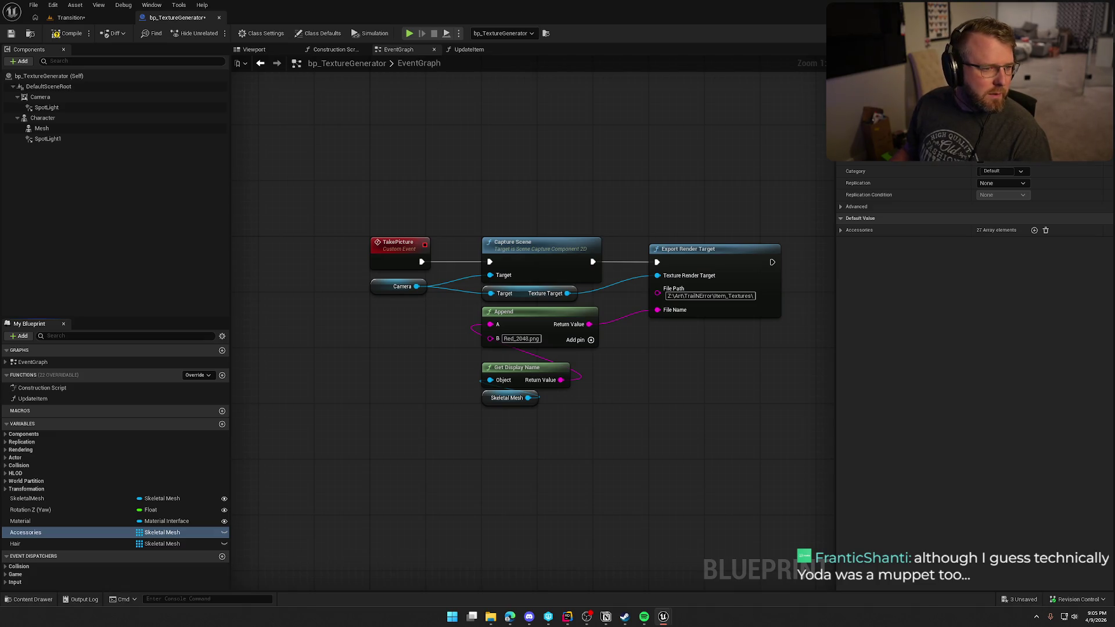
click(165, 544)
mouse_move(813, 217)
mouse_down()
mouse_move(1002, 229)
mouse_move(1008, 241)
mouse_up()
key(ctrl+s)
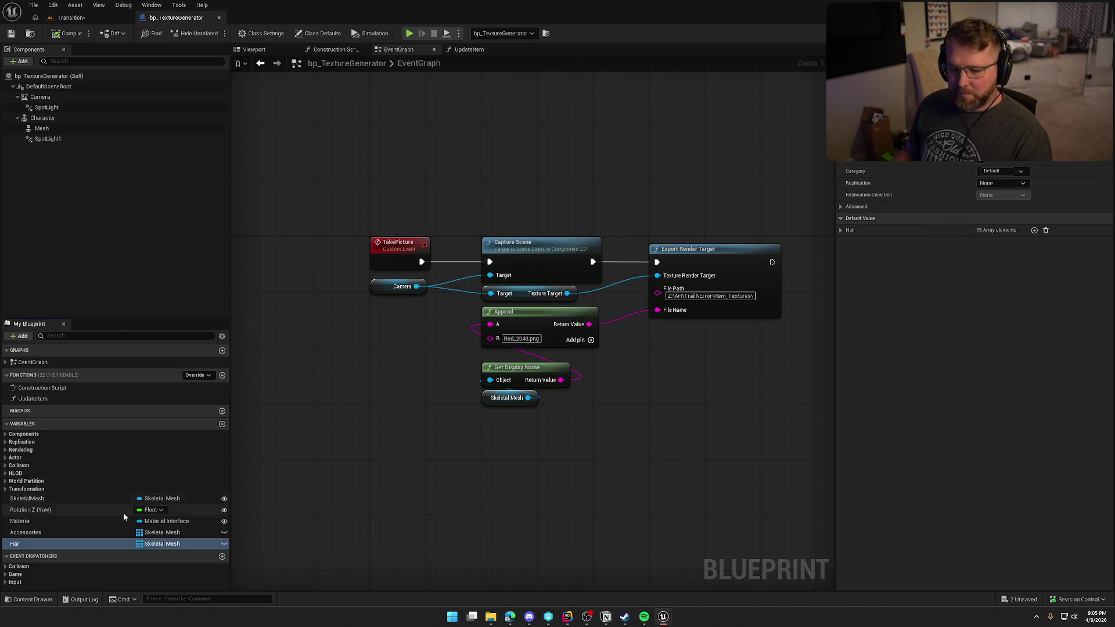
click(41, 521)
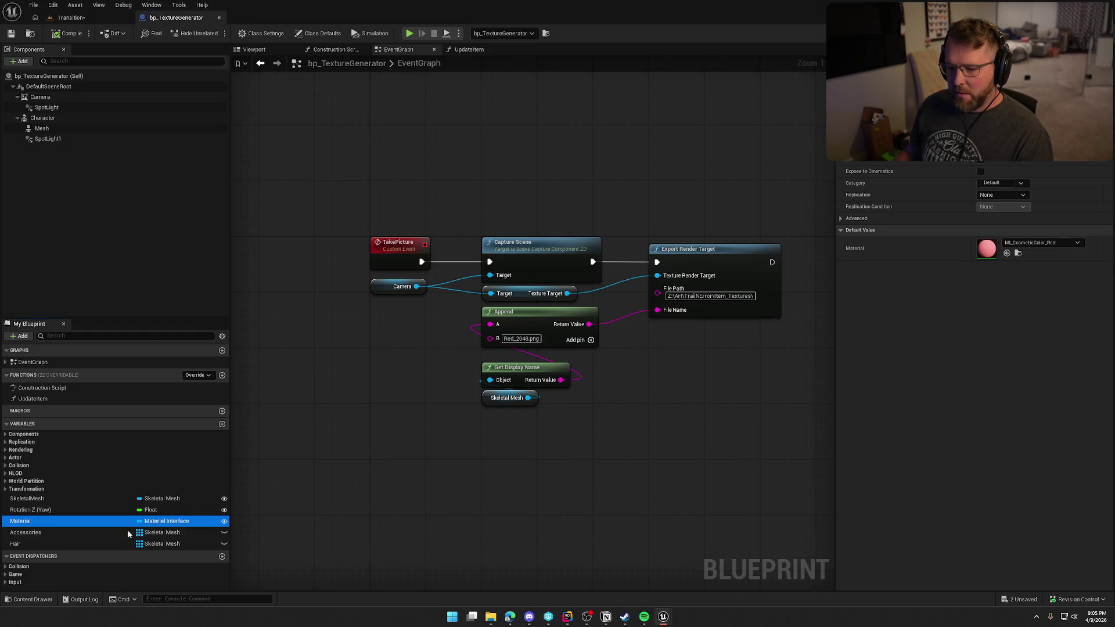
Step: Add Accessories and Hair getters and a For Each Loop over Accessories triggered by TakePicture
drag(441, 238, 420, 330)
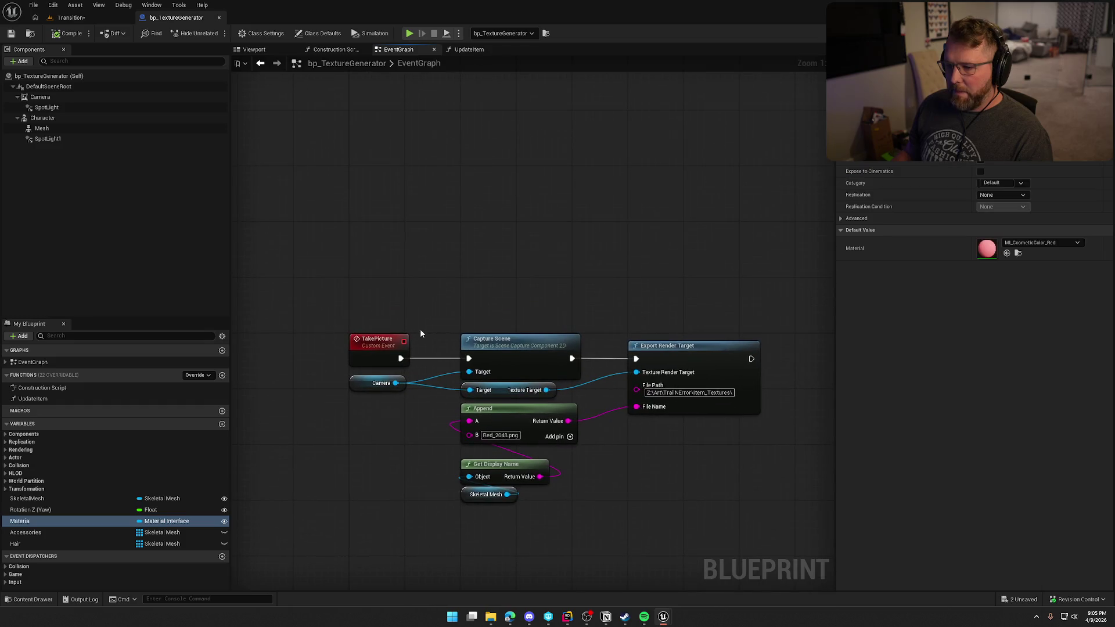
mouse_move(369, 376)
mouse_down()
mouse_move(363, 240)
mouse_move(491, 192)
mouse_move(601, 352)
mouse_move(761, 355)
mouse_up()
drag(521, 221, 727, 211)
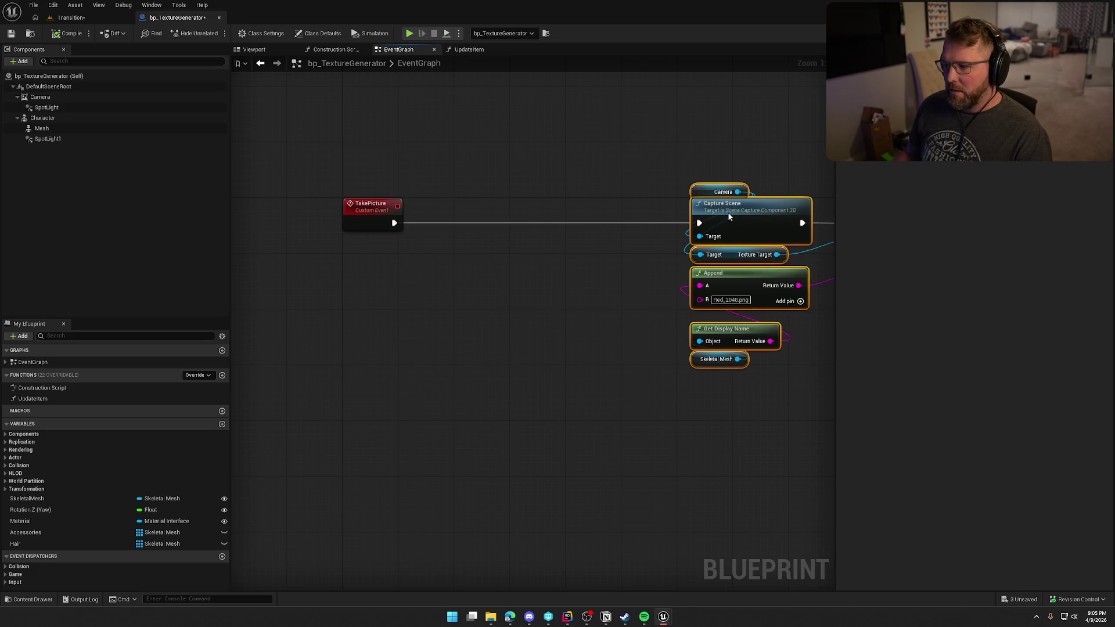
click(455, 296)
mouse_move(35, 532)
mouse_down()
mouse_move(307, 363)
mouse_move(334, 275)
mouse_up()
drag(33, 543, 314, 361)
click(442, 218)
drag(449, 247, 379, 279)
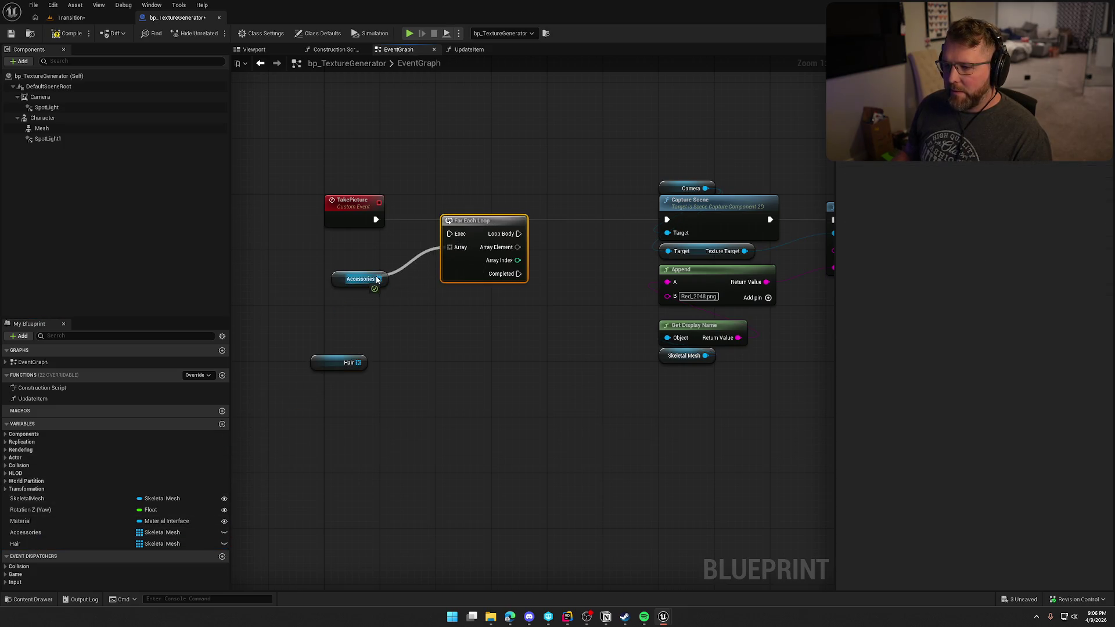
mouse_move(386, 226)
mouse_down()
mouse_move(464, 247)
mouse_move(381, 220)
mouse_move(450, 234)
mouse_up()
drag(469, 236, 464, 222)
drag(360, 279, 367, 237)
click(432, 323)
drag(432, 323, 440, 411)
Step: Call UpdateItem inside the loop, passing each Array Element as New Mesh
drag(35, 399, 553, 250)
drag(529, 317, 559, 301)
mouse_move(589, 263)
mouse_down()
mouse_move(609, 297)
mouse_move(565, 301)
mouse_move(593, 300)
mouse_up()
click(503, 446)
Step: Wire Array Element into Get Display Name, delete the old Skeletal Mesh getter, and compile
mouse_move(503, 446)
mouse_down()
mouse_move(318, 428)
mouse_move(547, 351)
mouse_move(535, 356)
mouse_up()
mouse_move(470, 224)
mouse_down()
mouse_move(543, 259)
mouse_move(626, 327)
mouse_up()
drag(670, 385, 591, 347)
key(Delete)
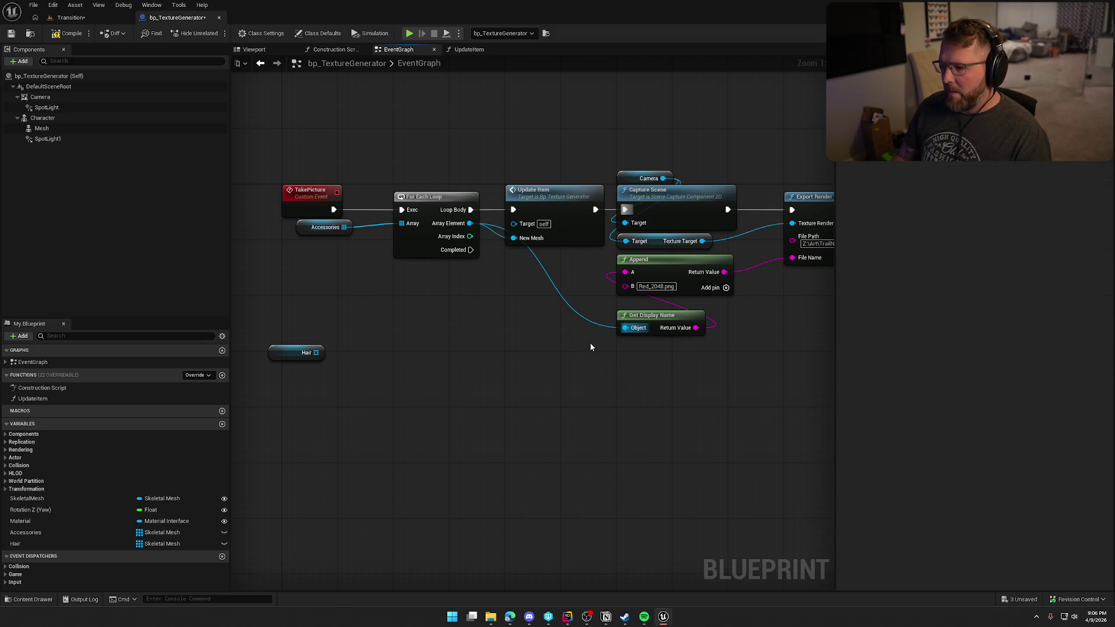
drag(665, 315, 665, 300)
mouse_move(667, 370)
mouse_down()
mouse_move(552, 376)
mouse_move(658, 385)
mouse_up()
drag(309, 373, 330, 269)
click(371, 329)
click(65, 32)
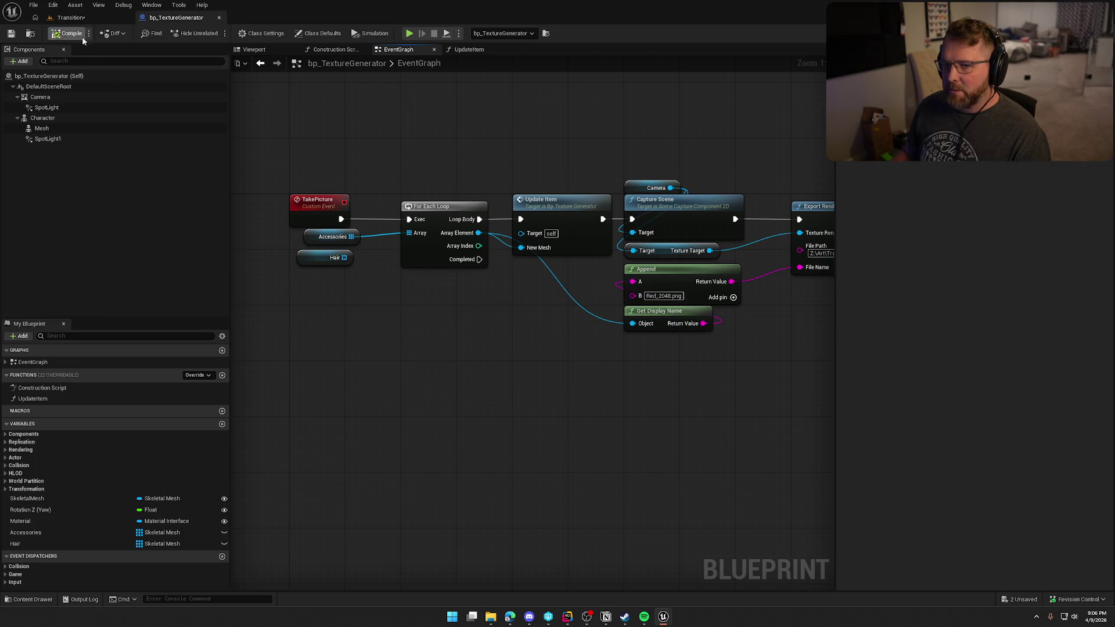
Step: Save the blueprint with Ctrl+Shift+S and switch back to the Transition level tab
key(ctrl+shift+s)
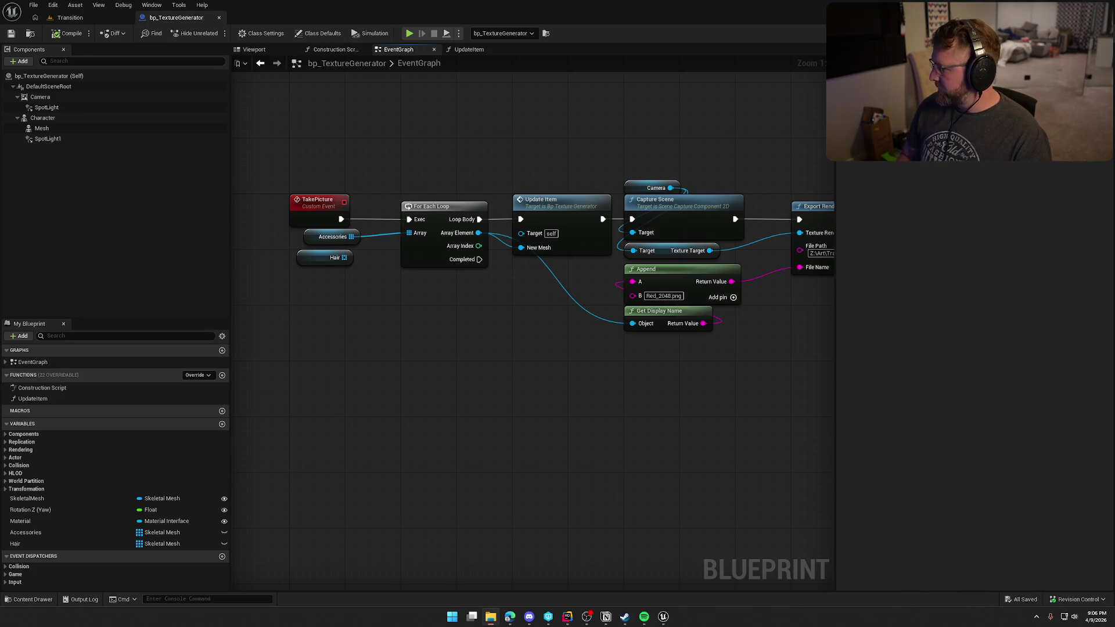
click(655, 378)
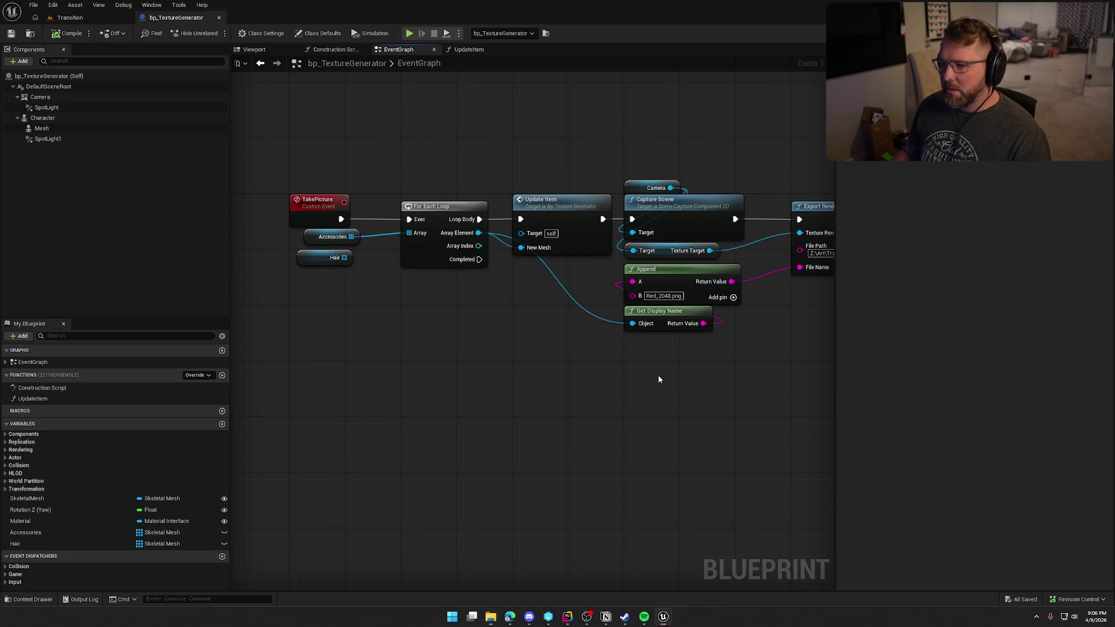
click(100, 19)
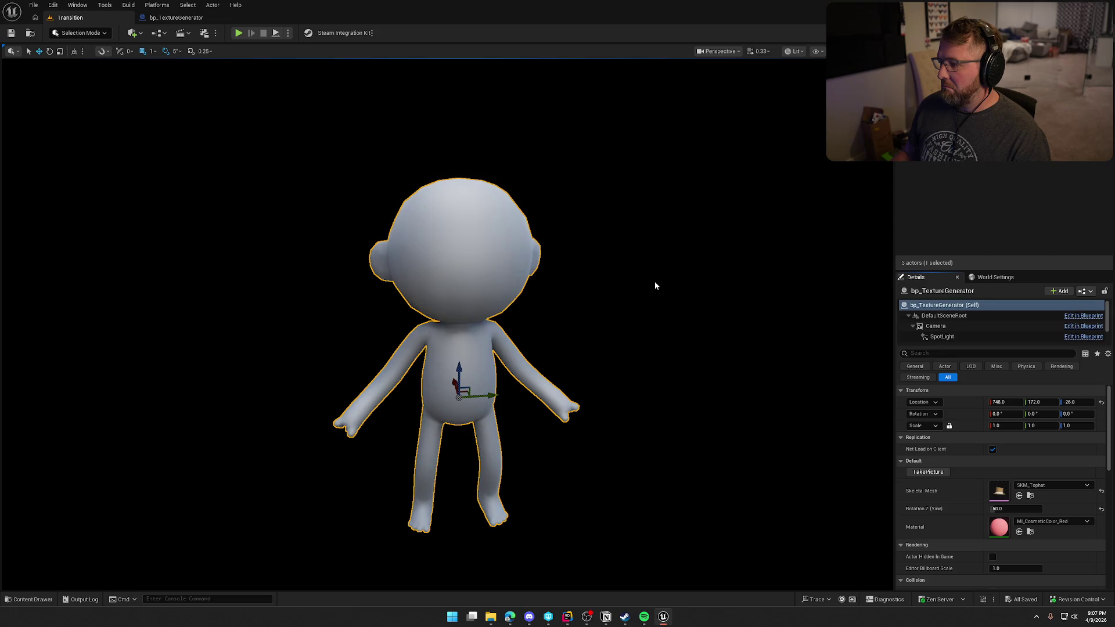
click(174, 17)
drag(453, 342, 325, 325)
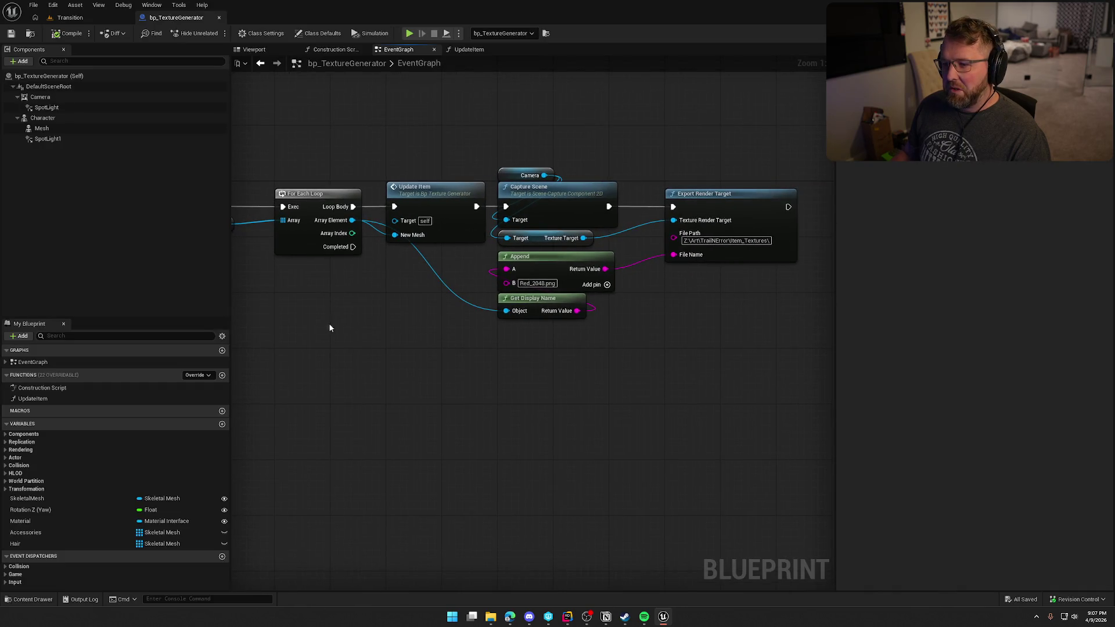
double_click(433, 208)
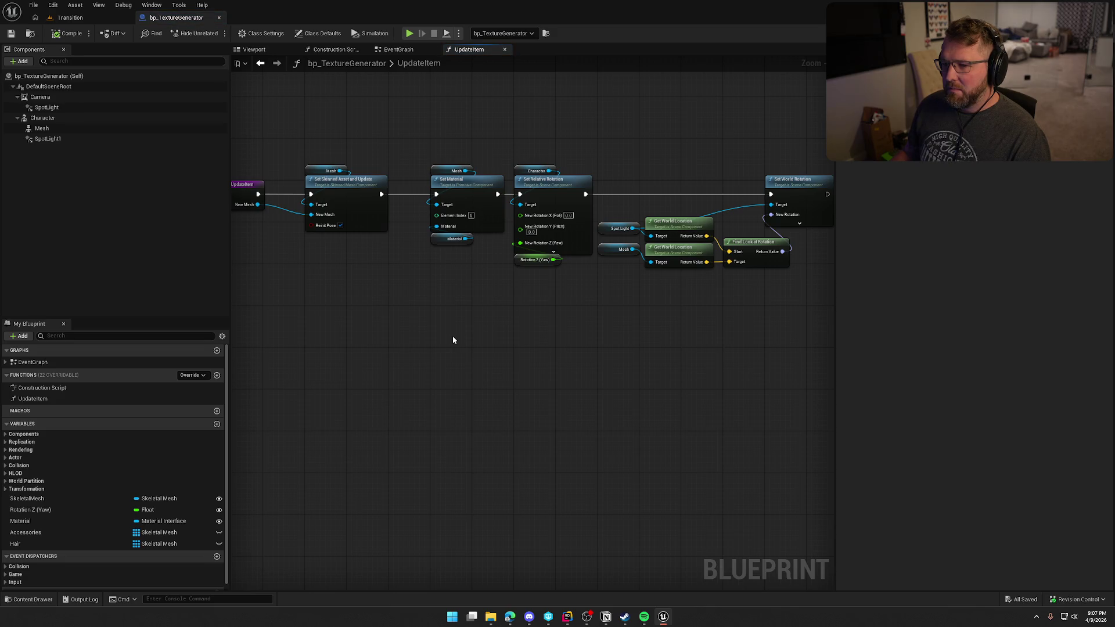
mouse_move(570, 324)
mouse_down()
mouse_move(469, 313)
mouse_move(546, 308)
mouse_up()
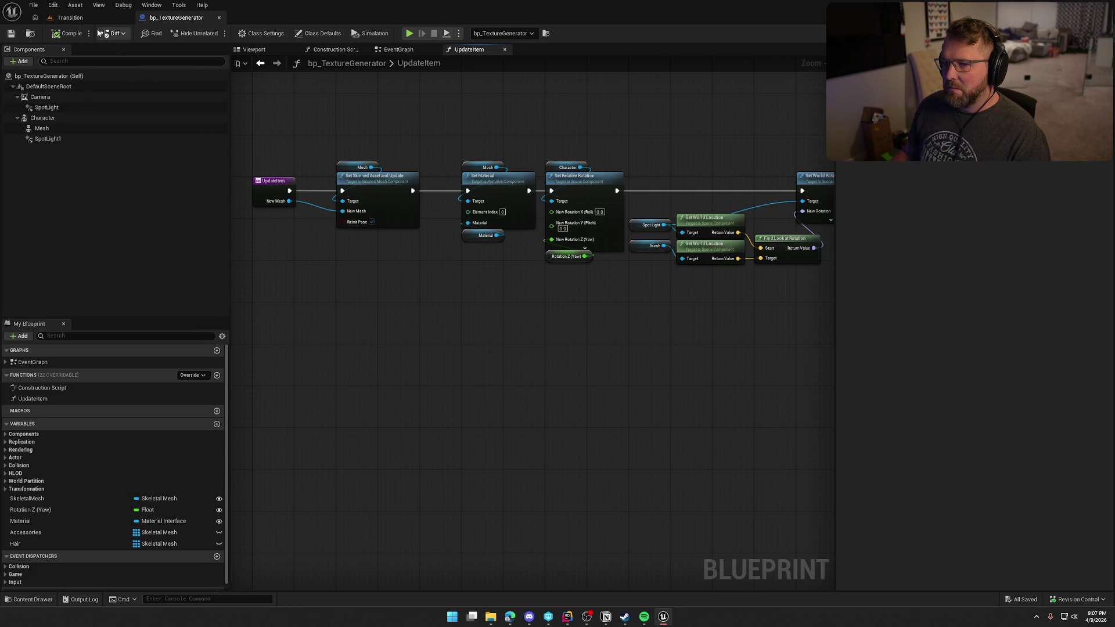
click(89, 18)
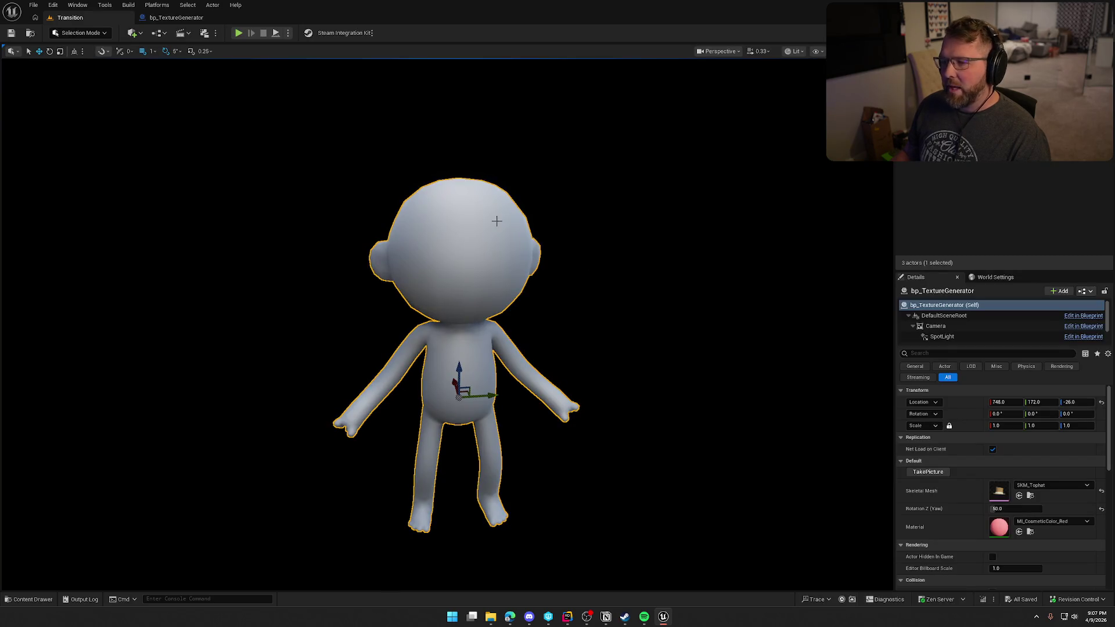
click(289, 32)
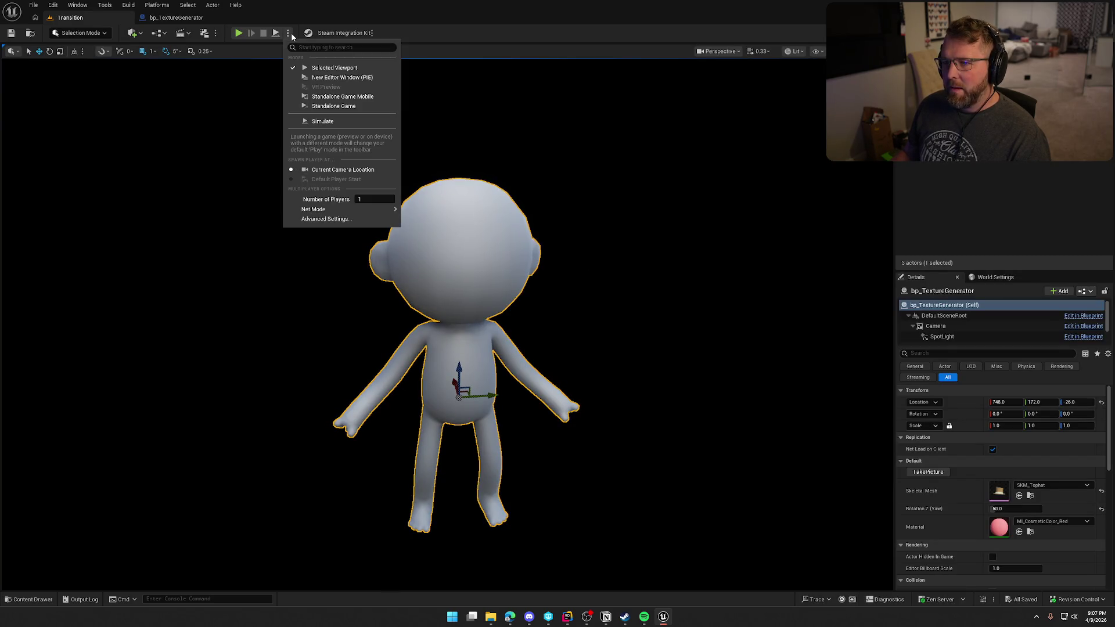
Step: Simulate the level to render the accessories, stop it, and open the Item_Textures folder
click(339, 122)
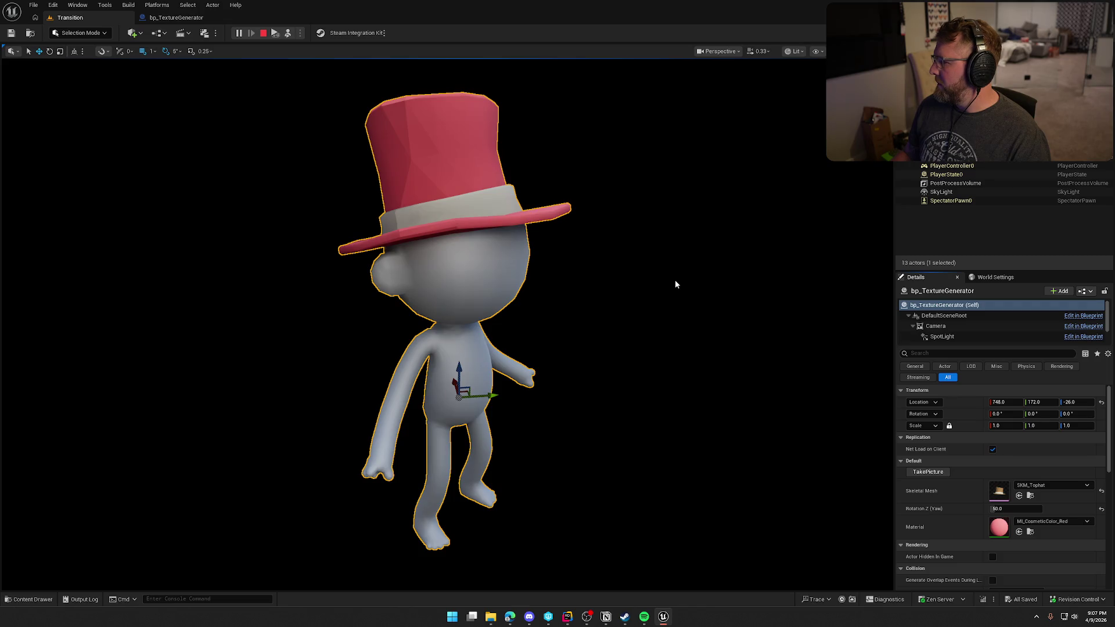
click(263, 33)
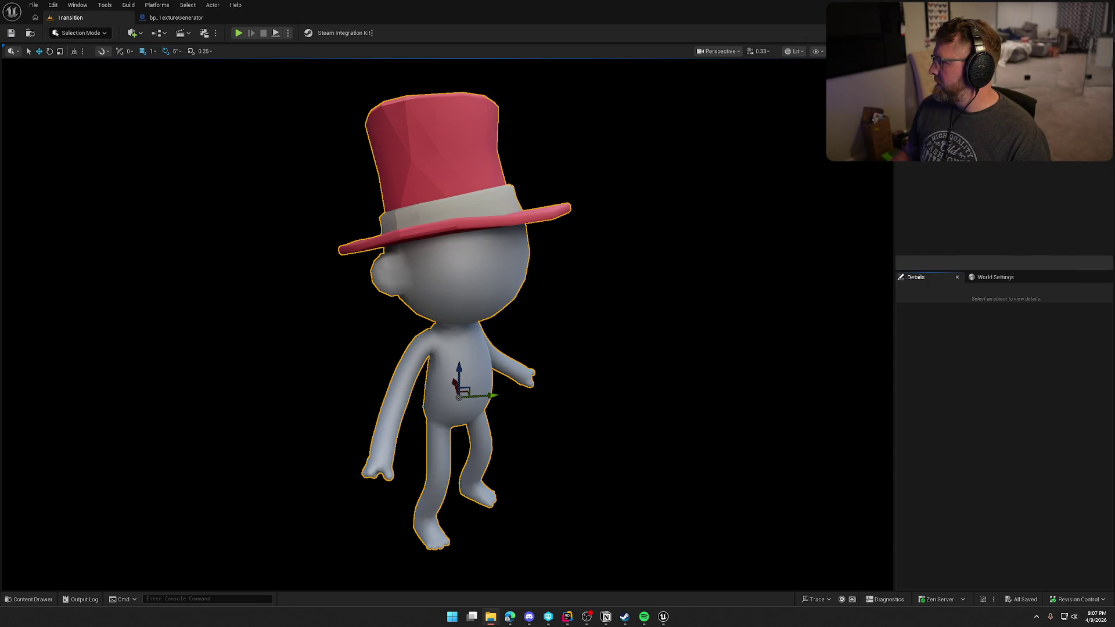
click(491, 617)
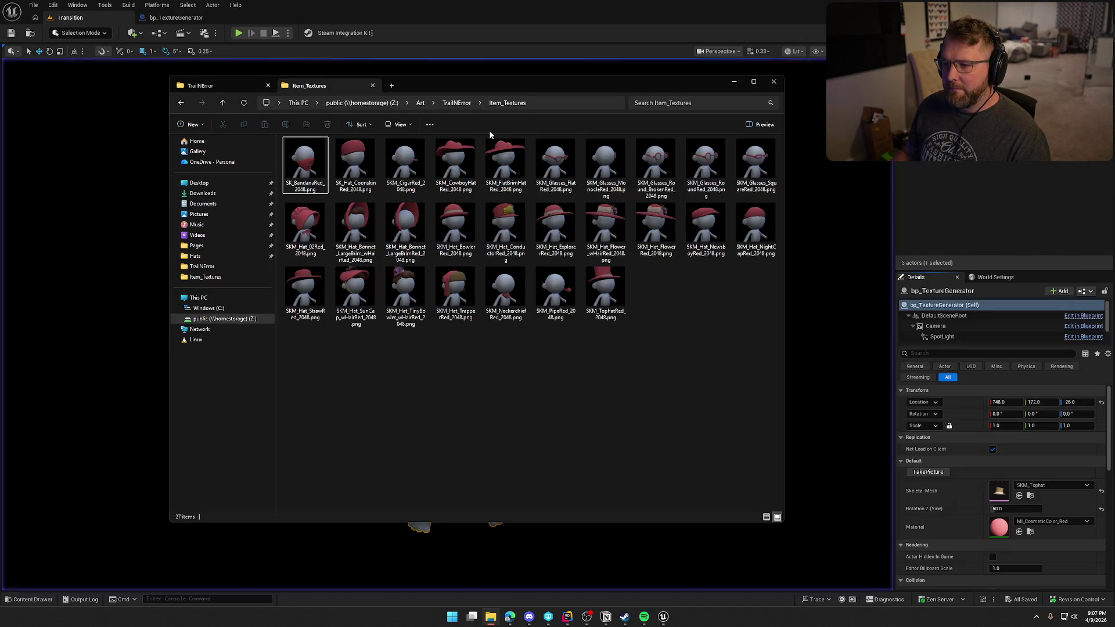
Step: Open SK_BandanaRed_2048.png in the photo viewer and advance to the next render
drag(448, 81, 1114, 122)
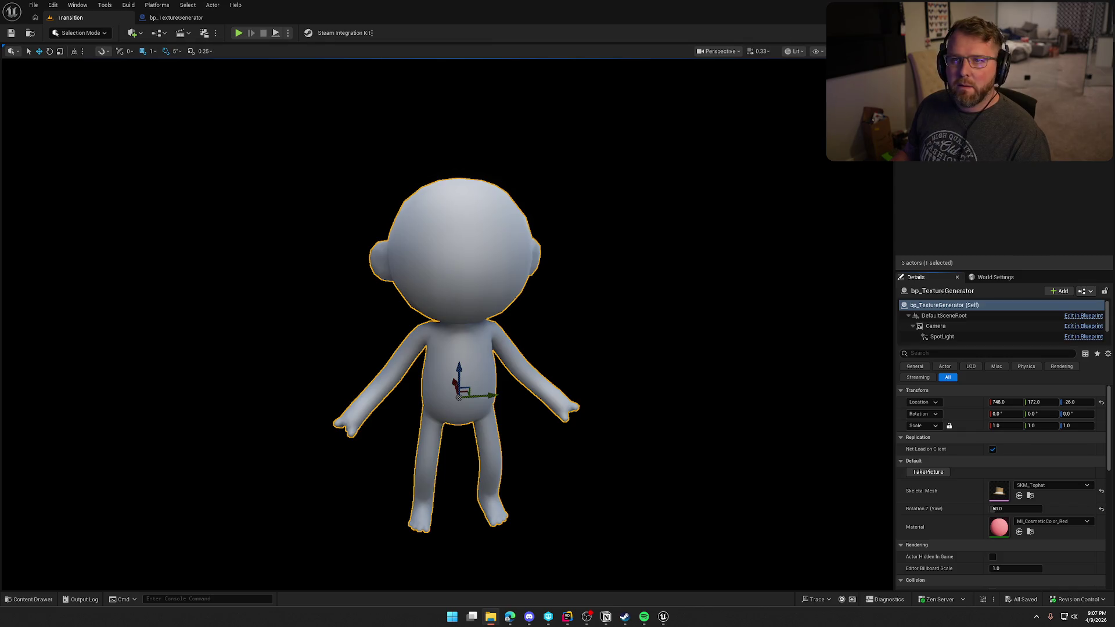
key(Return)
key(Right)
key(Right)
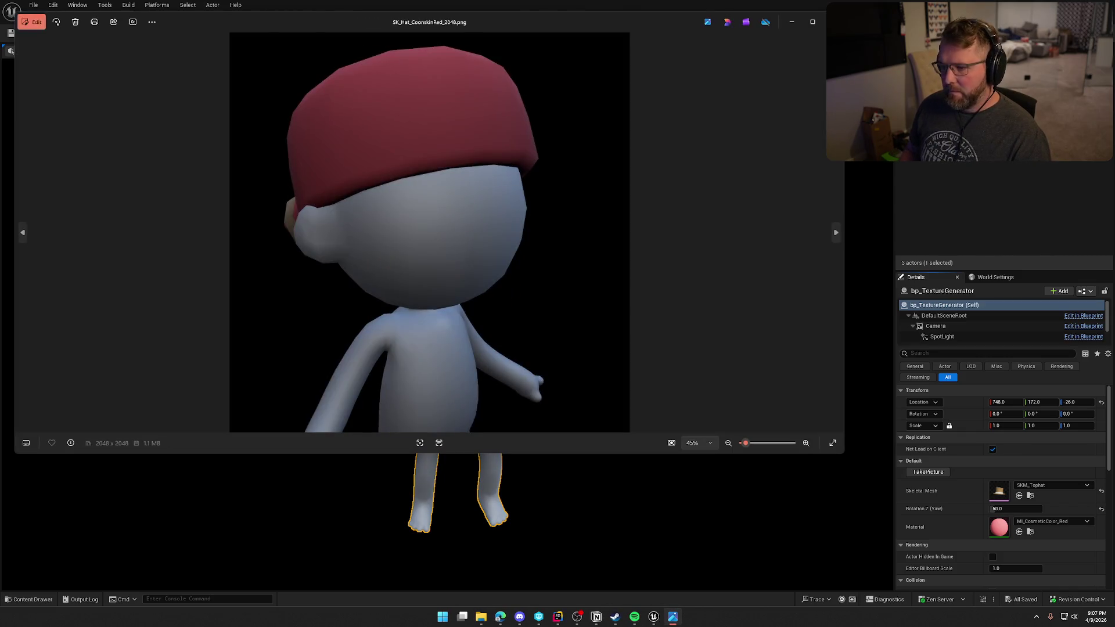
Step: Page through the red 2048 px renders, from glasses and hats up to SKM_TophatRed_2048.png
key(Right)
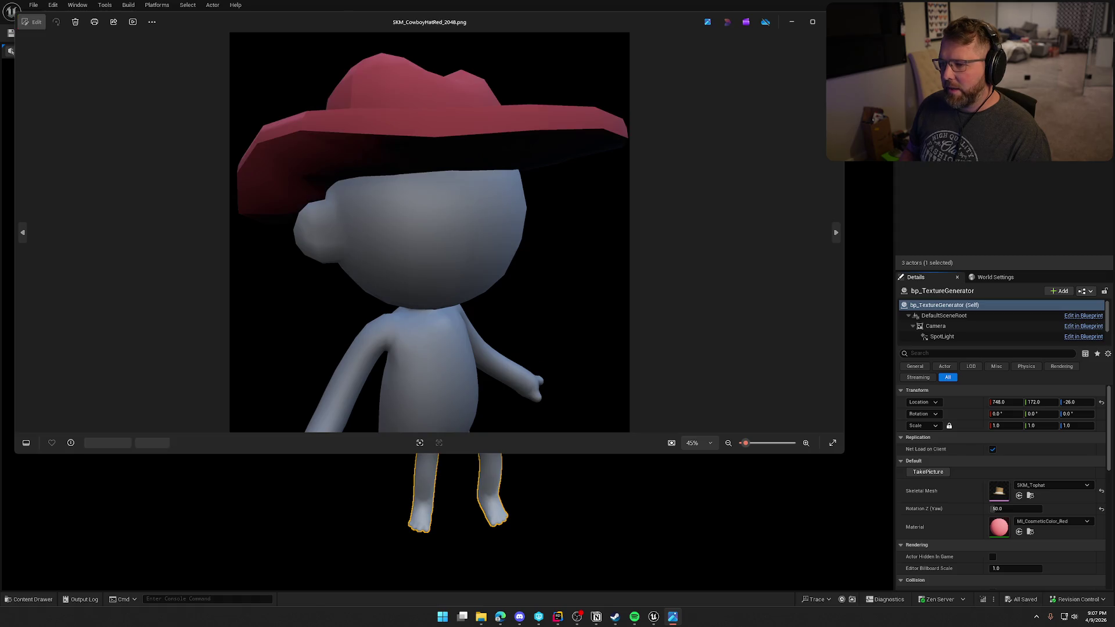
key(Right)
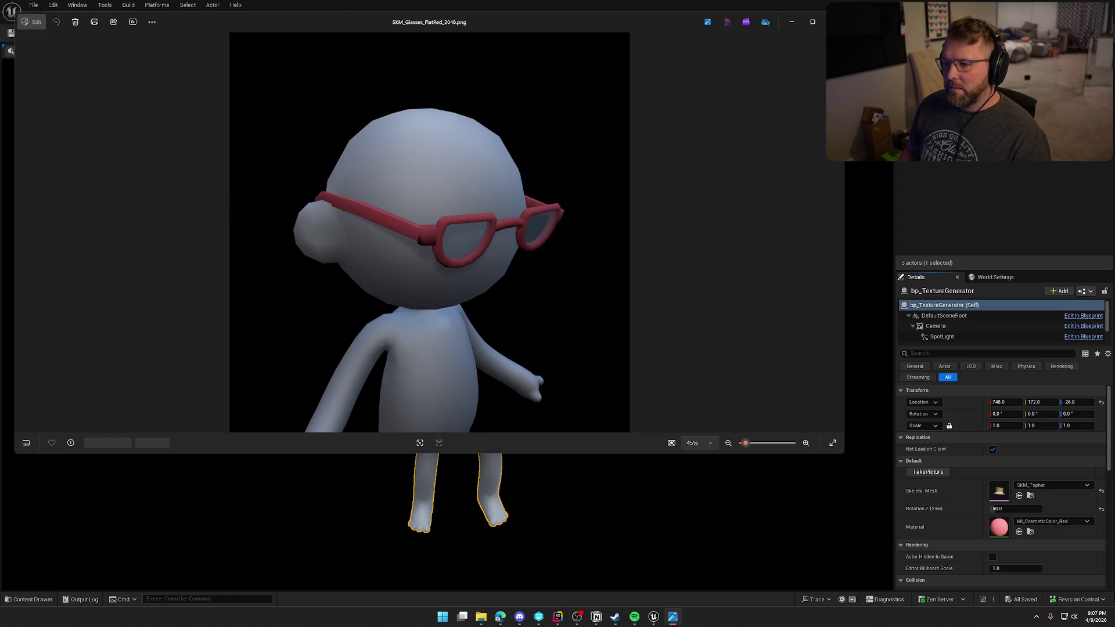
key(Right)
key(Right)
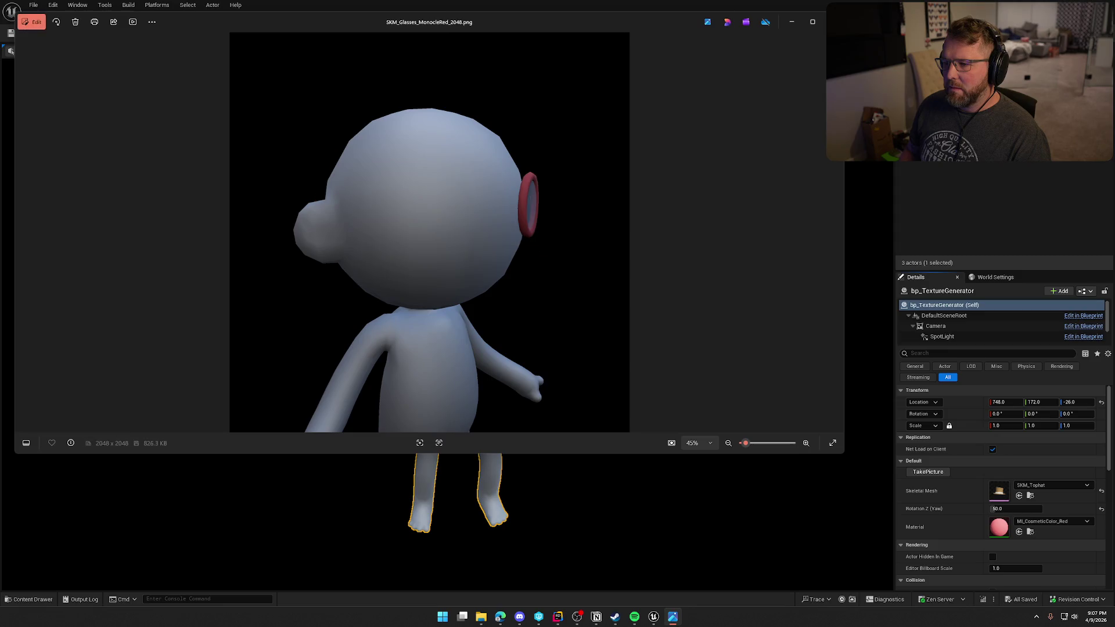
key(Right)
key(Right)
key(Right)
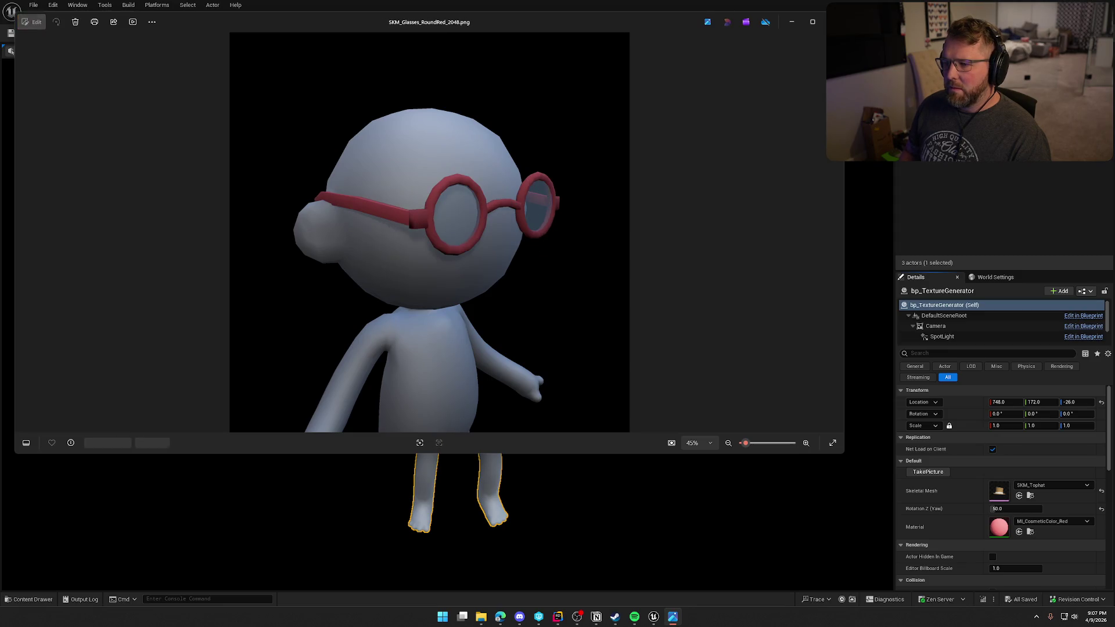
key(Right)
key(Right)
key(Right)
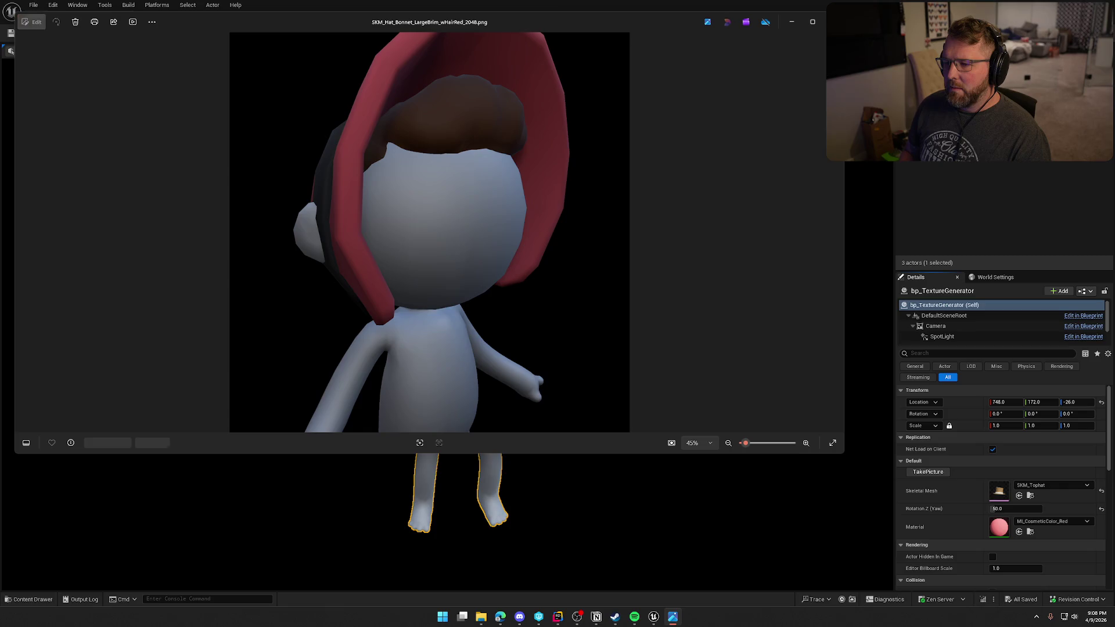
key(Right)
key(Right)
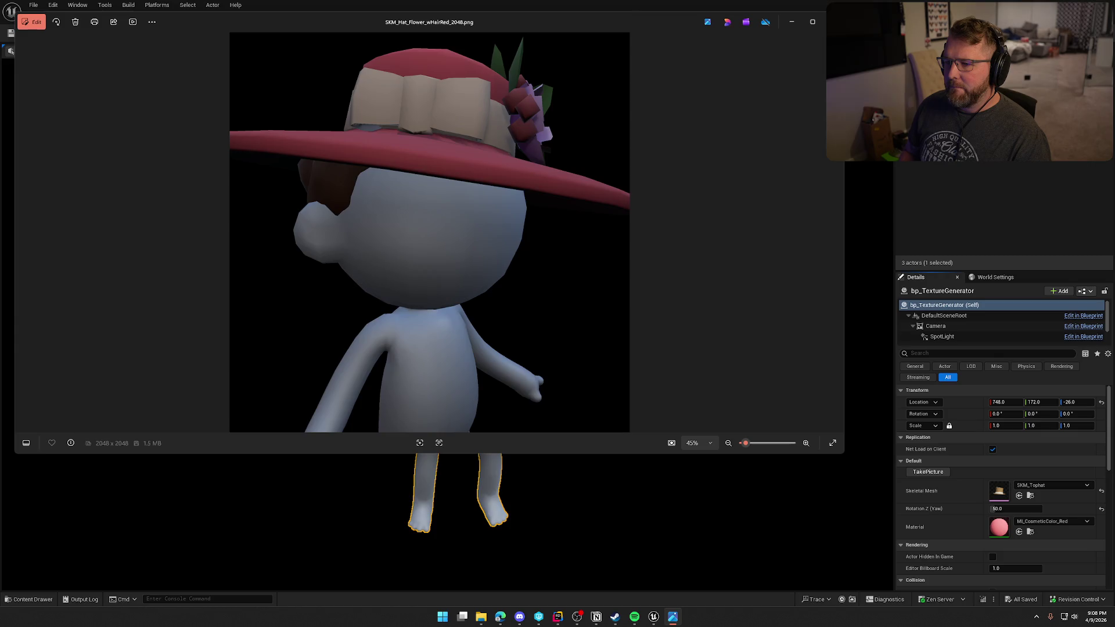
key(Right)
key(Right)
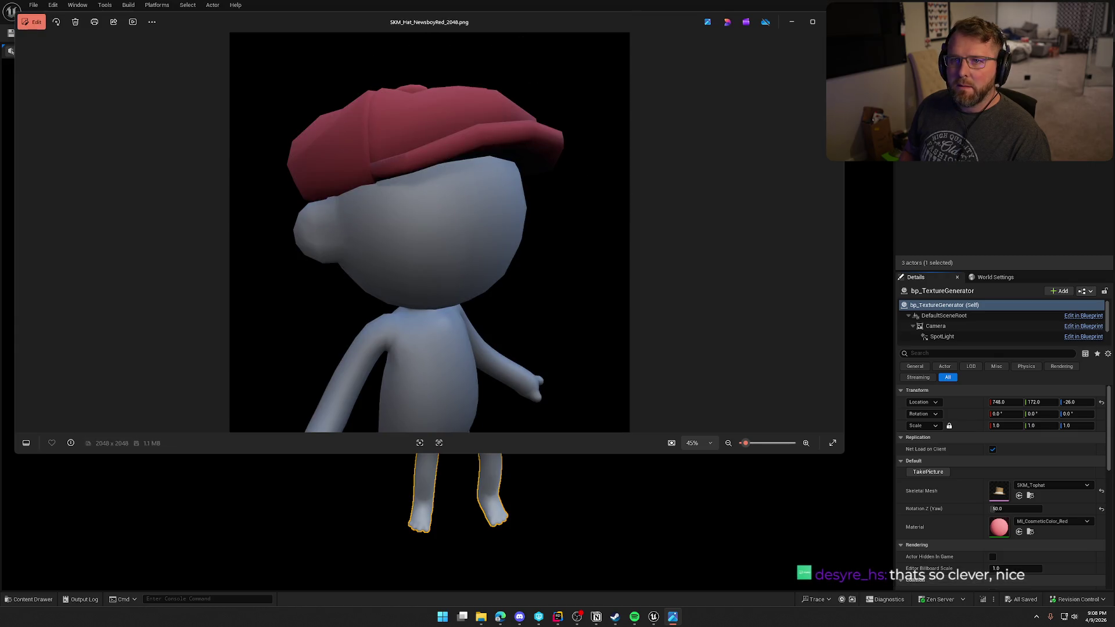
key(Right)
key(Right)
key(Right)
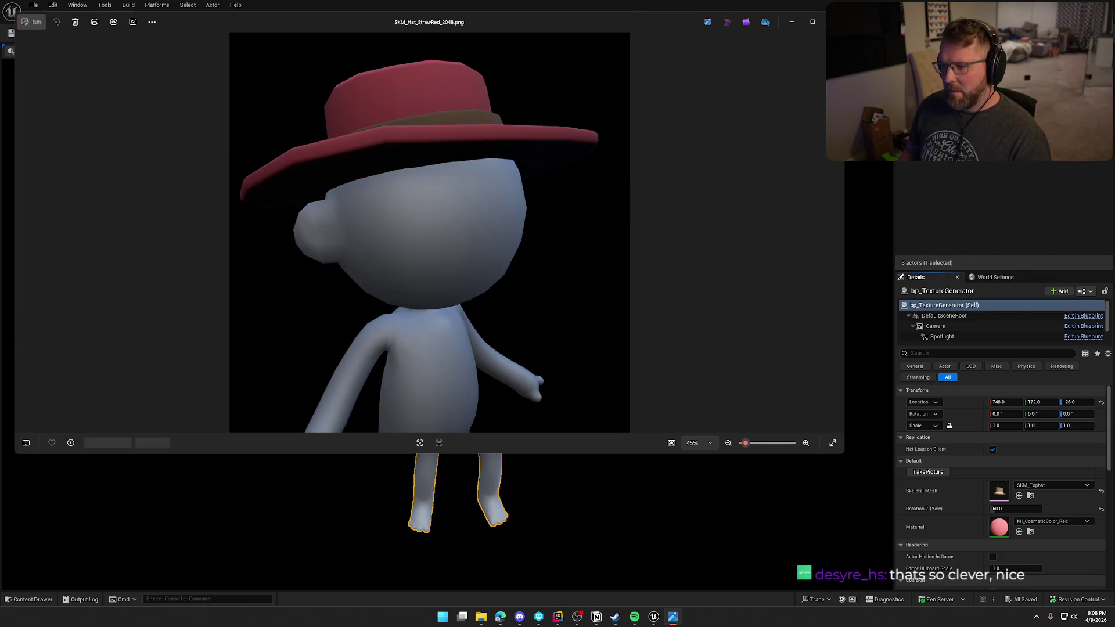
key(Right)
key(Right)
key(Right)
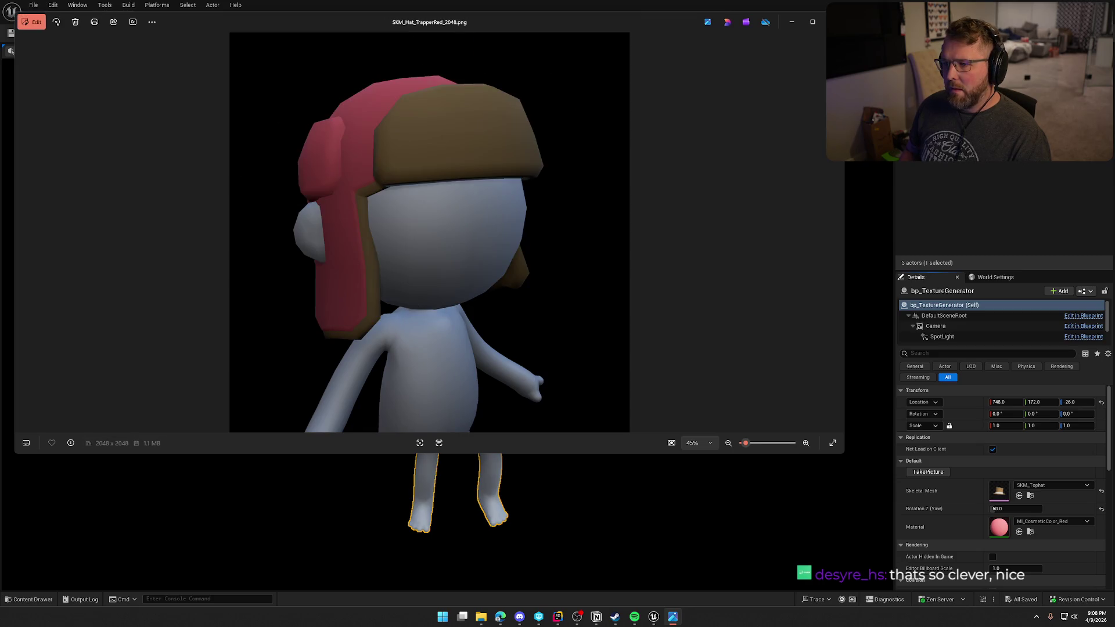
key(Right)
key(Right)
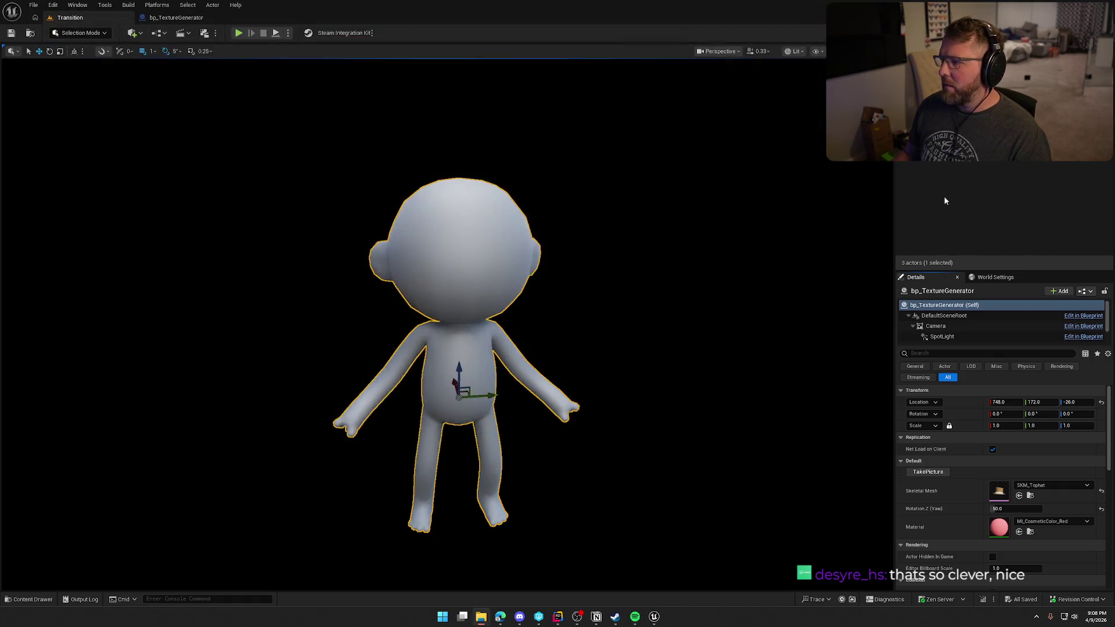
Step: Close Photos, delete SKM_Cigar from bp_TextureGenerator's Accessories array, and compile and save
click(834, 22)
click(185, 19)
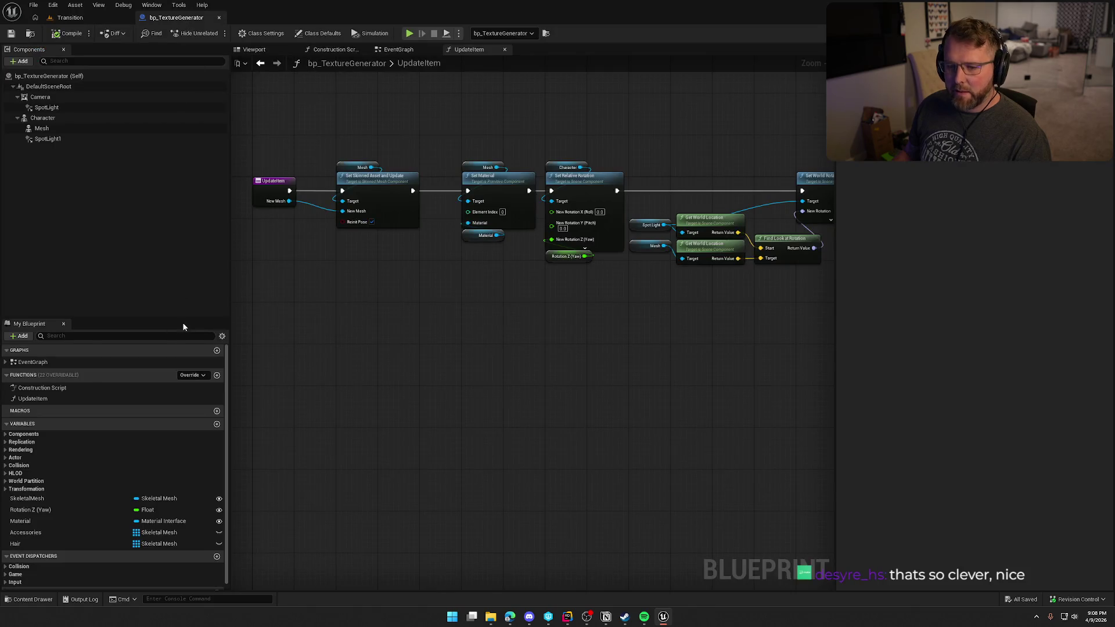
click(32, 532)
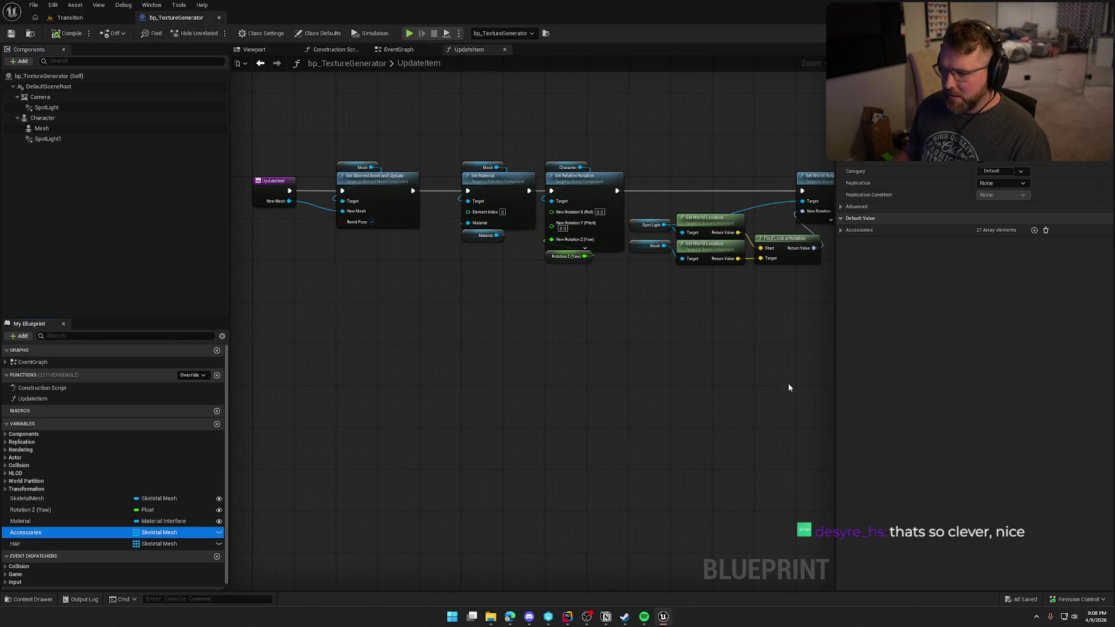
click(841, 230)
scroll(936, 479, down, 5)
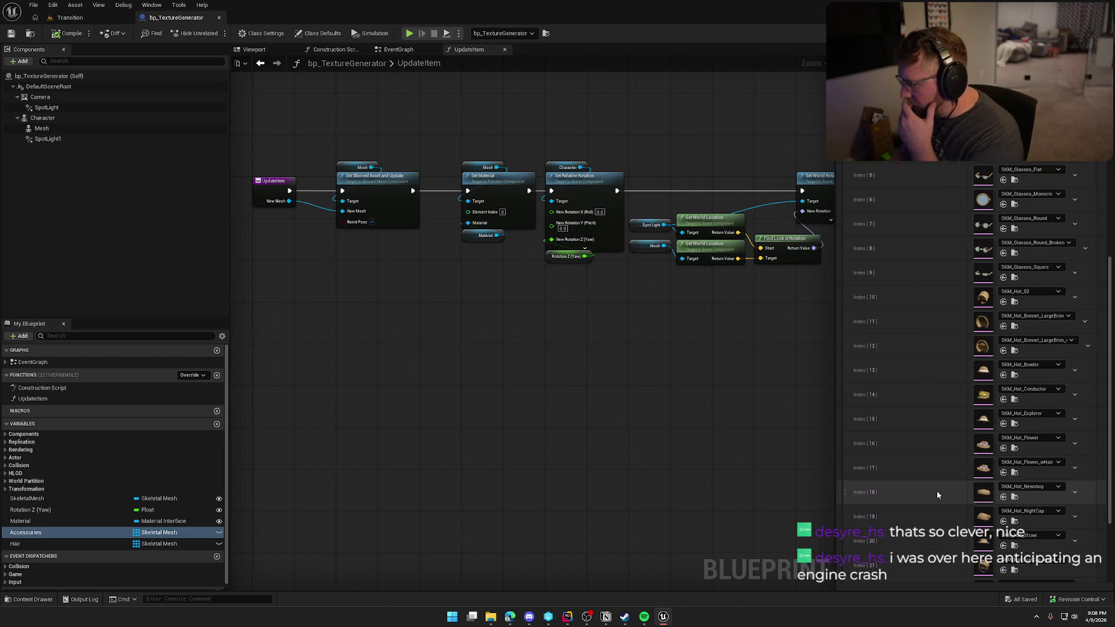
scroll(938, 492, up, 1)
click(1075, 227)
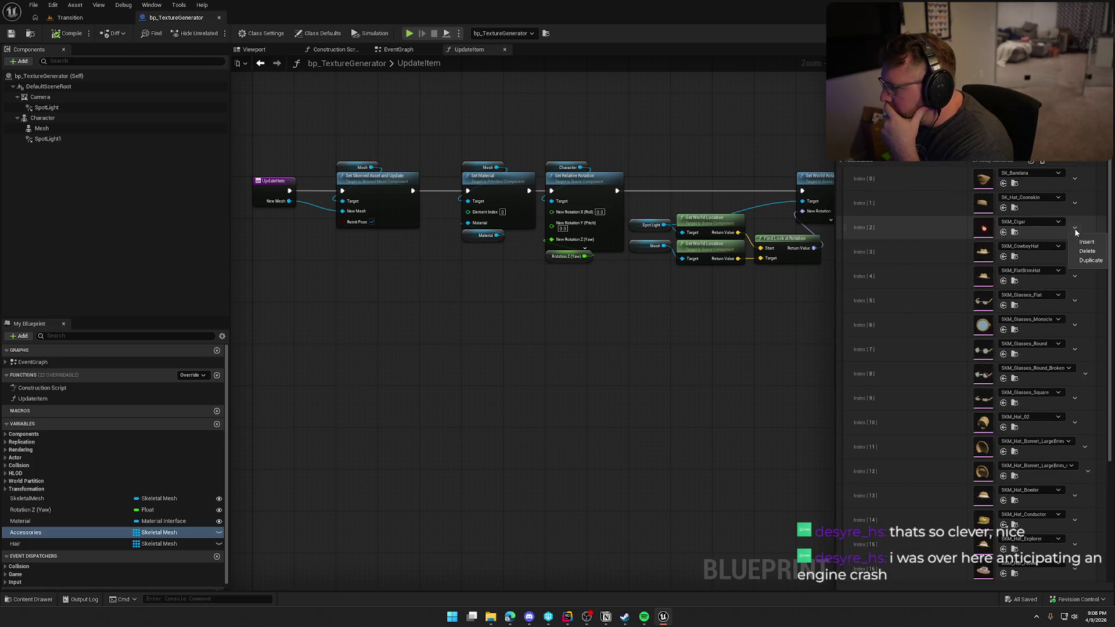
click(1081, 251)
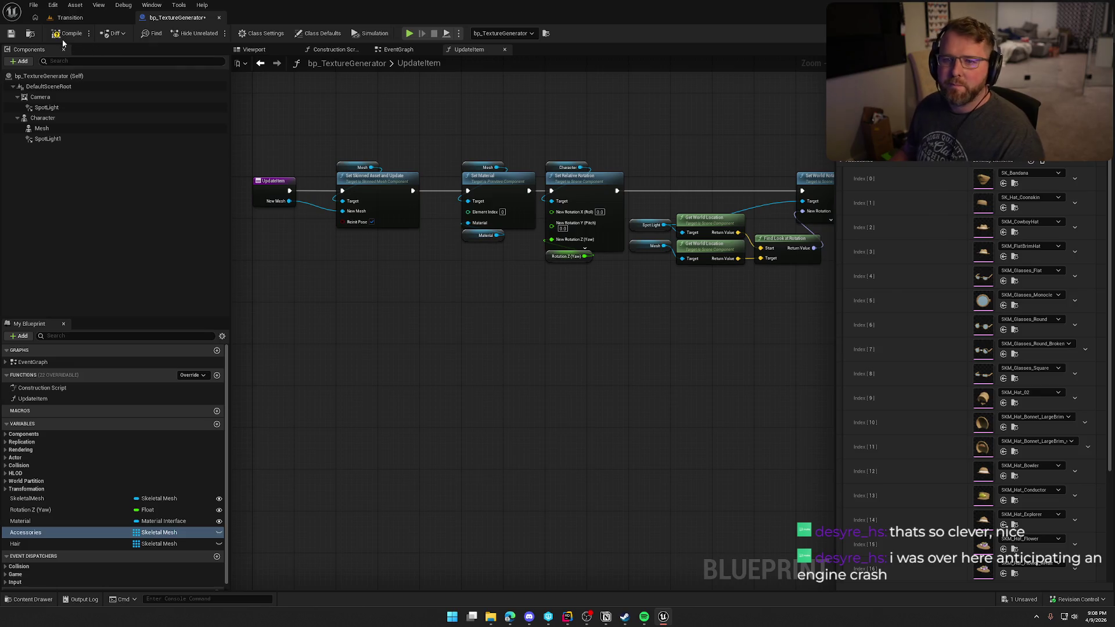
key(ctrl+s)
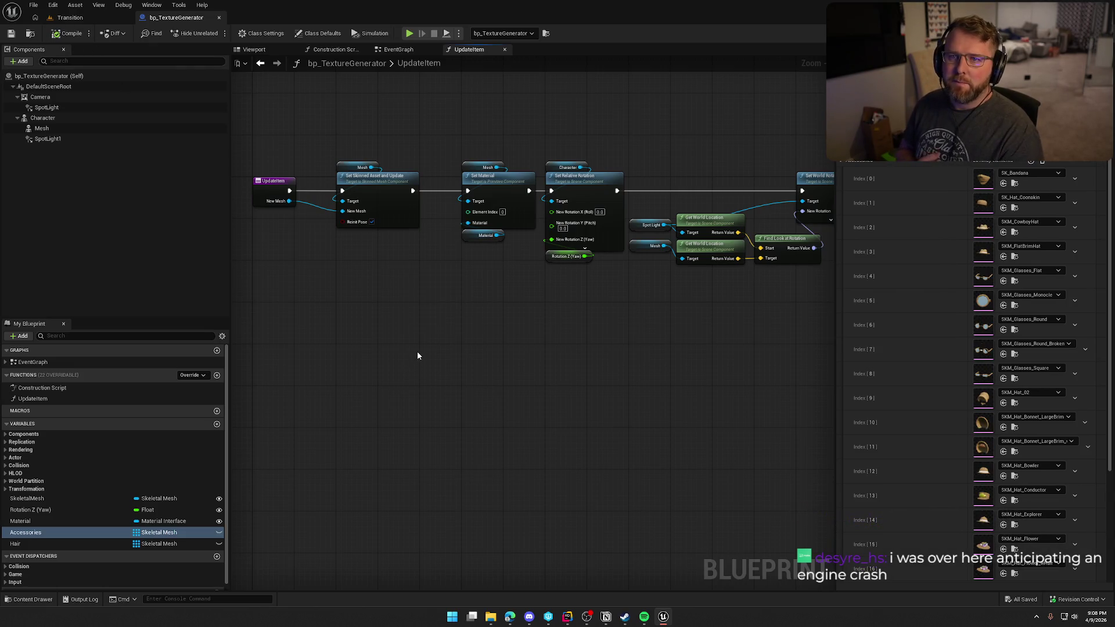
Step: In the event graph, move the Hair node lower and check the Material variable's default
mouse_move(417, 355)
mouse_down()
mouse_move(554, 319)
mouse_move(512, 305)
mouse_up()
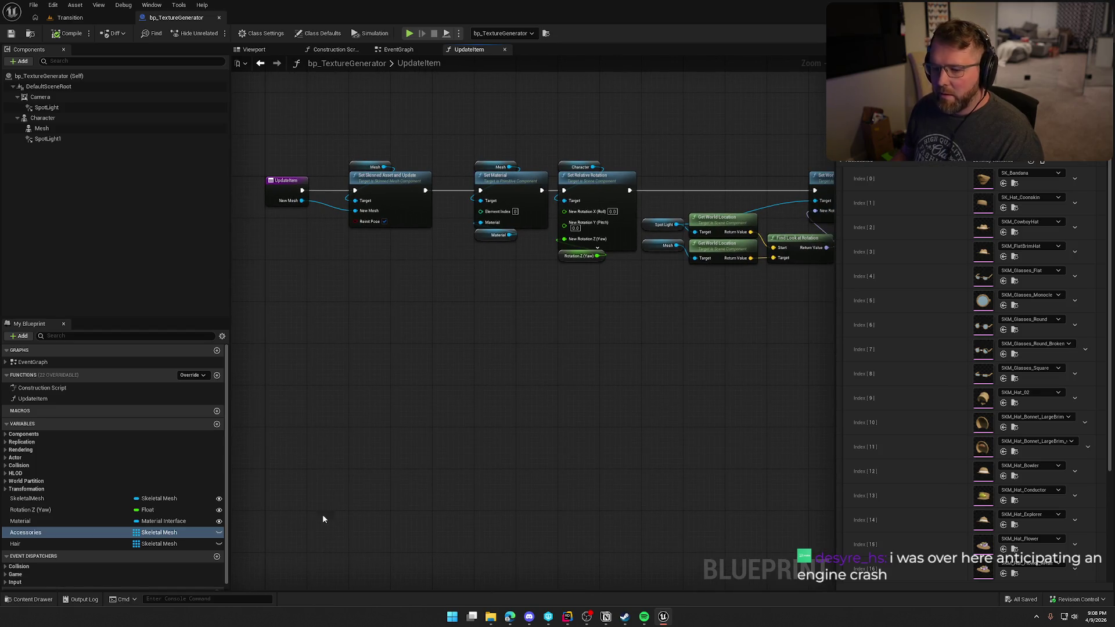
click(392, 50)
mouse_move(428, 394)
mouse_down()
mouse_move(590, 391)
mouse_move(511, 374)
mouse_up()
drag(300, 230, 299, 250)
mouse_move(472, 295)
mouse_down()
mouse_move(425, 296)
mouse_move(463, 302)
mouse_up()
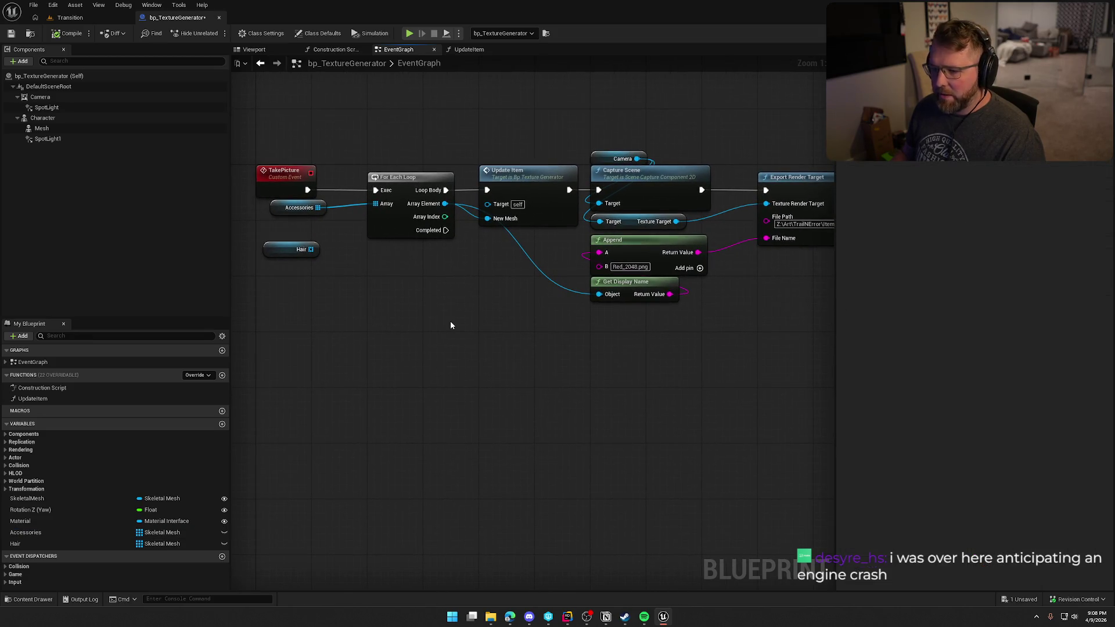
click(46, 522)
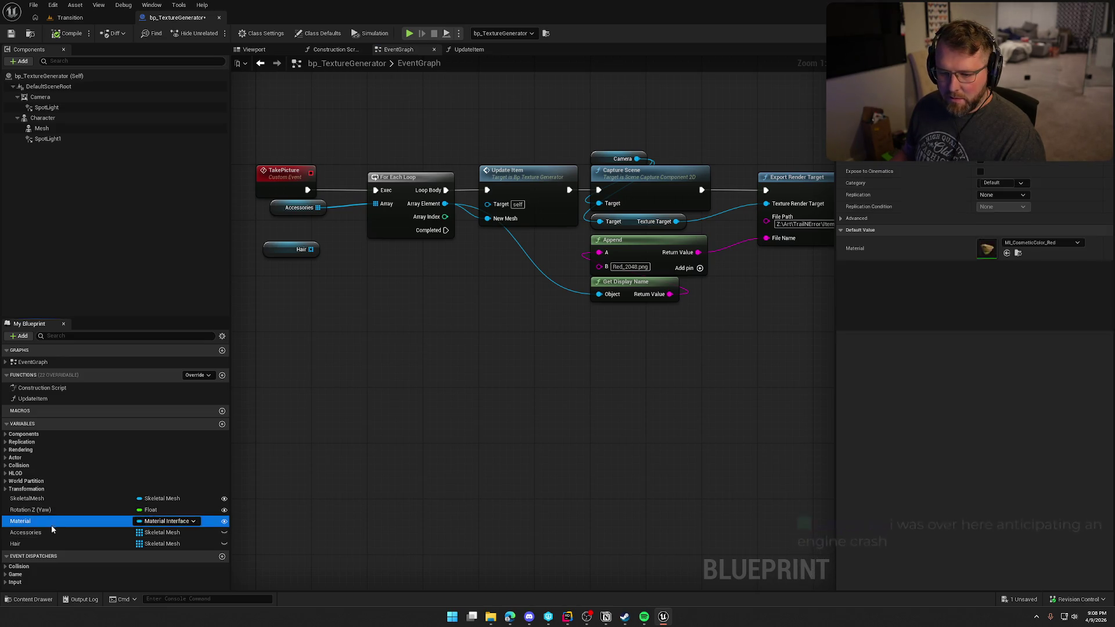
Step: Duplicate MI_CosmeticColor_Red and name the copy MI_CosmeticColor_Green
click(1017, 254)
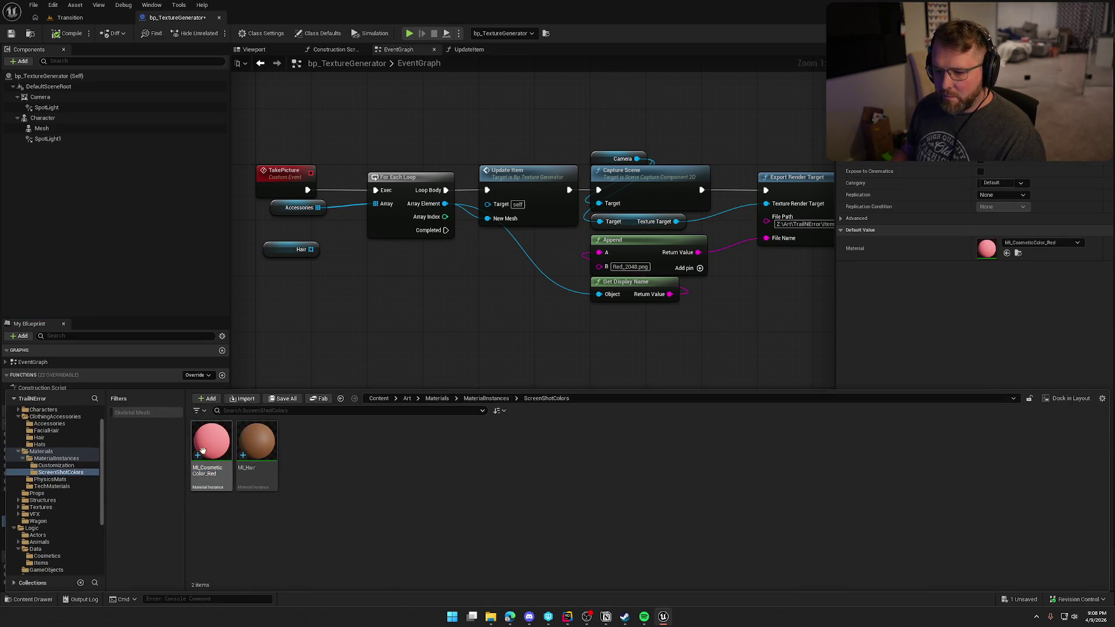
key(ctrl+d)
key(End)
key(BackSpace)
key(BackSpace)
key(BackSpace)
key(BackSpace)
text(Green)
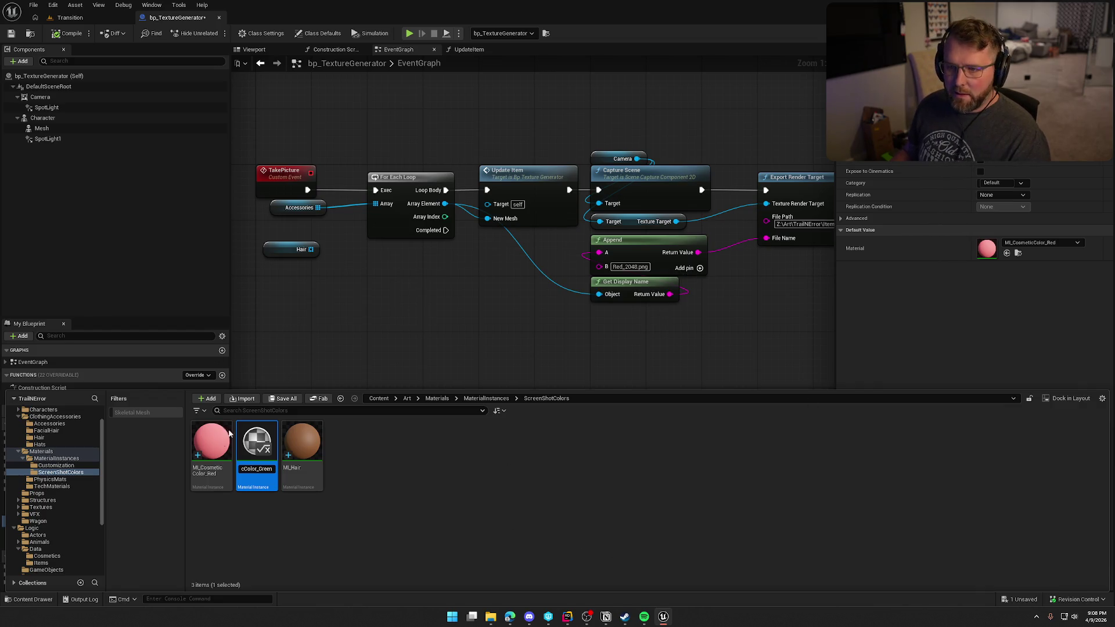
key(Return)
Step: Select DT_Accessories in the Cosmetics folder, then MI_CosmeticColor_Green in ScreenShotColors
mouse_move(665, 617)
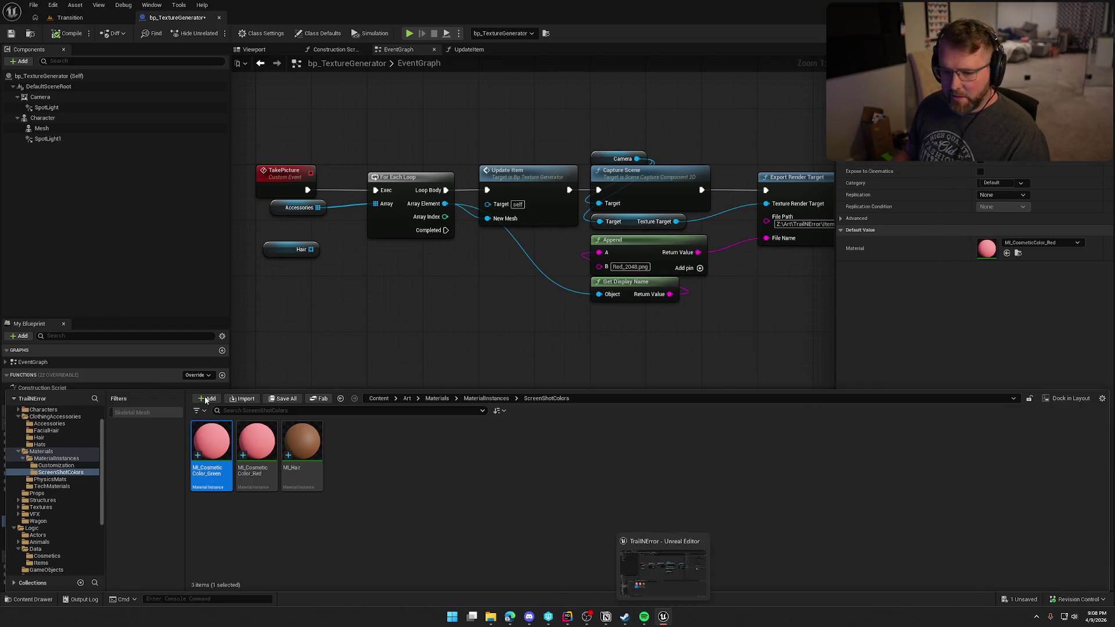
click(47, 556)
click(222, 448)
key(ctrl+space)
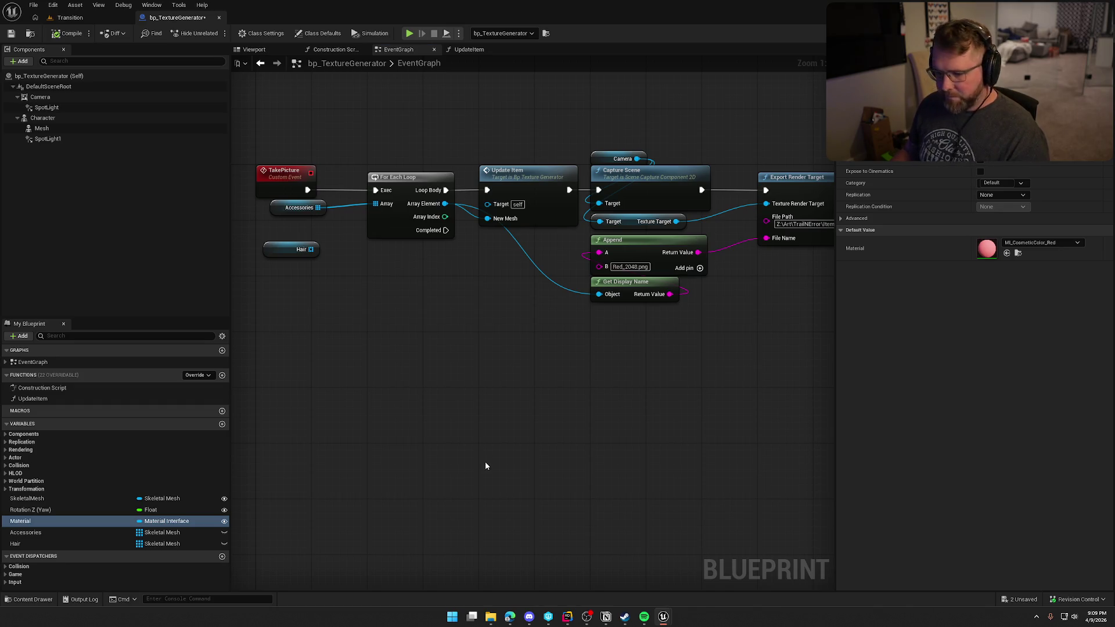
key(ctrl+space)
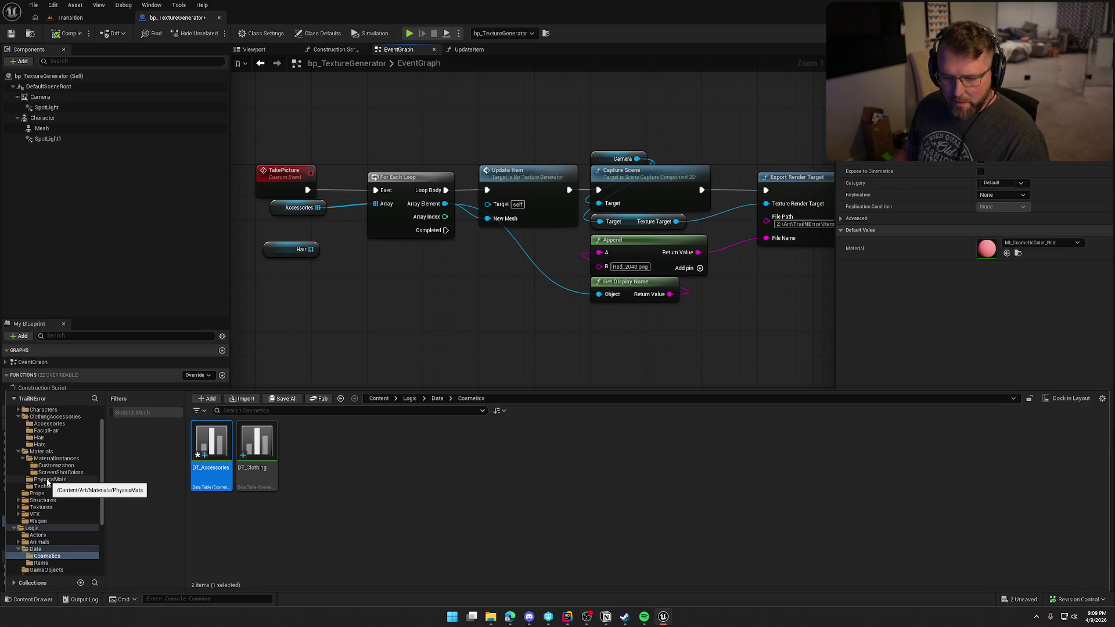
click(58, 473)
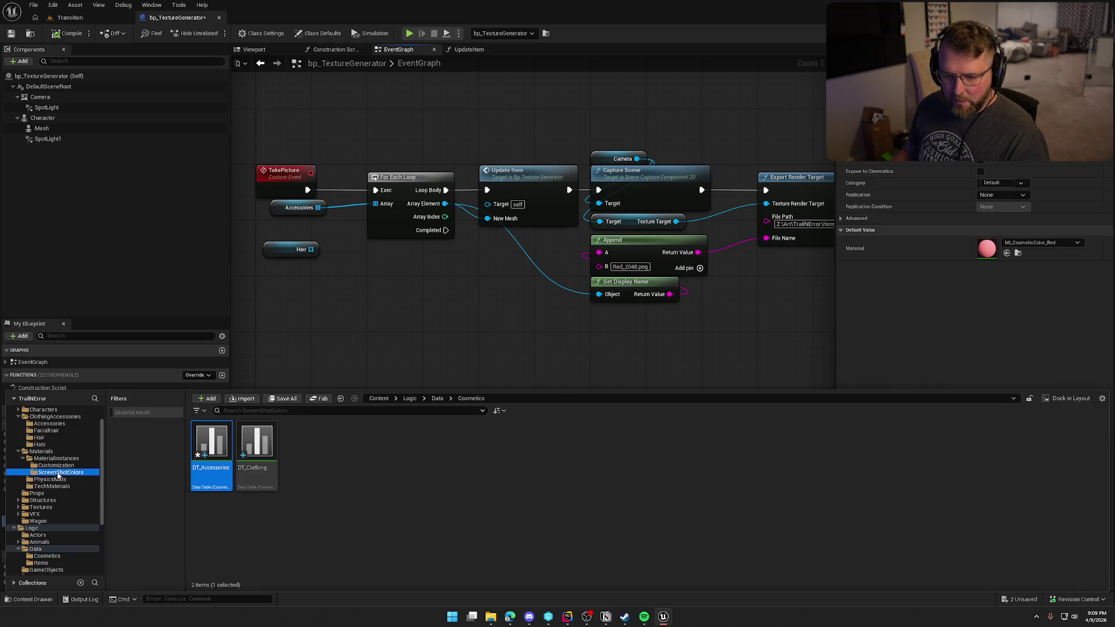
click(206, 441)
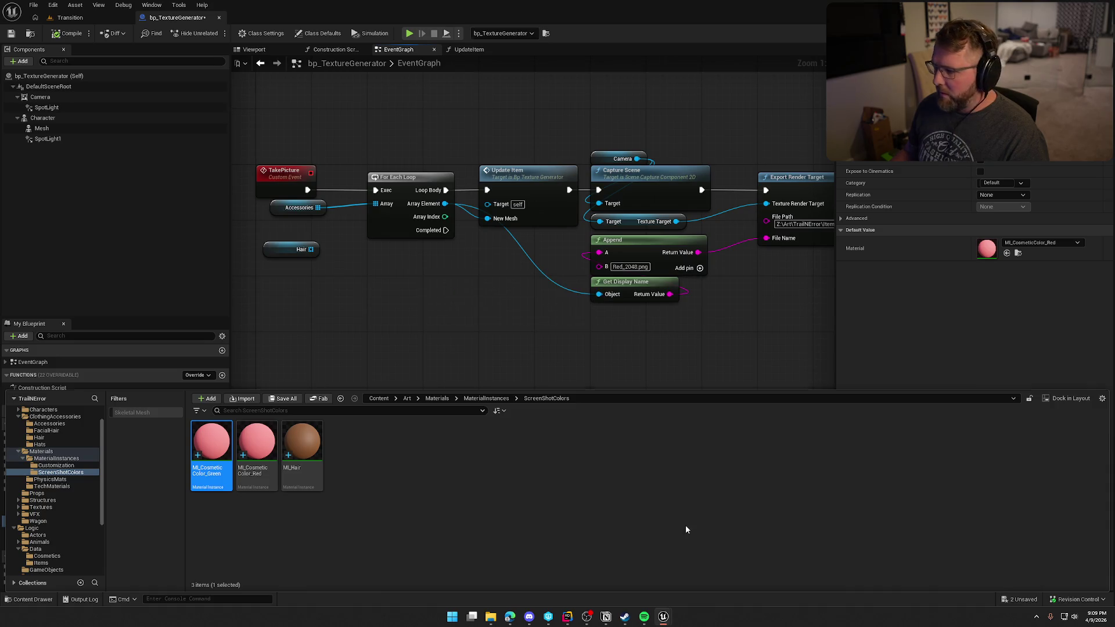
Step: Open the DT_Accessories data table as its own editor tab
key(ctrl+space)
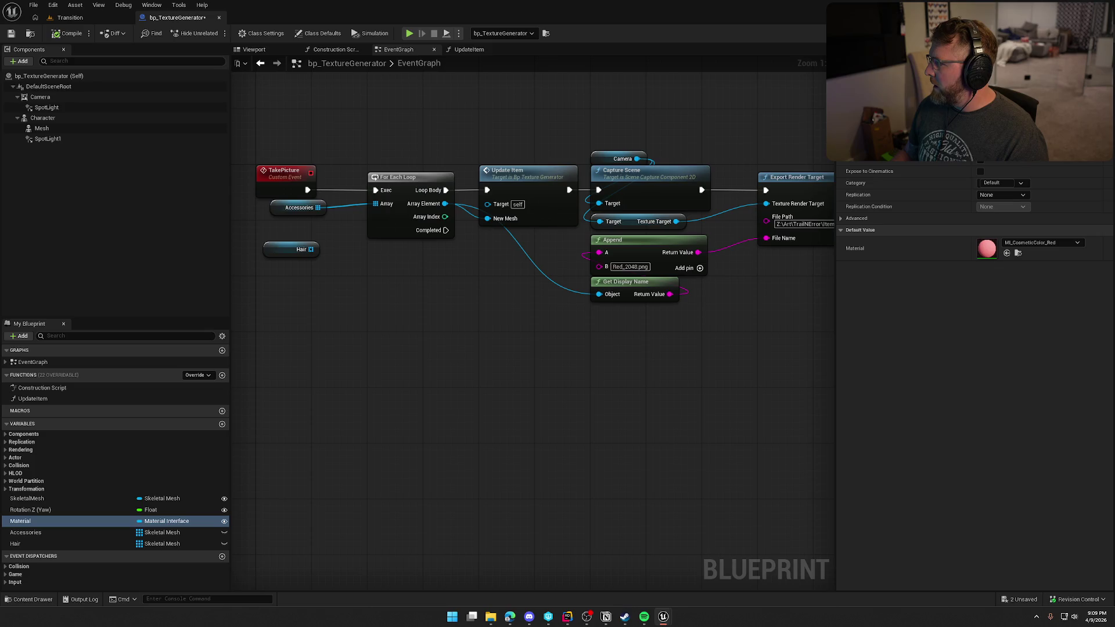
mouse_move(837, 221)
mouse_down()
mouse_move(459, 102)
mouse_move(330, 22)
mouse_up()
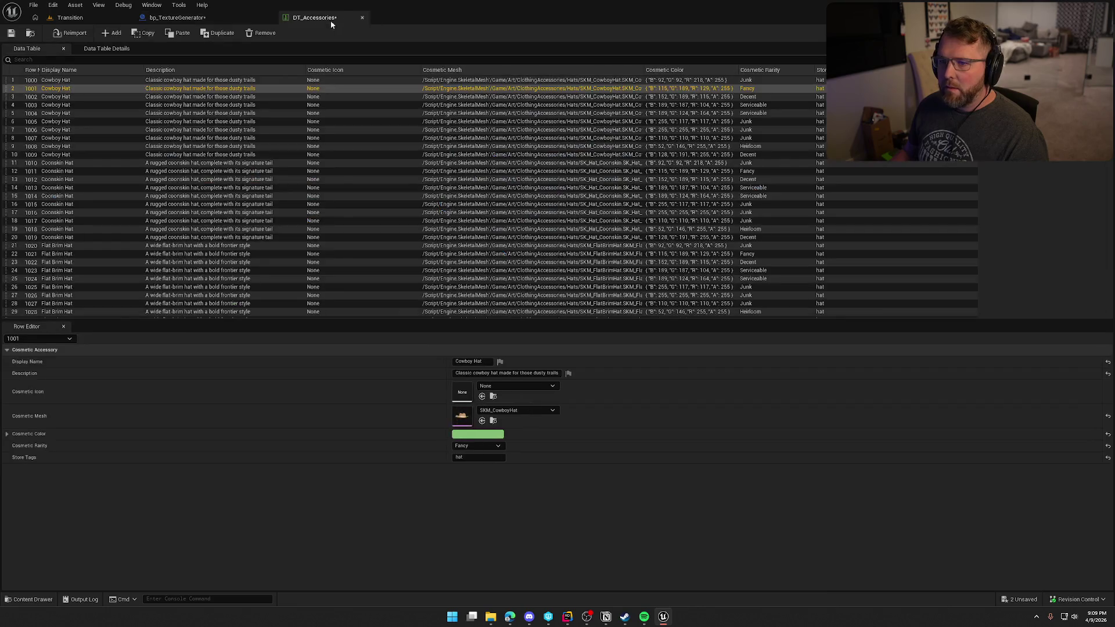
click(173, 17)
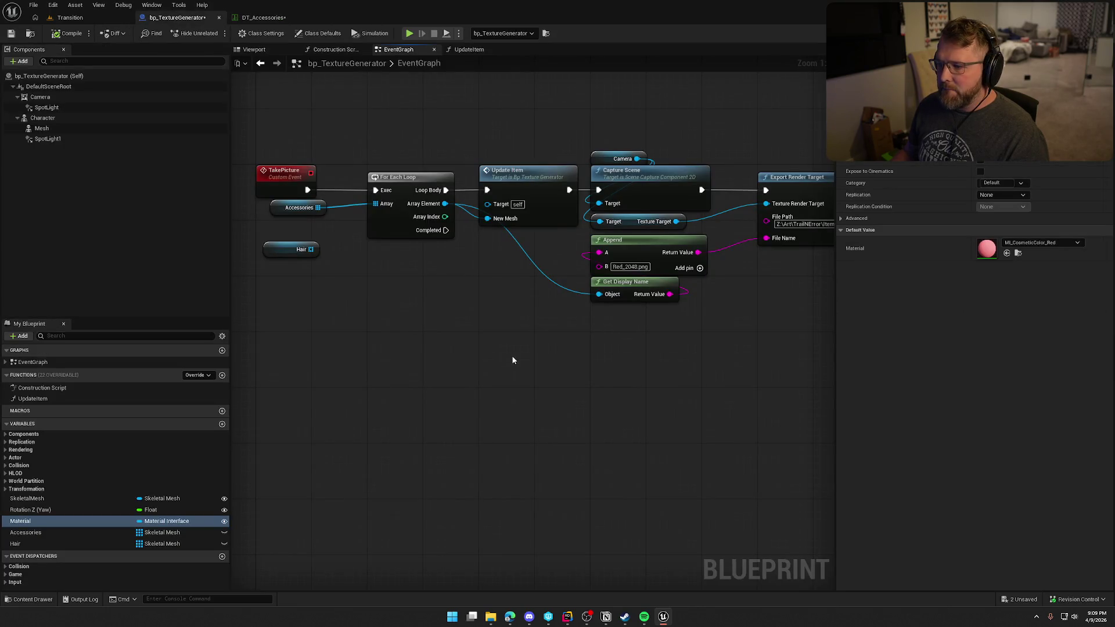
Step: Change the Append node's file-name suffix to Green_2048.png and save the blueprint
double_click(617, 267)
text(Green)
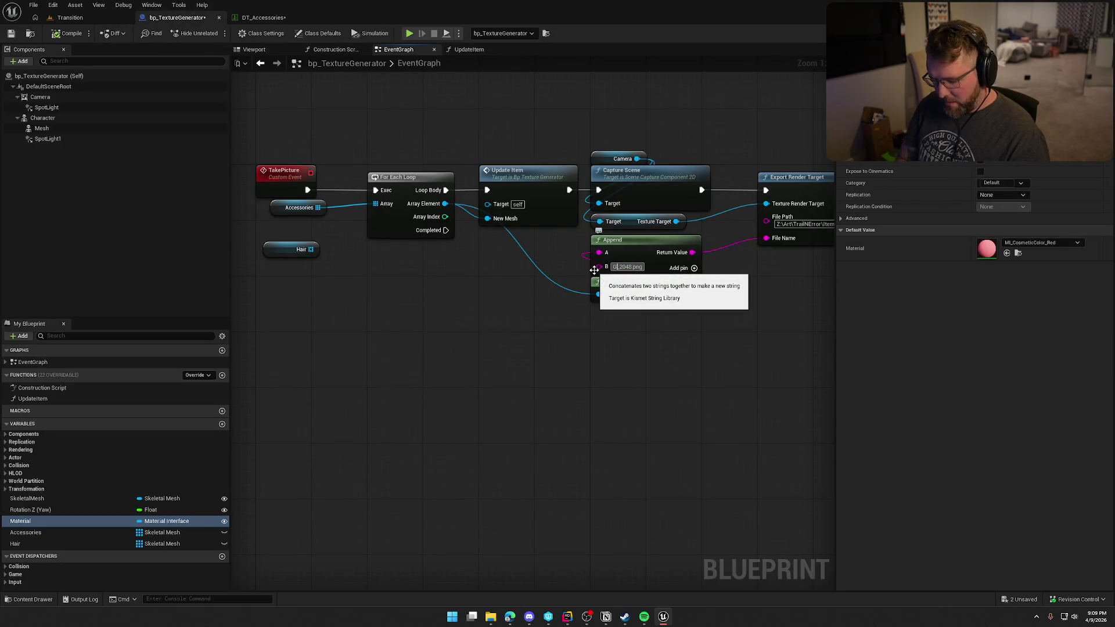
click(594, 270)
click(603, 366)
mouse_move(603, 366)
mouse_down()
mouse_move(530, 356)
mouse_move(546, 364)
mouse_move(571, 349)
mouse_up()
scroll(545, 364, down, 1)
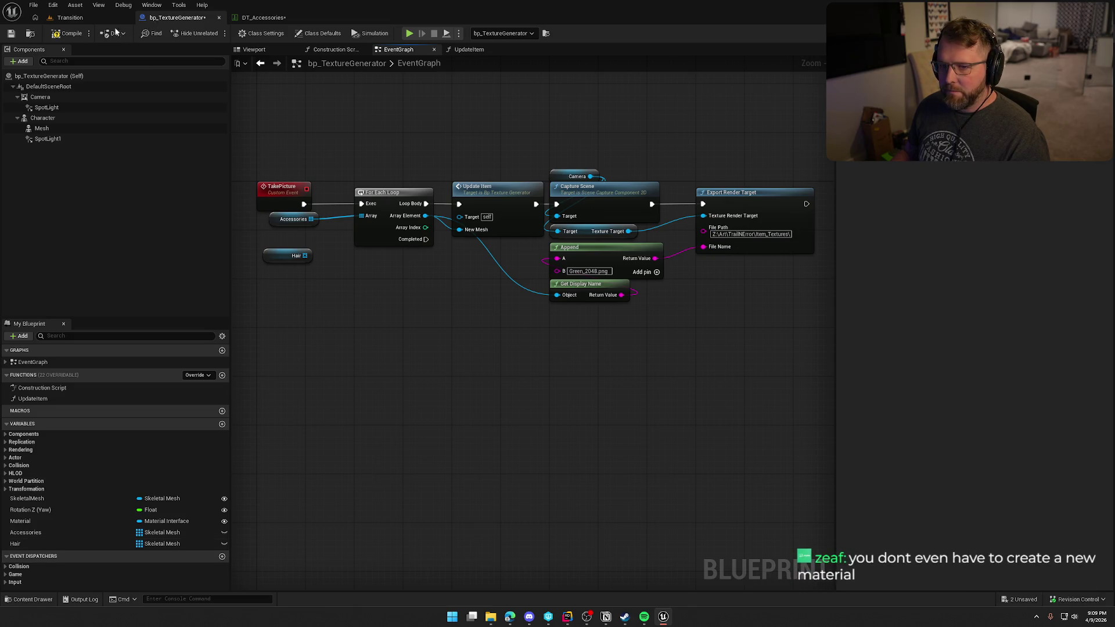
key(ctrl+s)
click(65, 19)
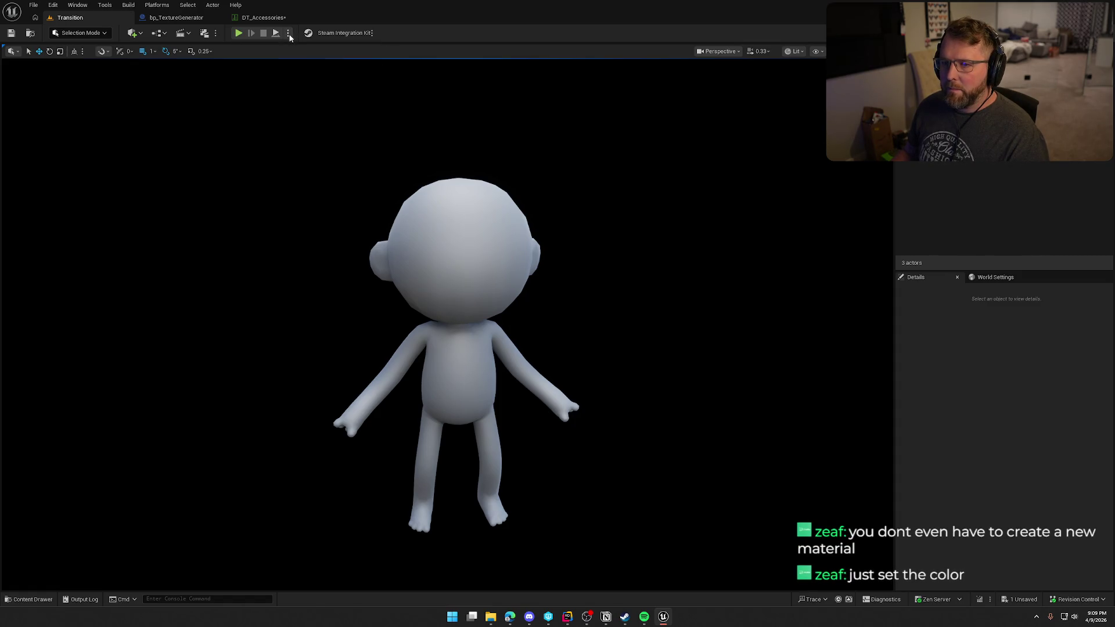
Step: Simulate the level, then set the generator's Material to MI_CosmeticColor
click(289, 34)
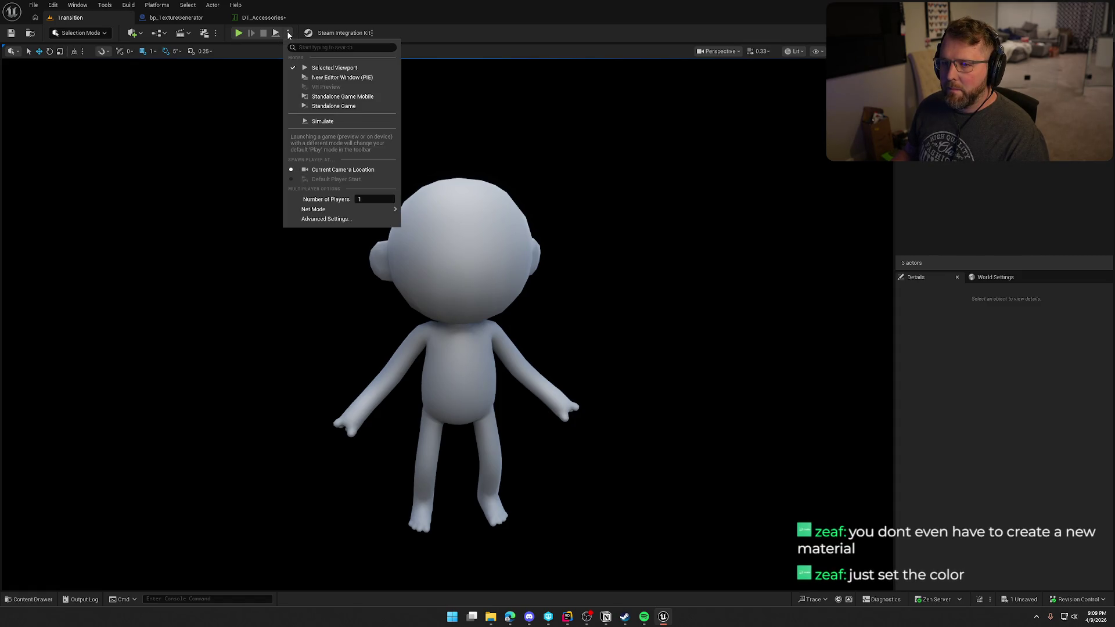
click(333, 122)
click(465, 378)
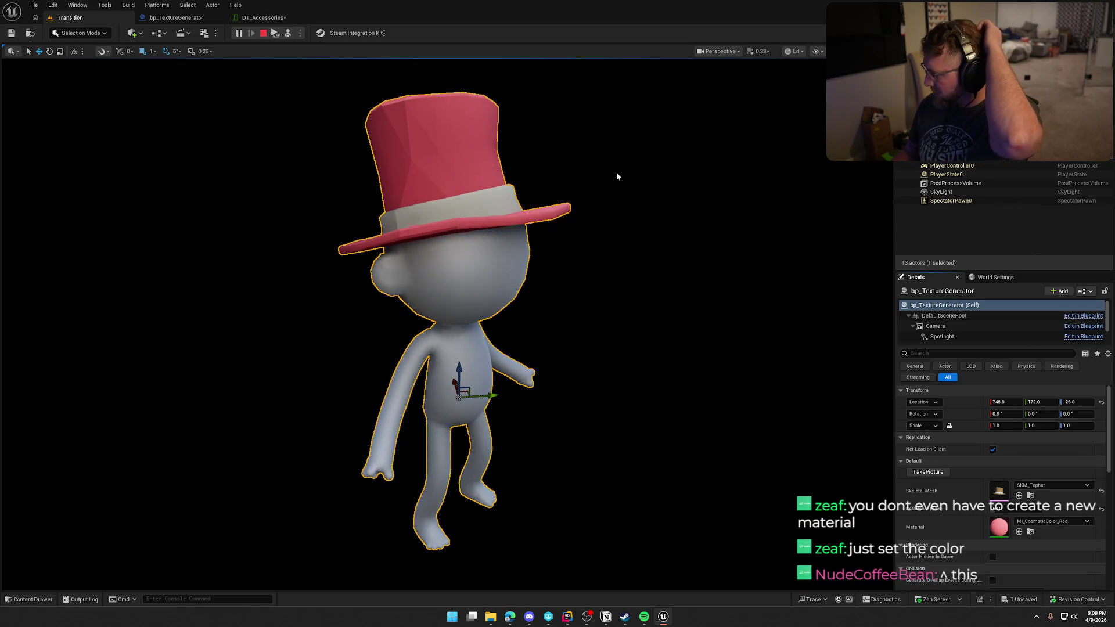
click(1057, 522)
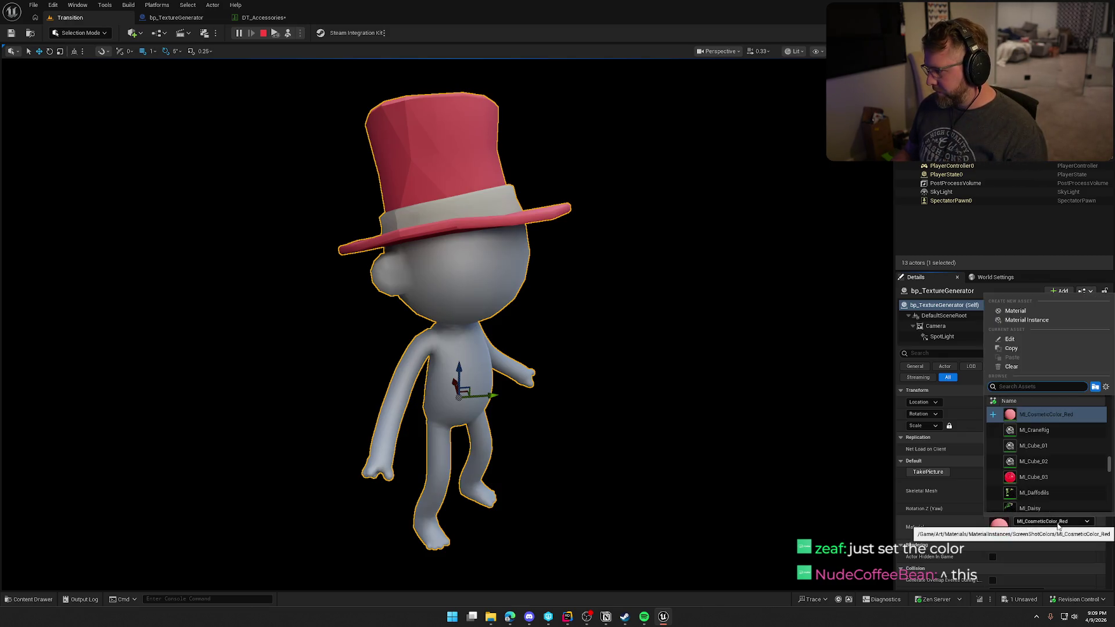
scroll(1057, 434, up, 3)
click(1040, 414)
click(183, 17)
click(102, 19)
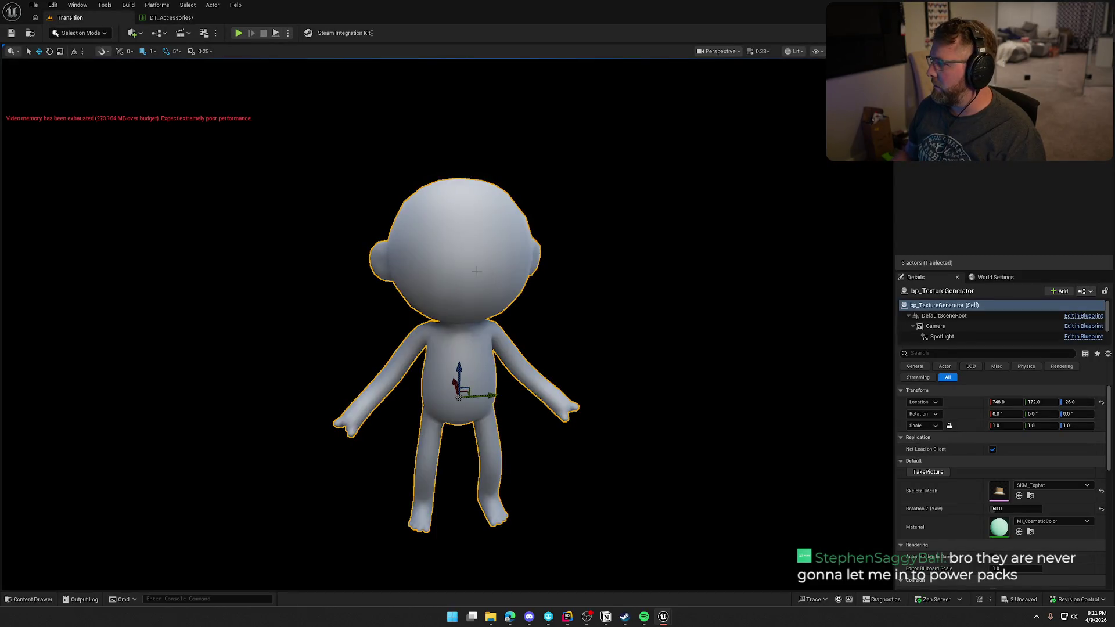
Step: Add a C pin to the Append node, with B set to Green and C to _2048.png
key(ctrl+e)
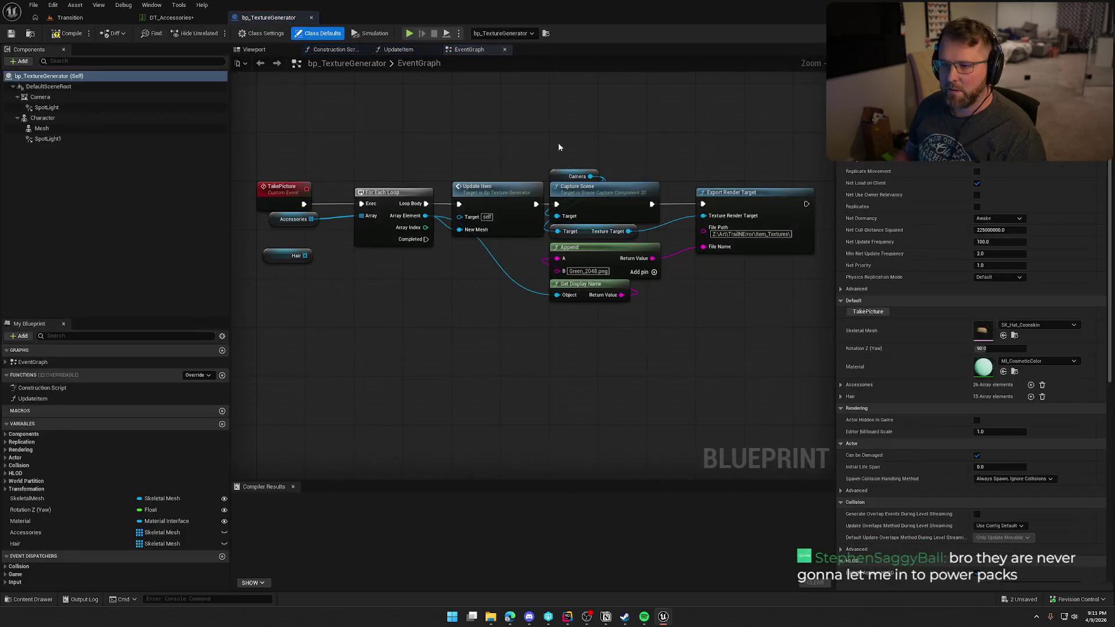
drag(587, 229, 591, 265)
click(673, 219)
click(606, 217)
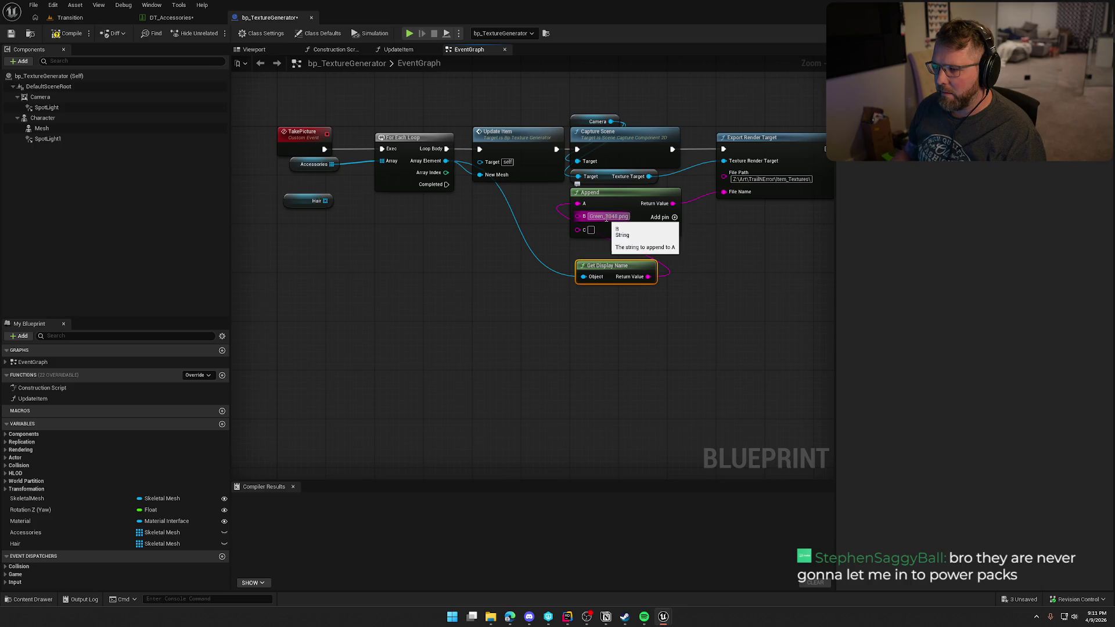
text(Green)
key(Return)
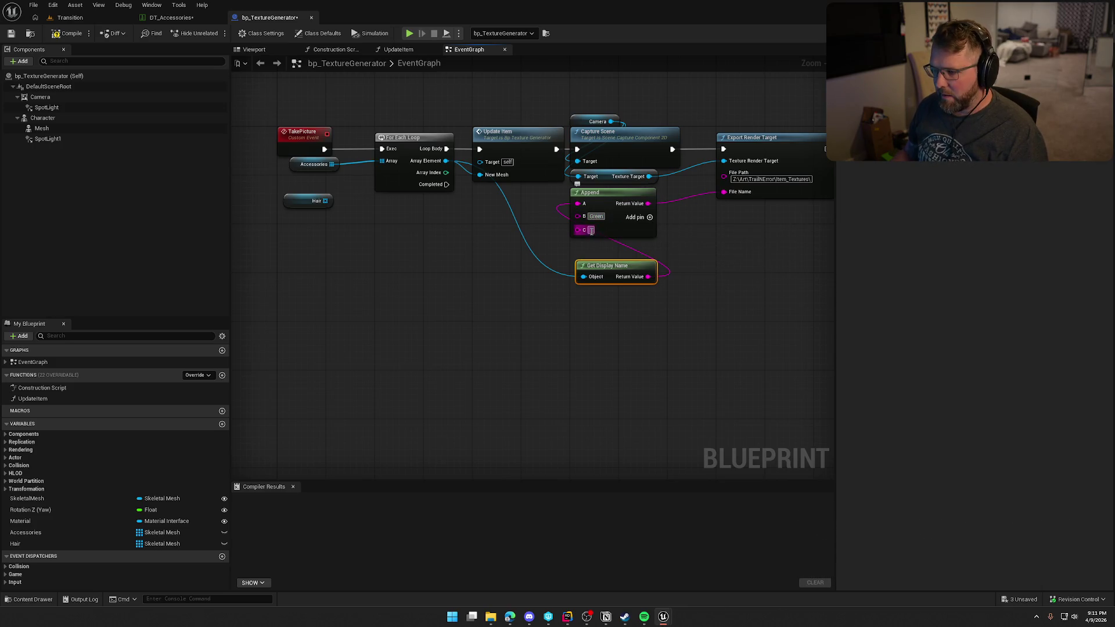
click(591, 230)
text(_2048.png)
Step: Promote Append's B input to an instance-editable Color variable, then compile and save
drag(578, 216, 500, 241)
click(535, 290)
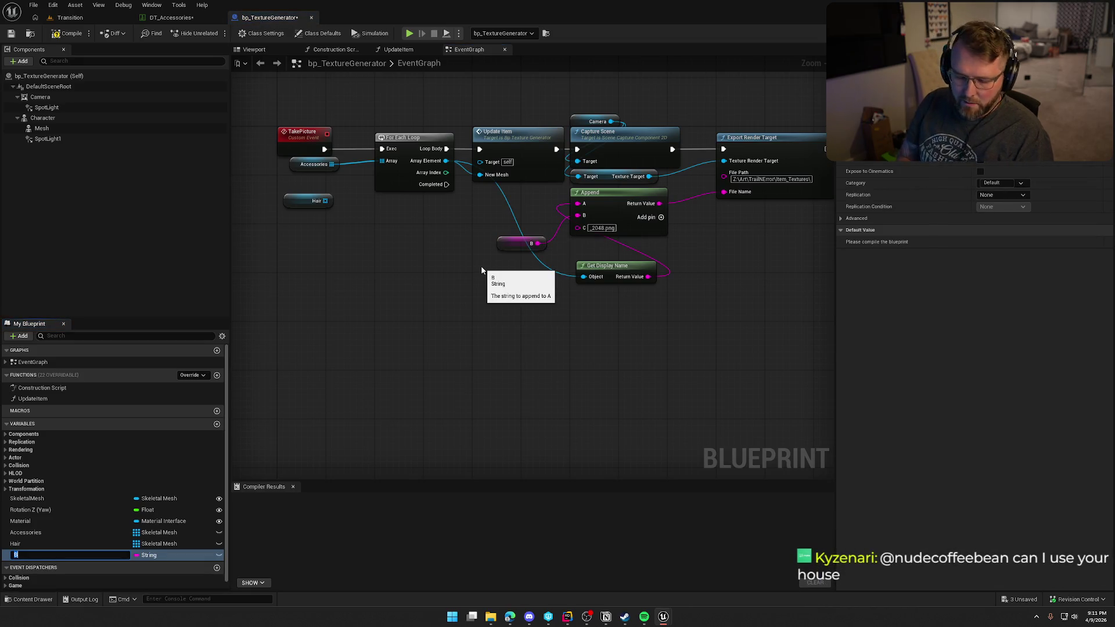
key(Return)
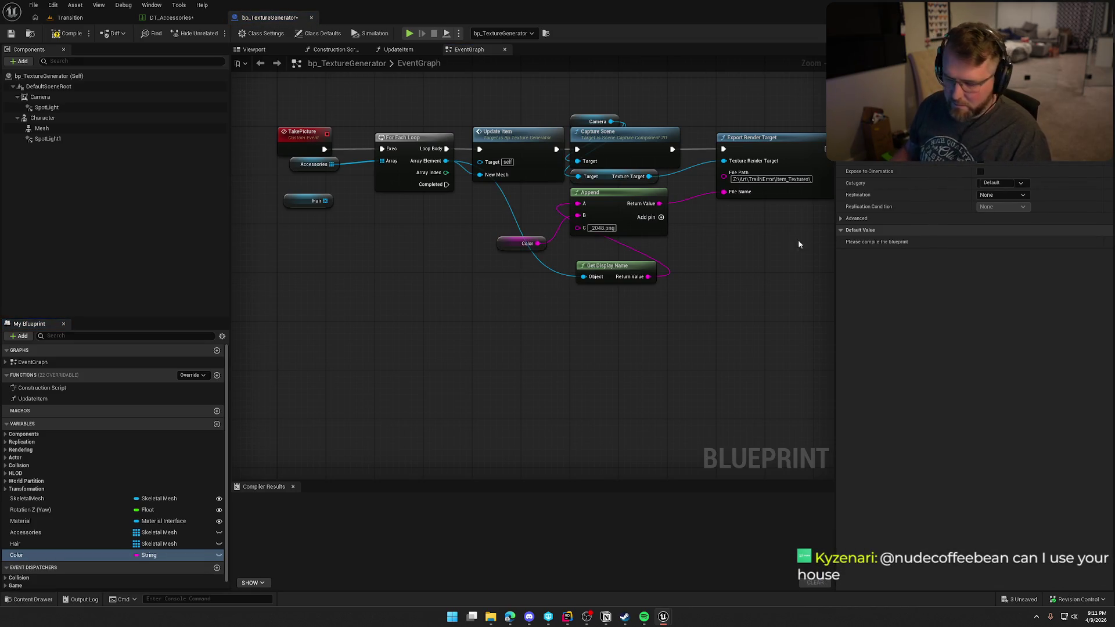
click(69, 33)
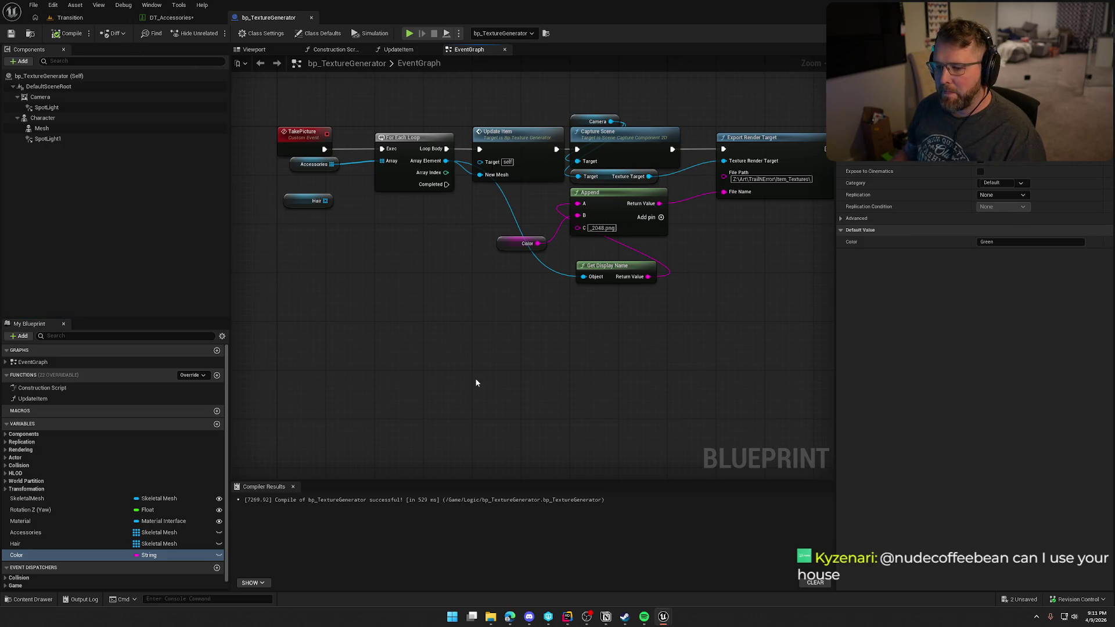
click(219, 555)
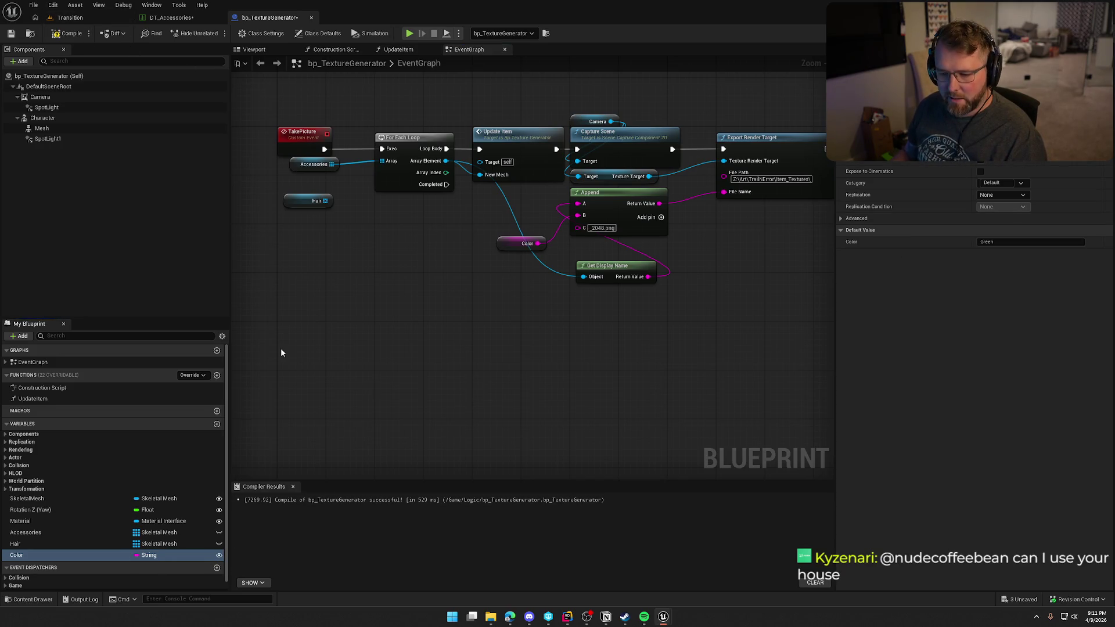
key(ctrl+s)
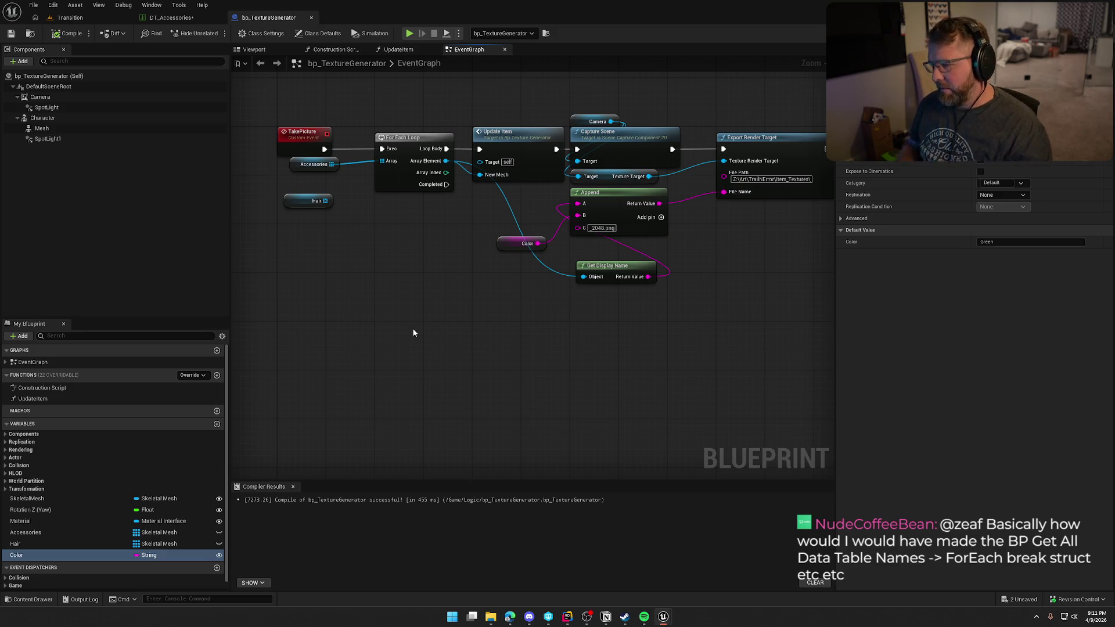
mouse_move(419, 320)
mouse_down()
mouse_move(420, 459)
mouse_move(394, 365)
mouse_up()
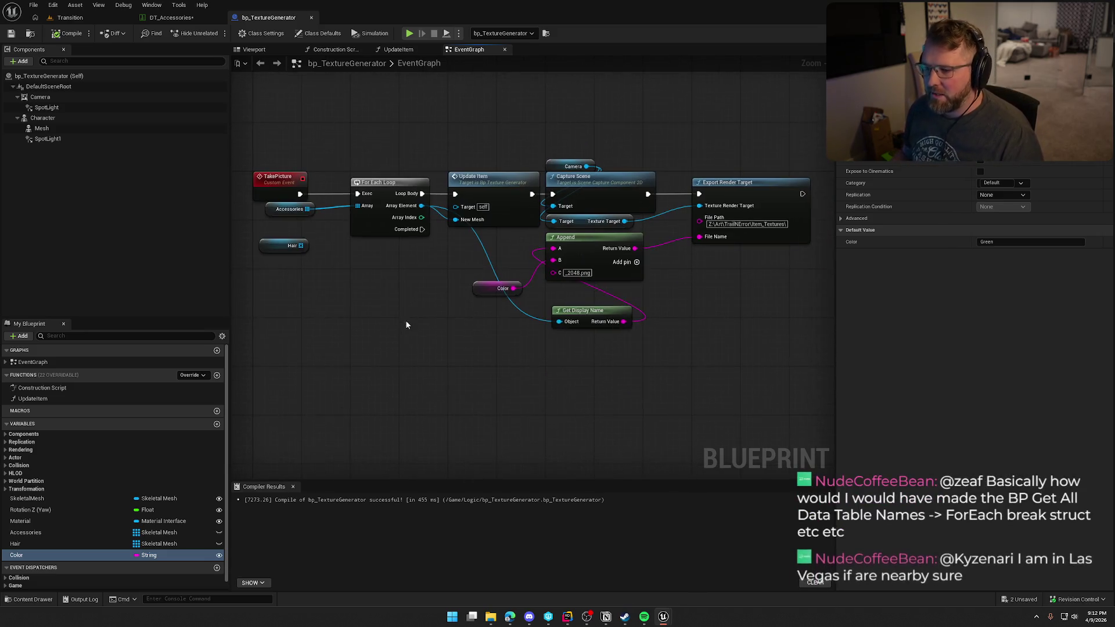
click(293, 487)
drag(382, 414, 401, 431)
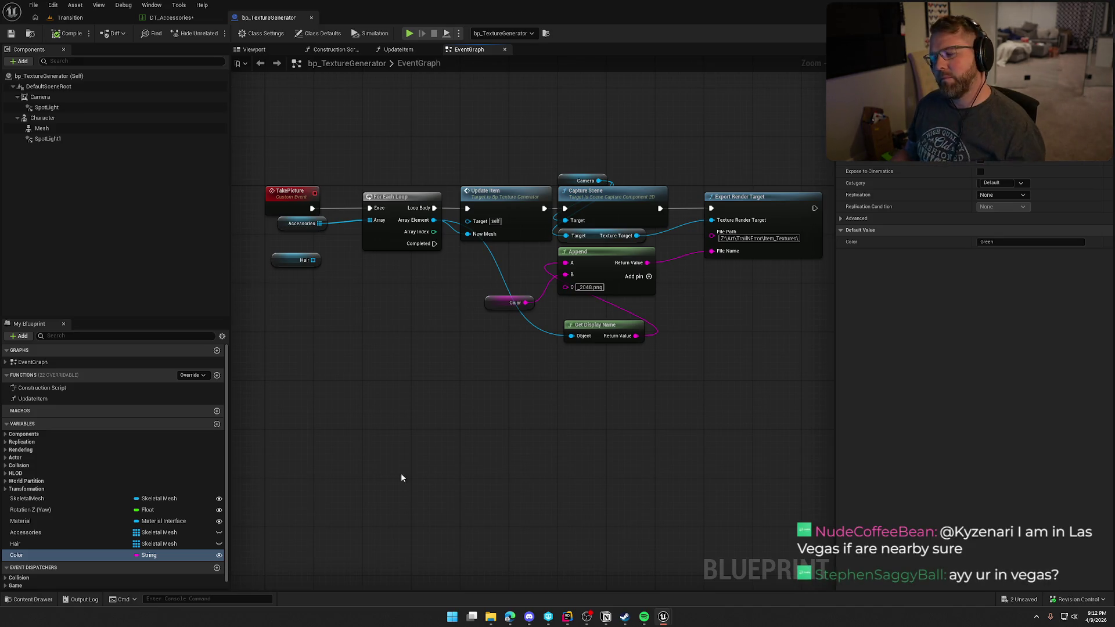
click(171, 17)
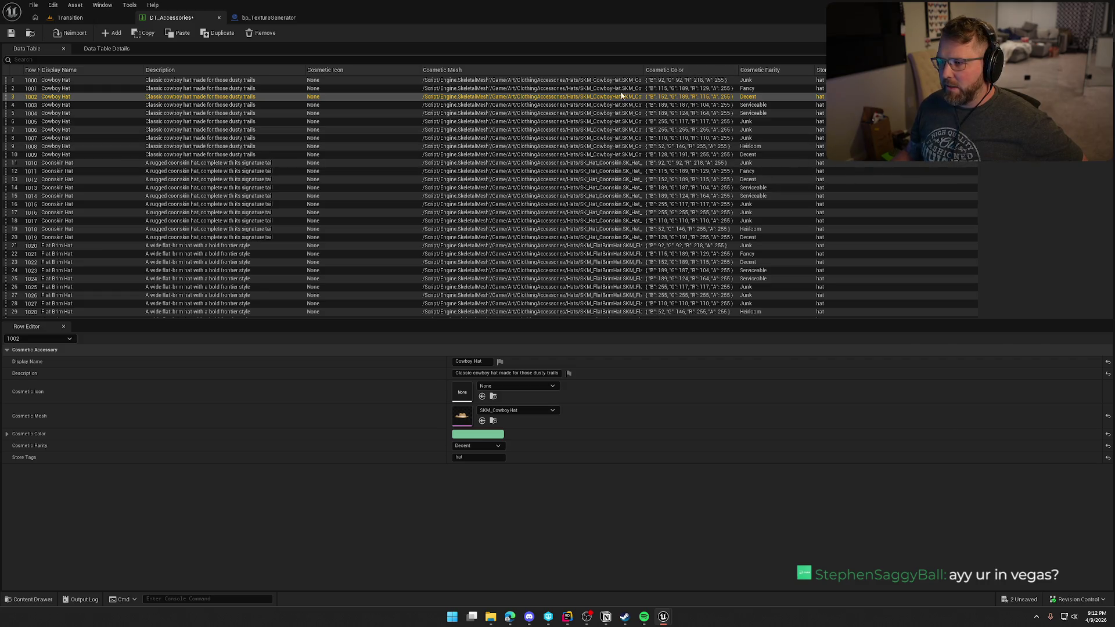
scroll(661, 287, down, 15)
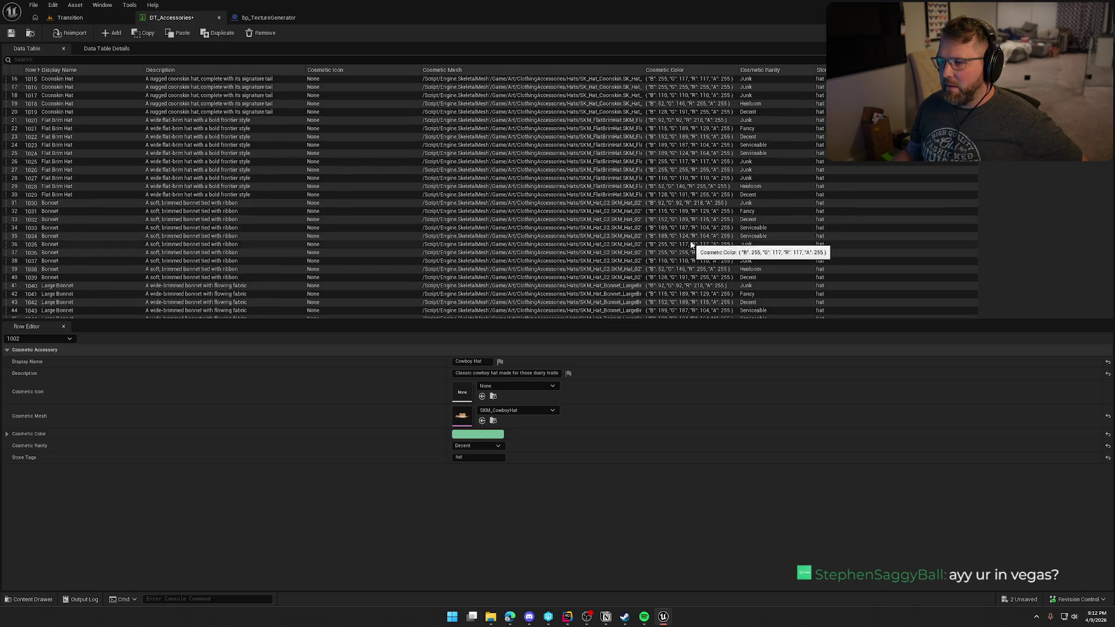
scroll(705, 239, down, 18)
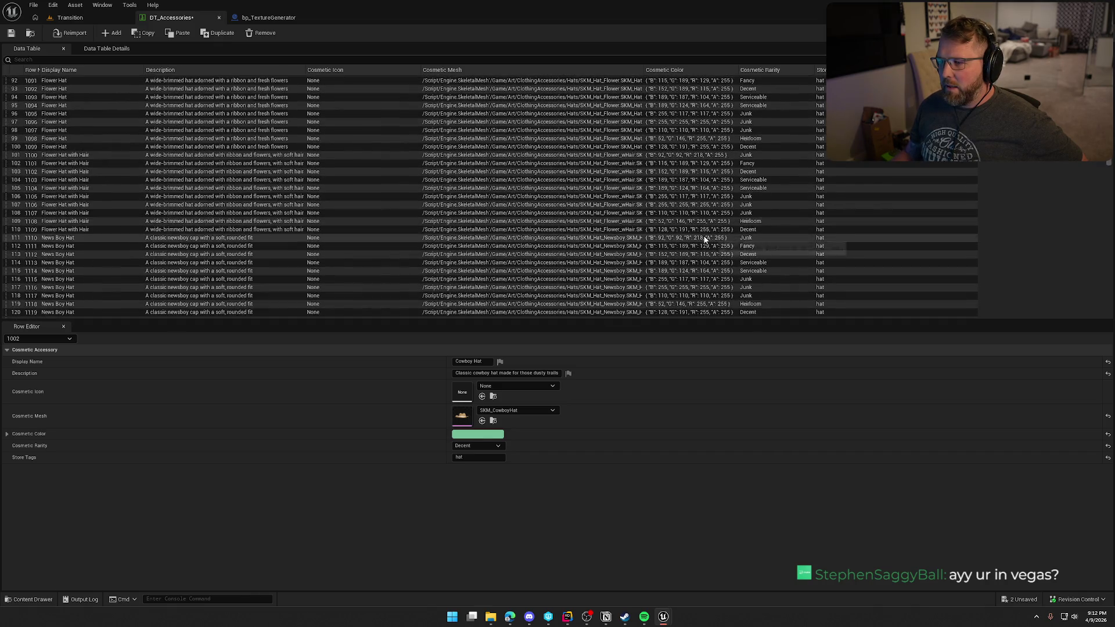
scroll(706, 237, up, 13)
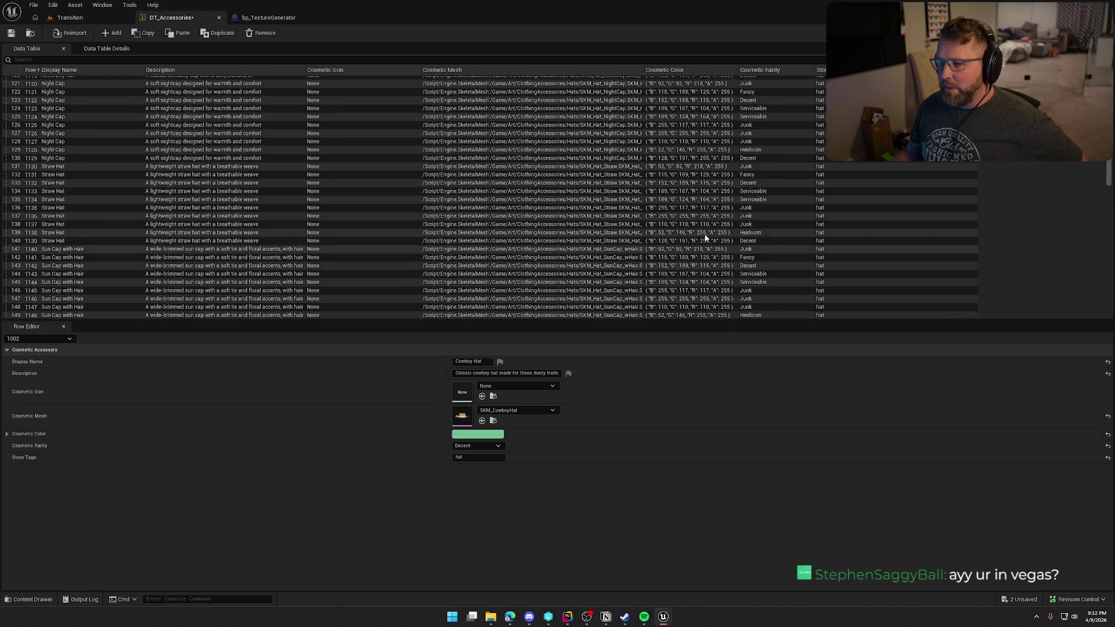
scroll(706, 234, up, 18)
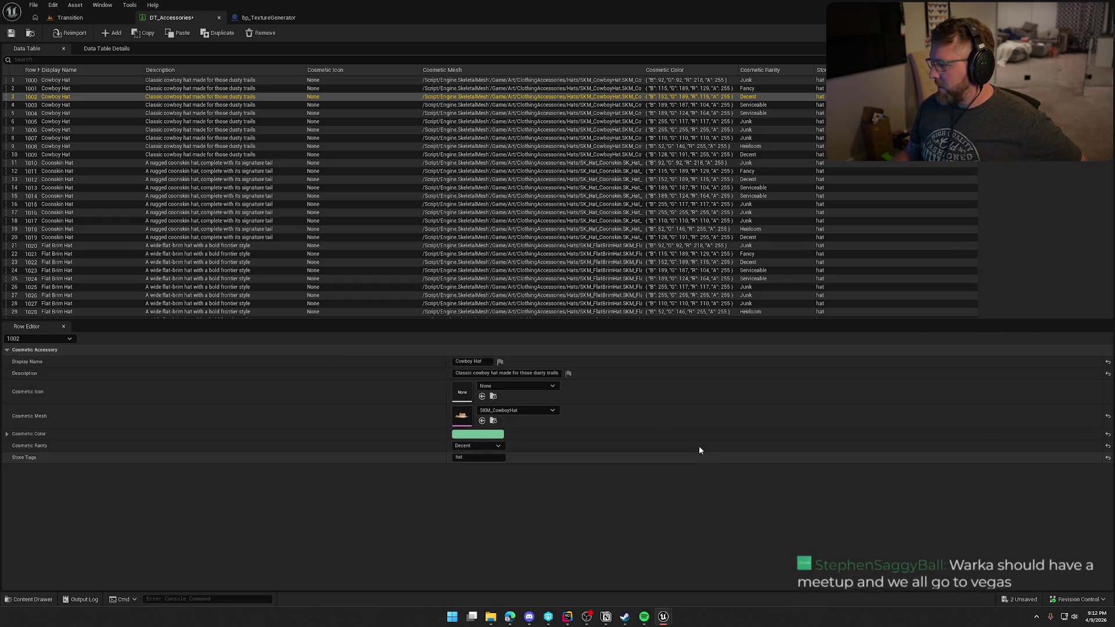
Step: Set the generator's Color value to Teal
click(69, 17)
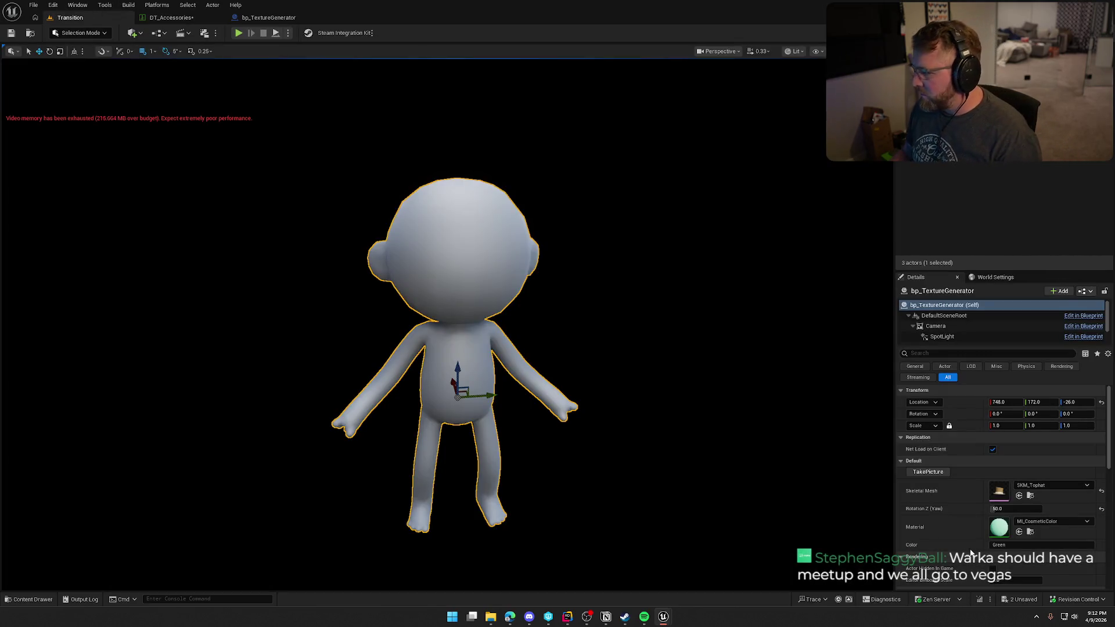
click(1011, 544)
text(Teal)
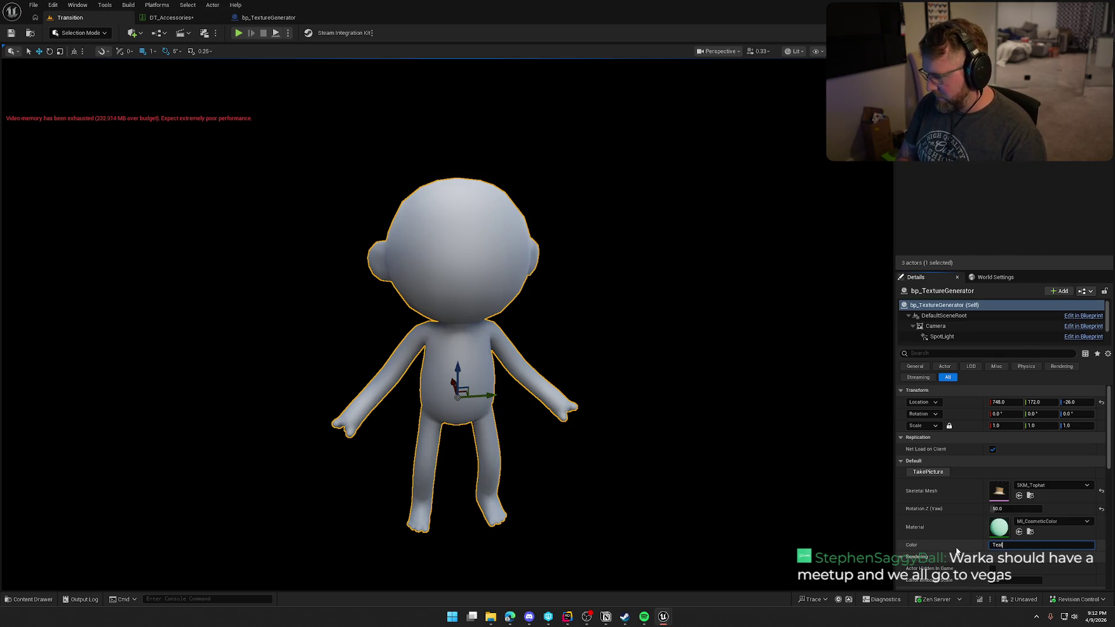
key(Return)
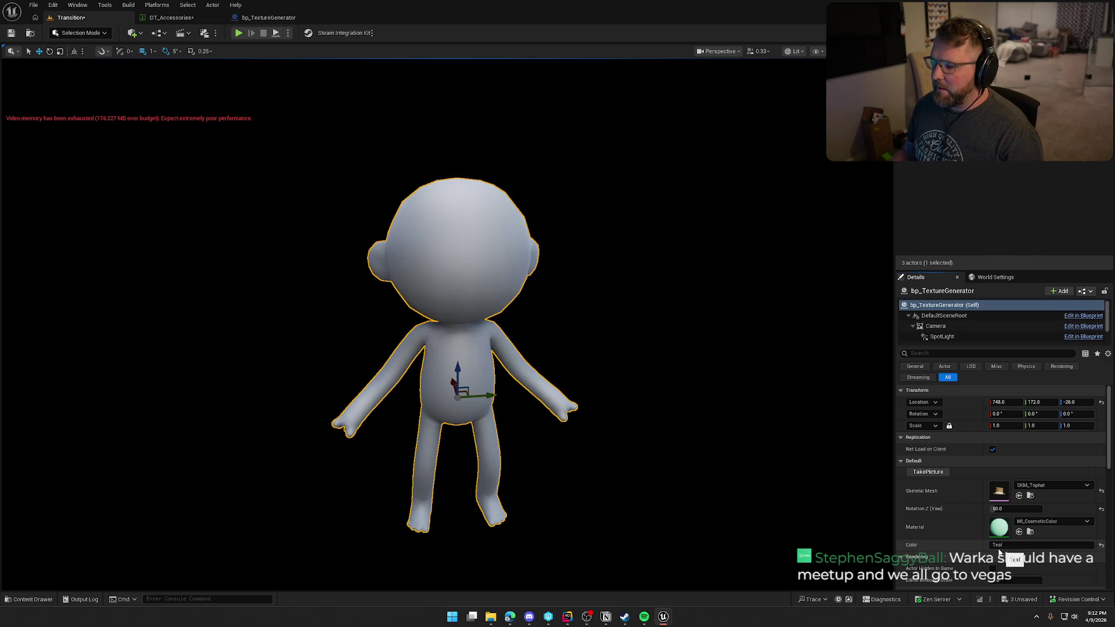
Step: Simulate the level to preview the green top hat, opening MI_CosmeticColor, then stop
click(288, 33)
click(337, 123)
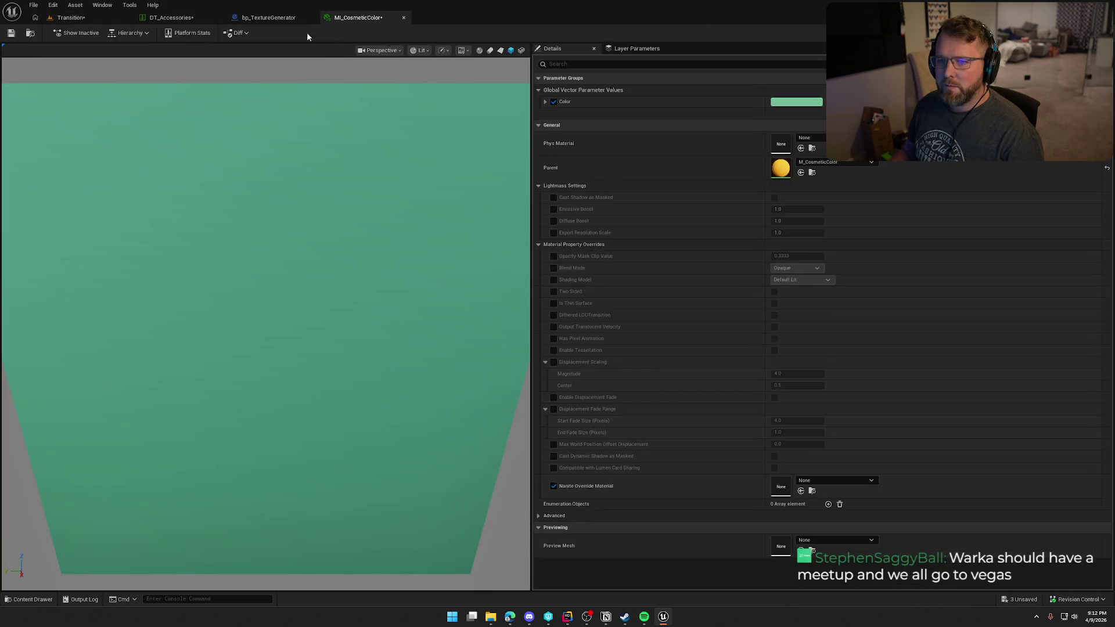
click(70, 18)
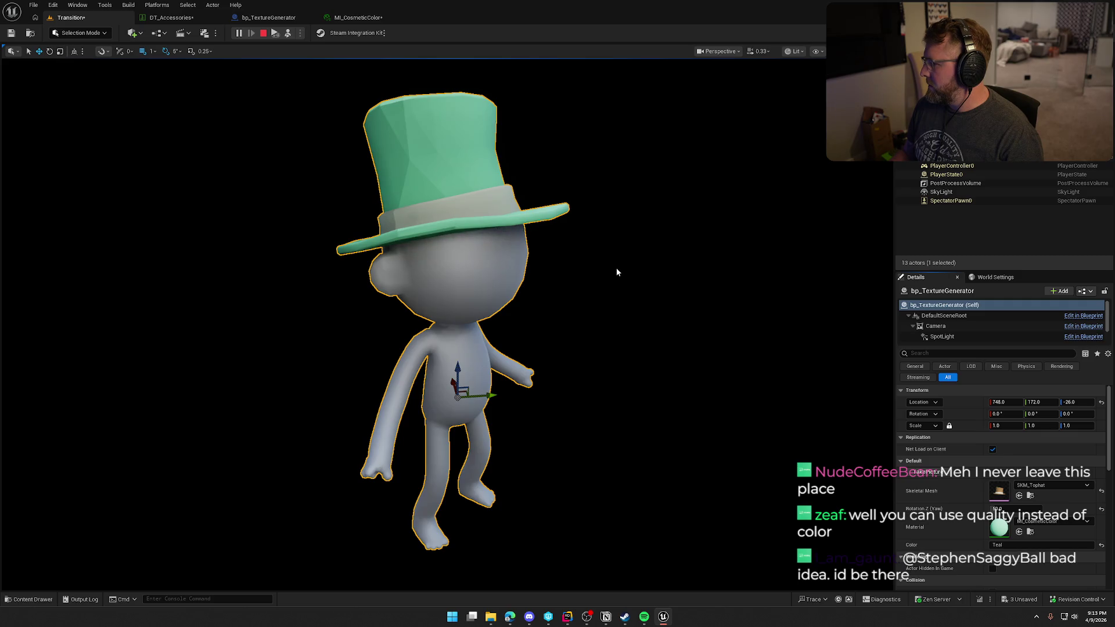
click(264, 35)
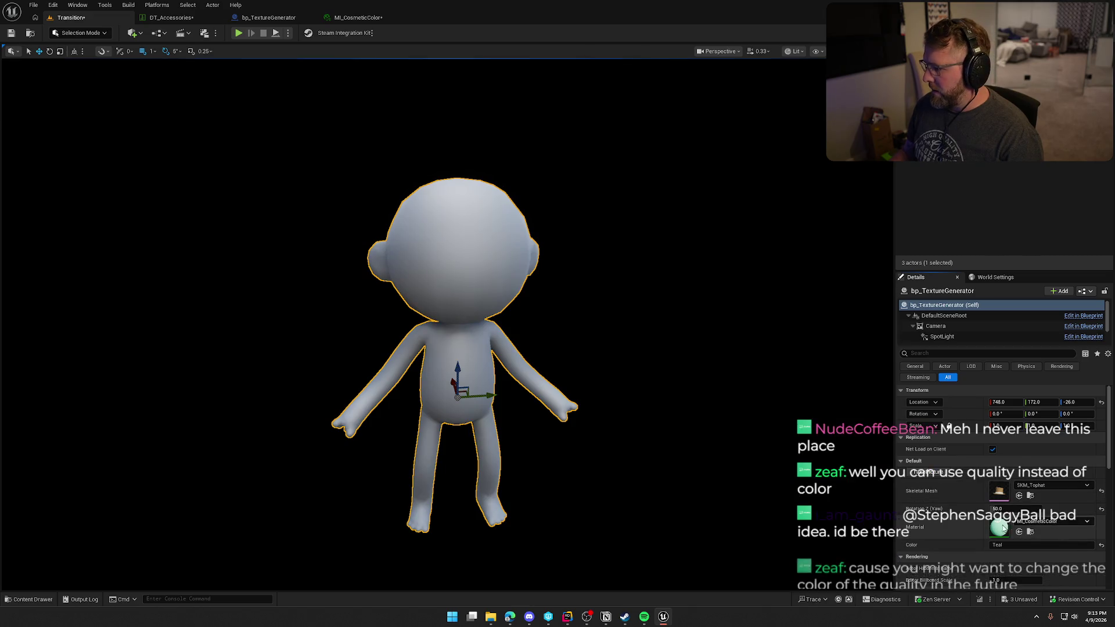
click(171, 17)
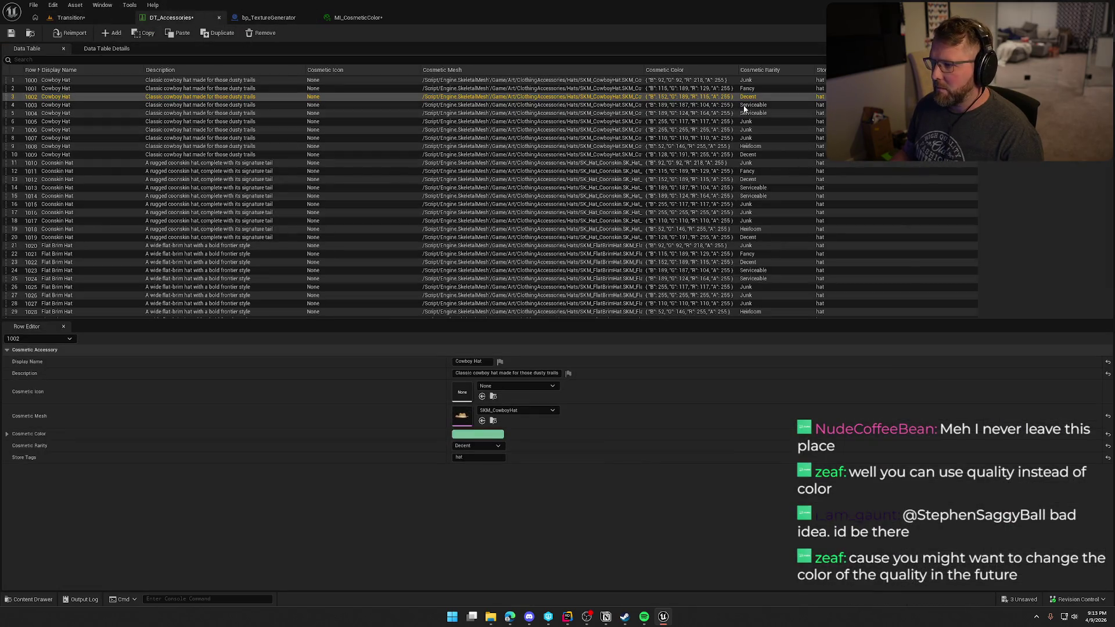
Step: Copy the teal hex value from row 1003's Cosmetic Color in DT_Accessories
click(709, 105)
click(477, 434)
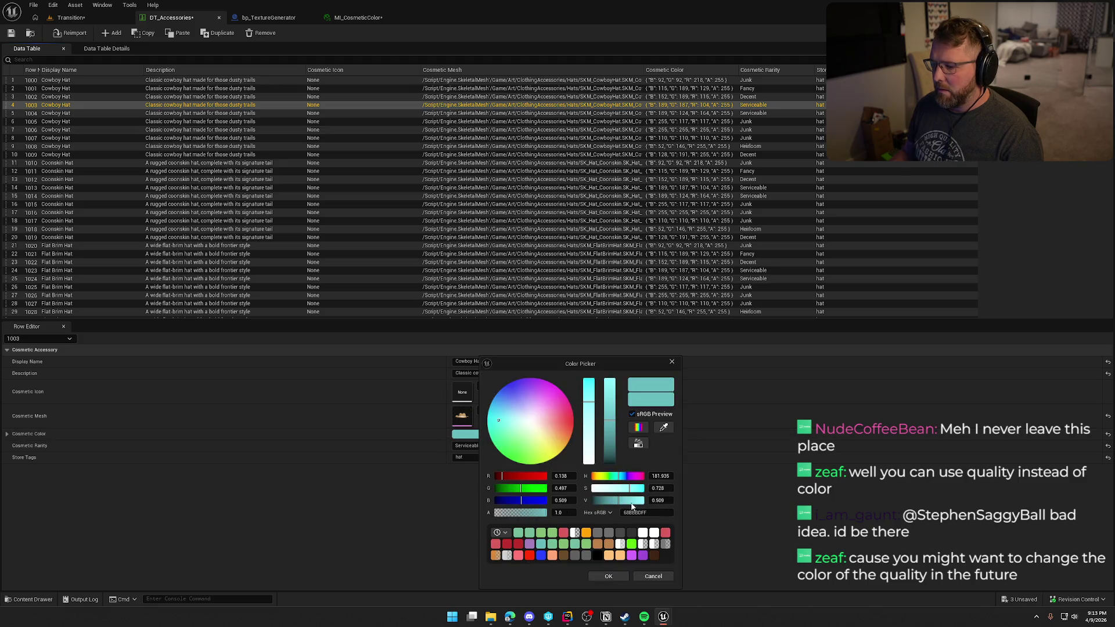
click(659, 514)
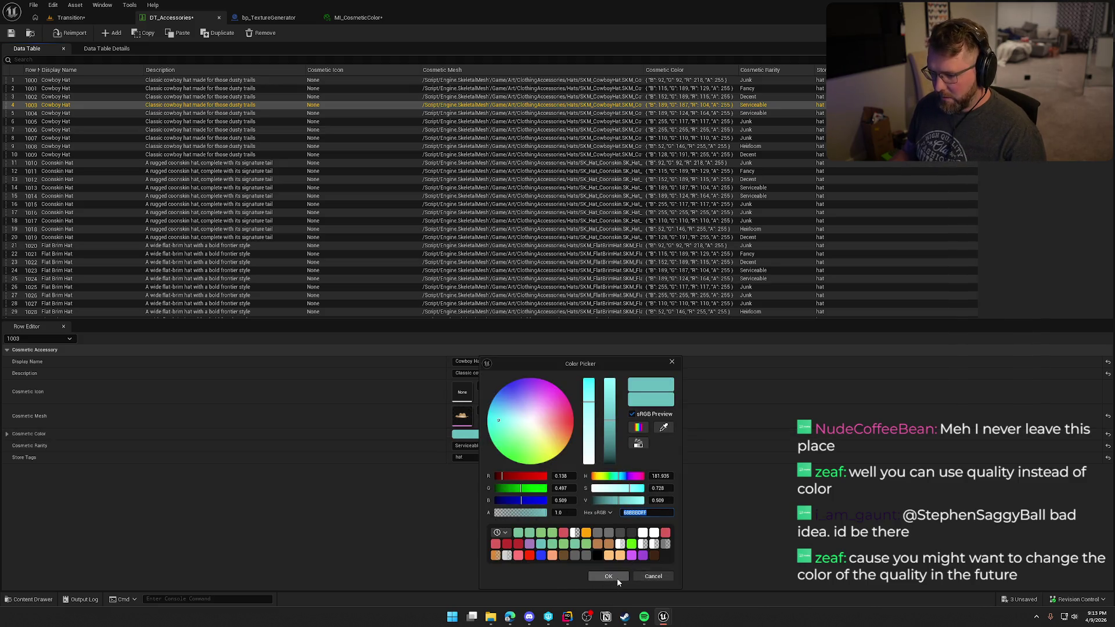
click(609, 576)
click(374, 113)
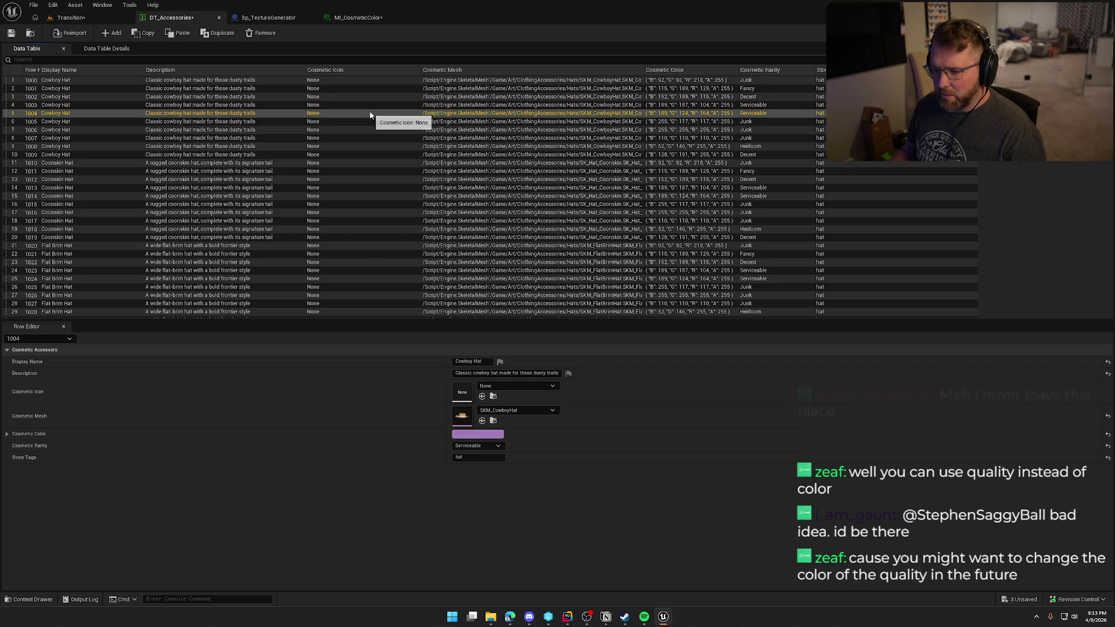
click(362, 123)
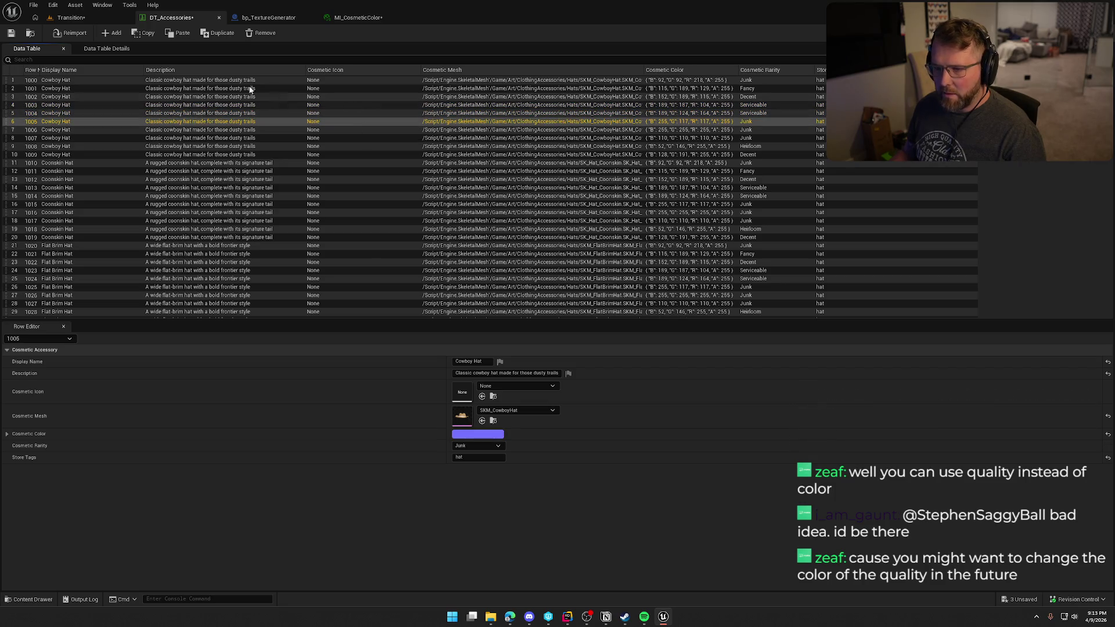
Step: Paste the teal hex into MI_CosmeticColor's Color parameter and save the material instance
click(356, 17)
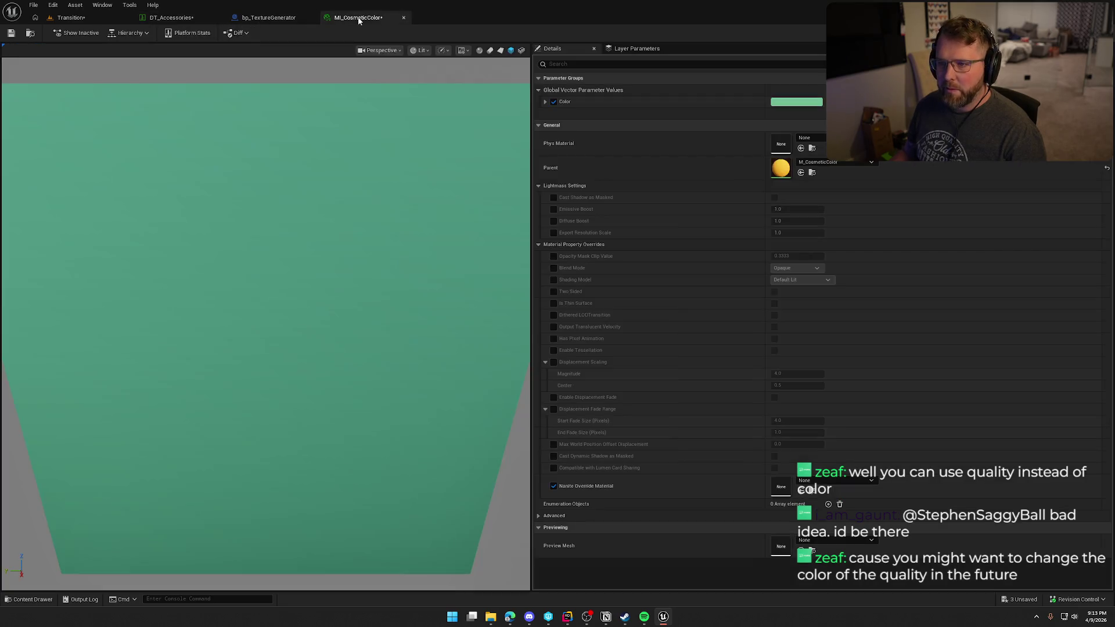
click(796, 102)
click(936, 260)
key(Return)
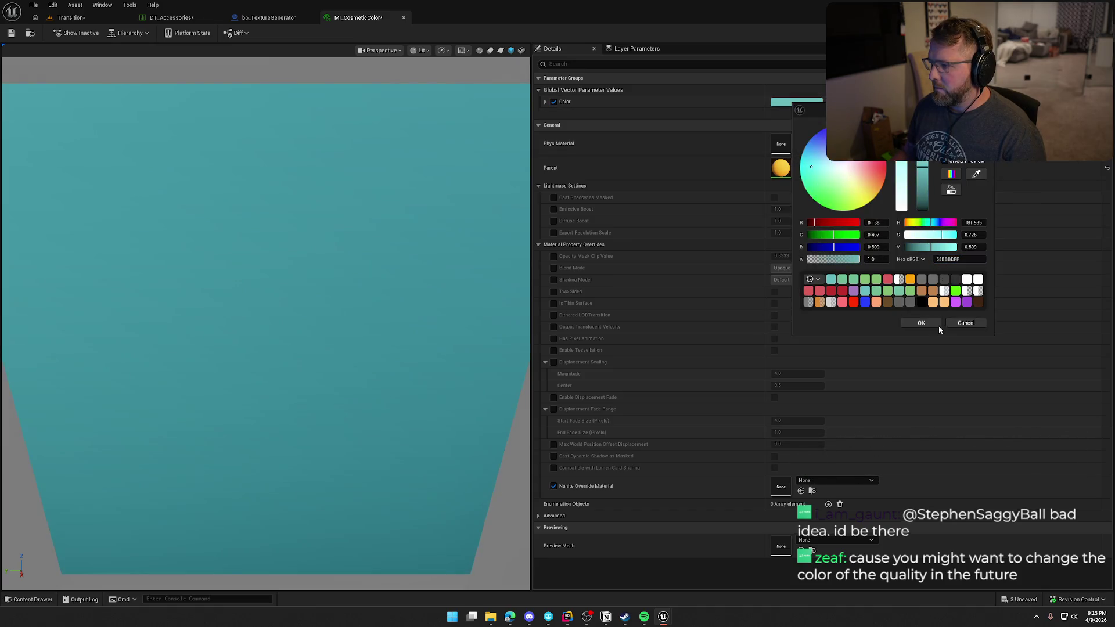
click(922, 323)
click(11, 33)
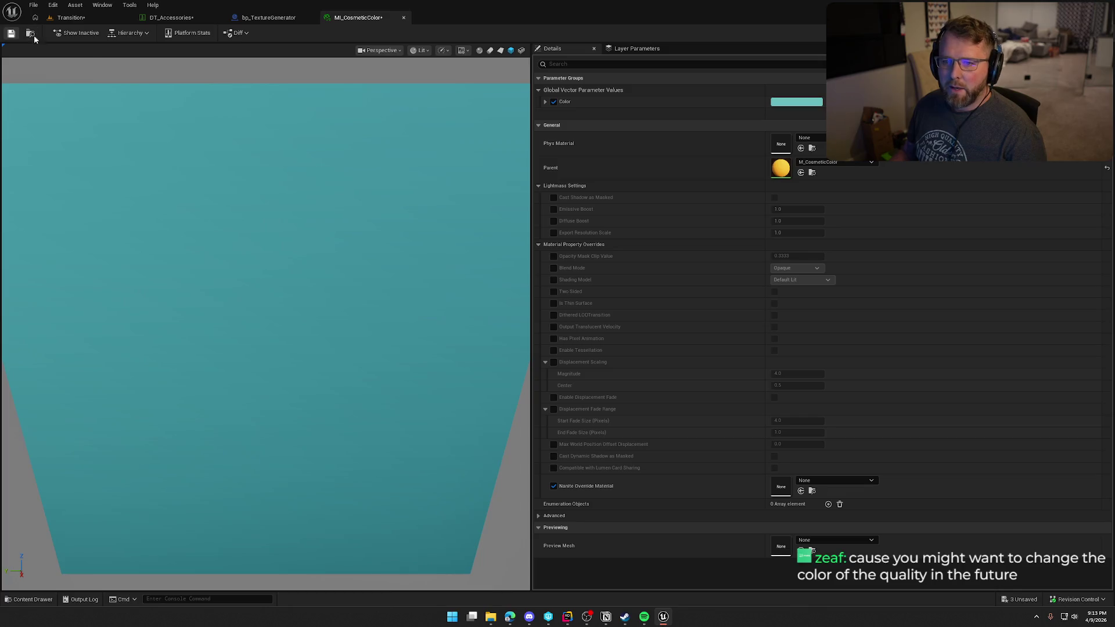
click(268, 17)
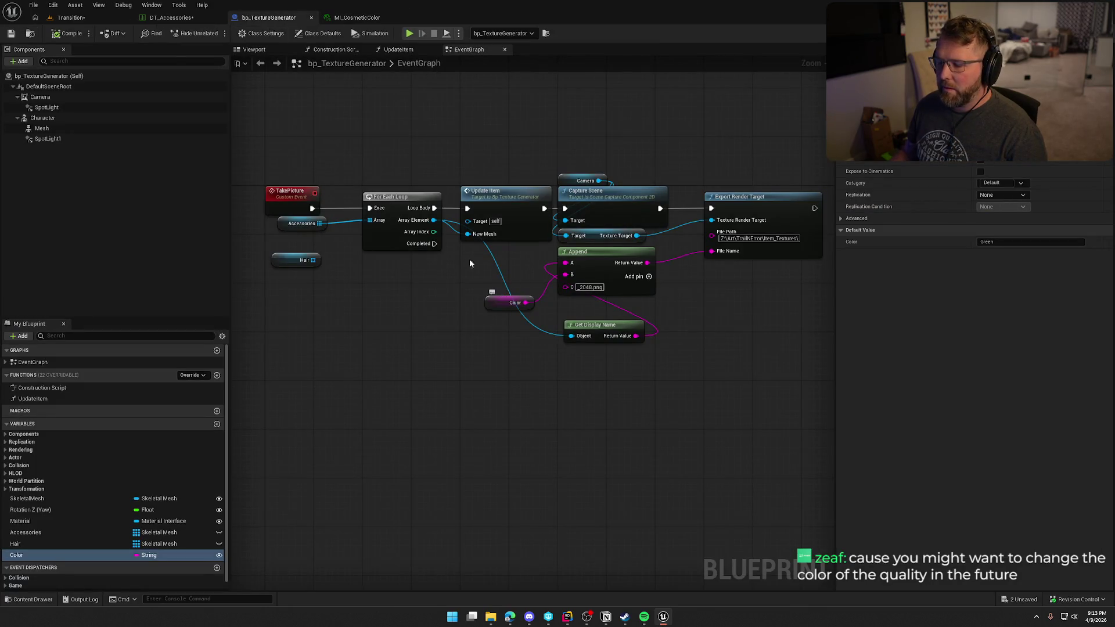
Step: Rename the generator's Color to Lime and simulate the level to show the teal top hat
click(71, 17)
click(1022, 545)
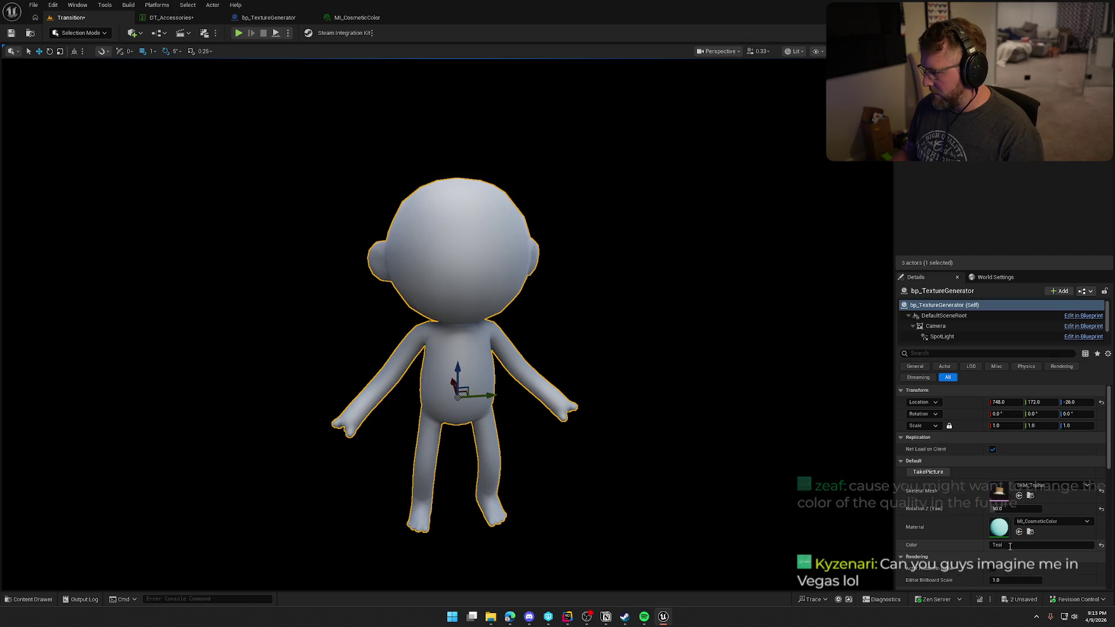
text(Lime)
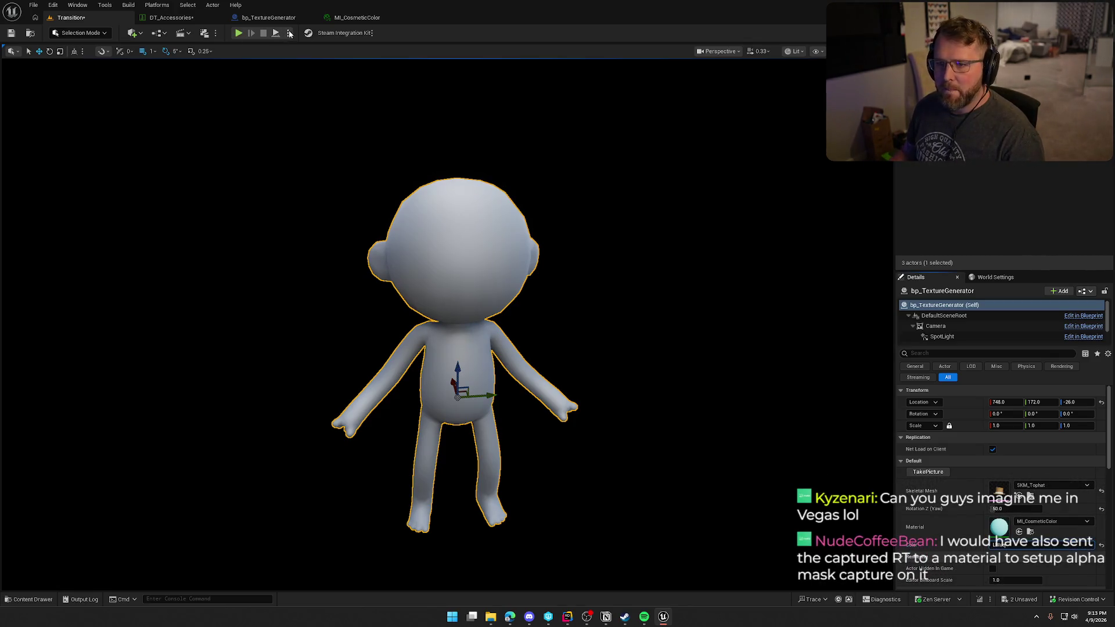
click(287, 32)
click(316, 123)
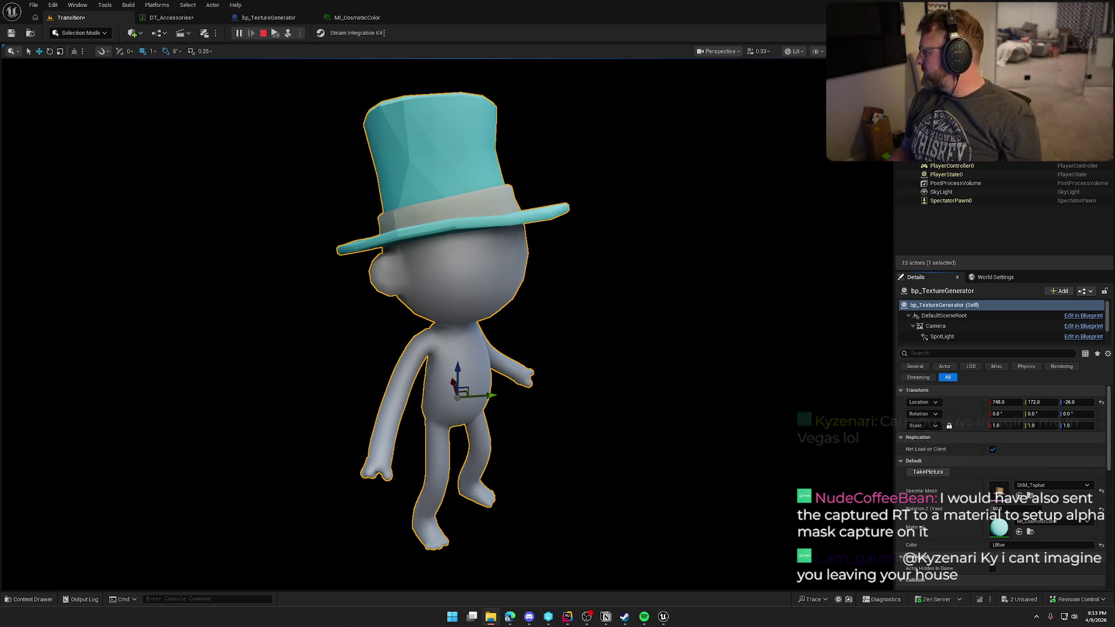
Step: Stop the simulation and check row 1004's purple Cosmetic Color (A47CB0FF) in DT_Accessories
click(263, 33)
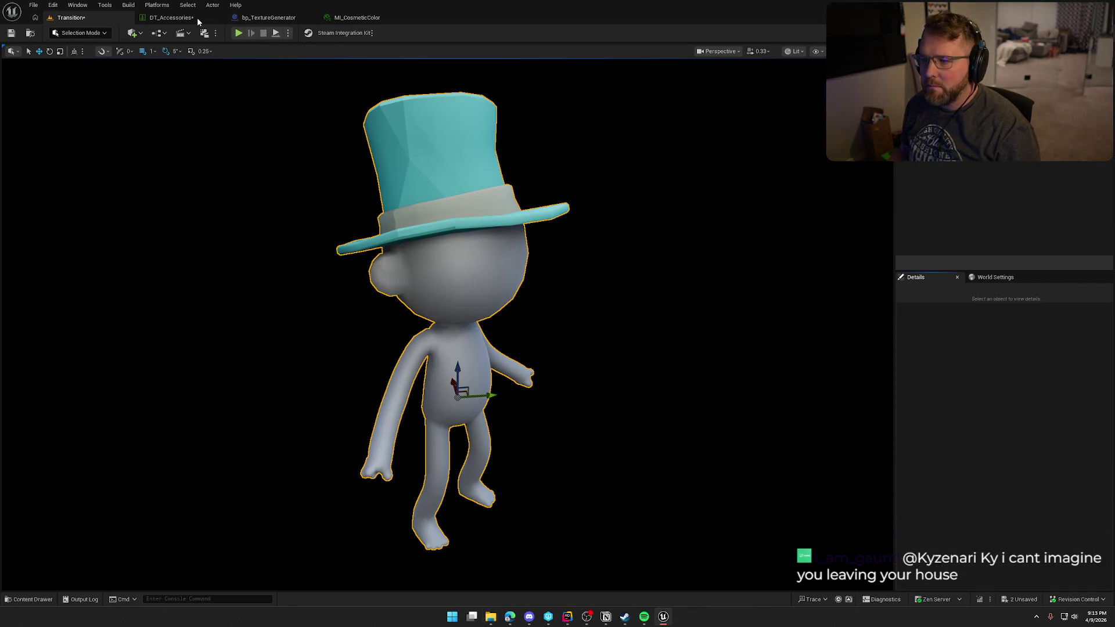
click(171, 17)
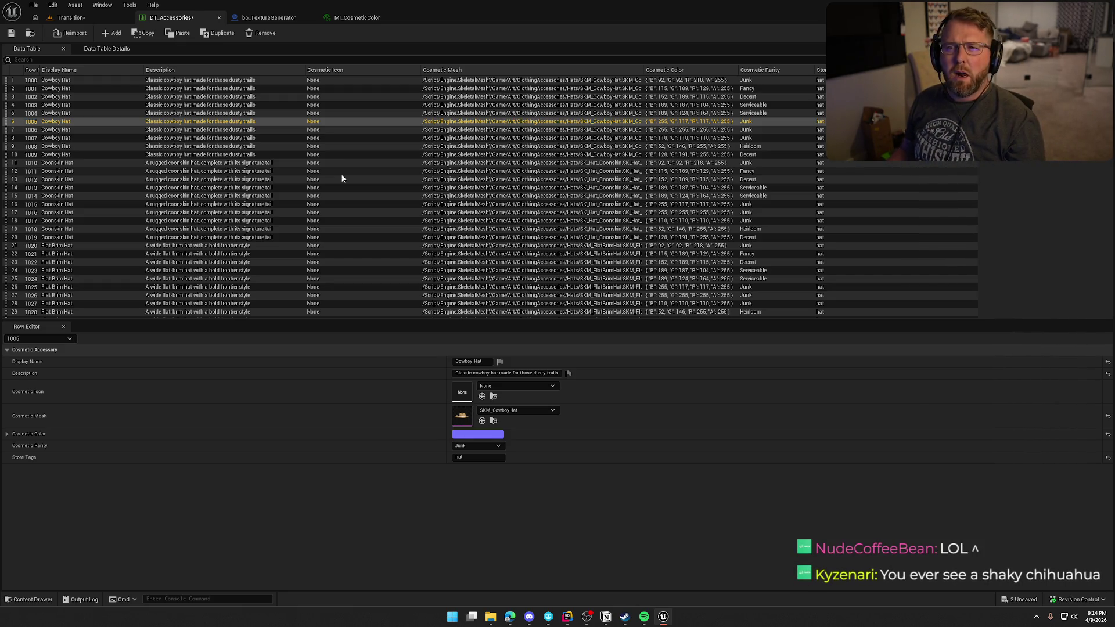
click(517, 131)
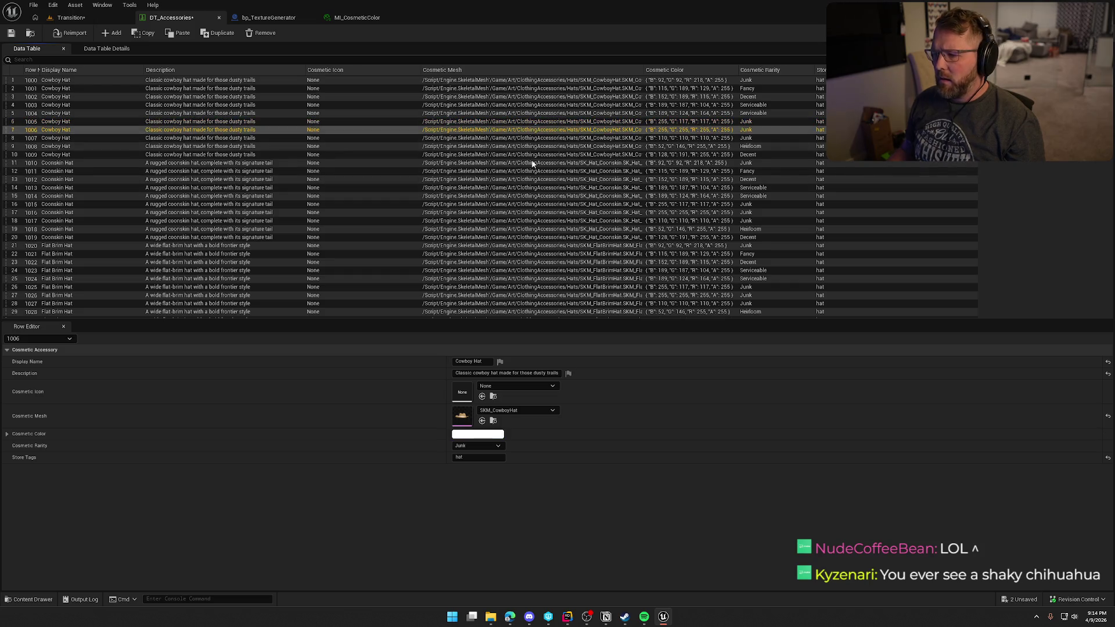
click(517, 106)
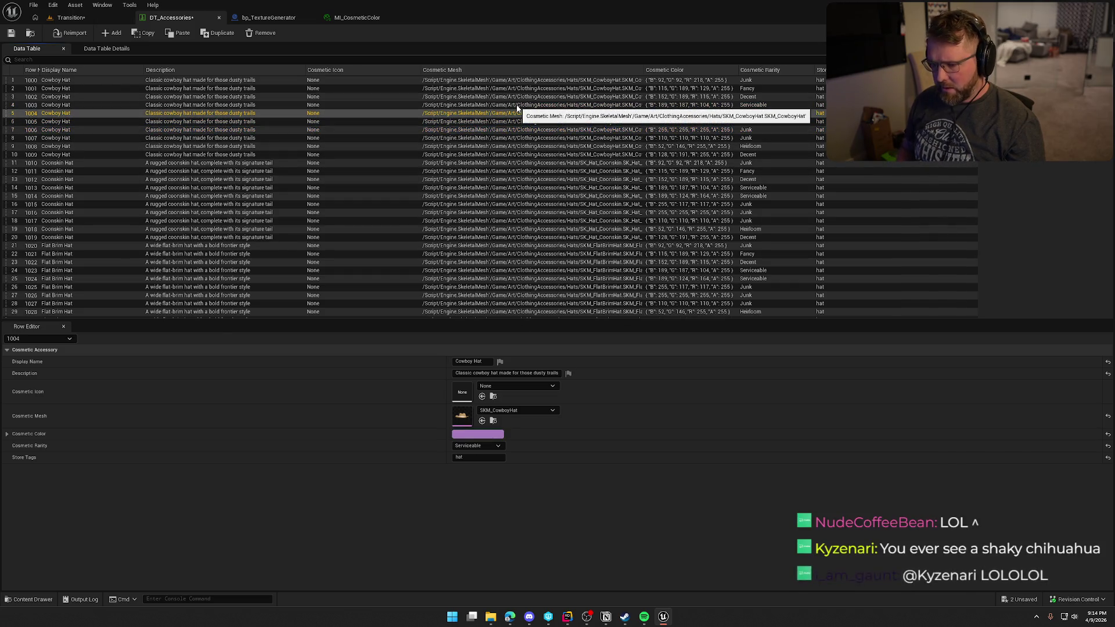
key(Down)
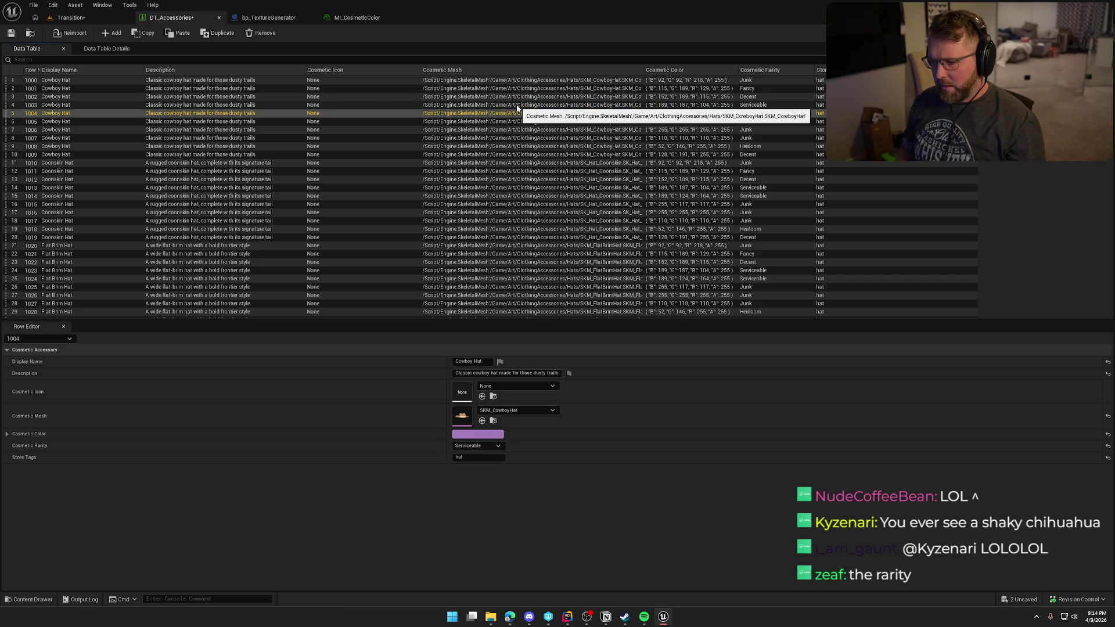
click(477, 435)
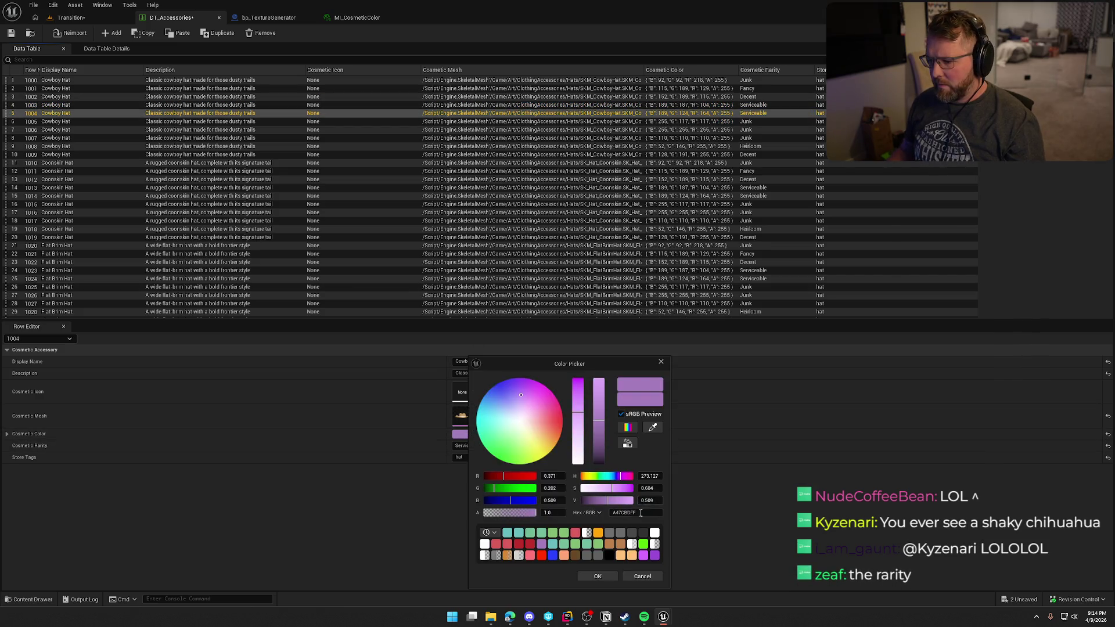
click(597, 576)
click(293, 22)
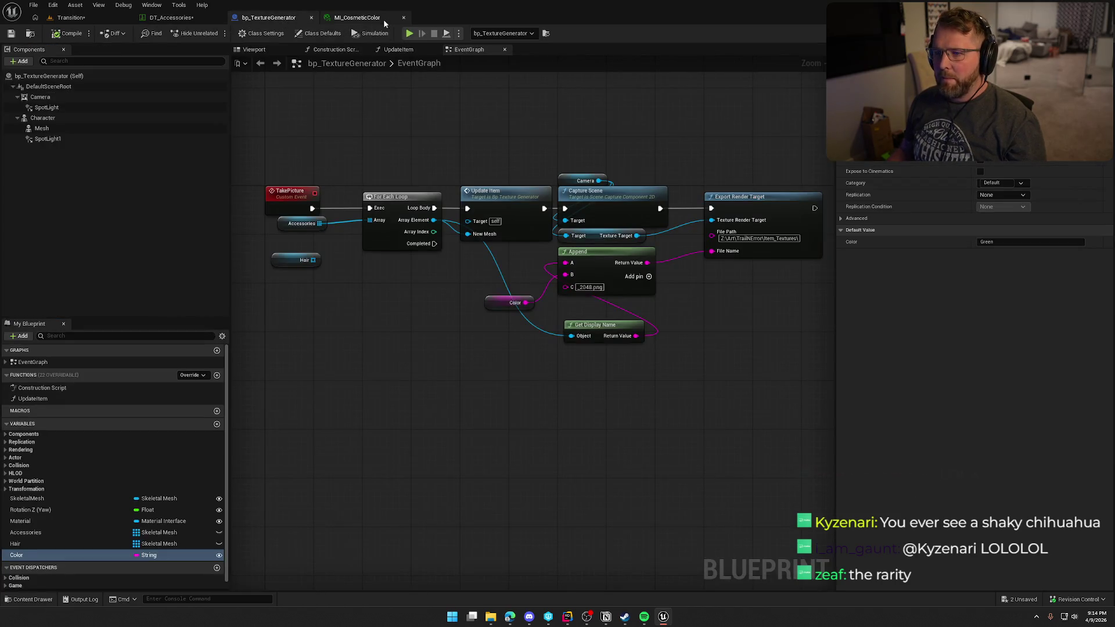
Step: Set MI_CosmeticColor's Color parameter to row 1004's purple hex value
click(384, 19)
click(795, 103)
key(ctrl+v)
key(Return)
click(924, 323)
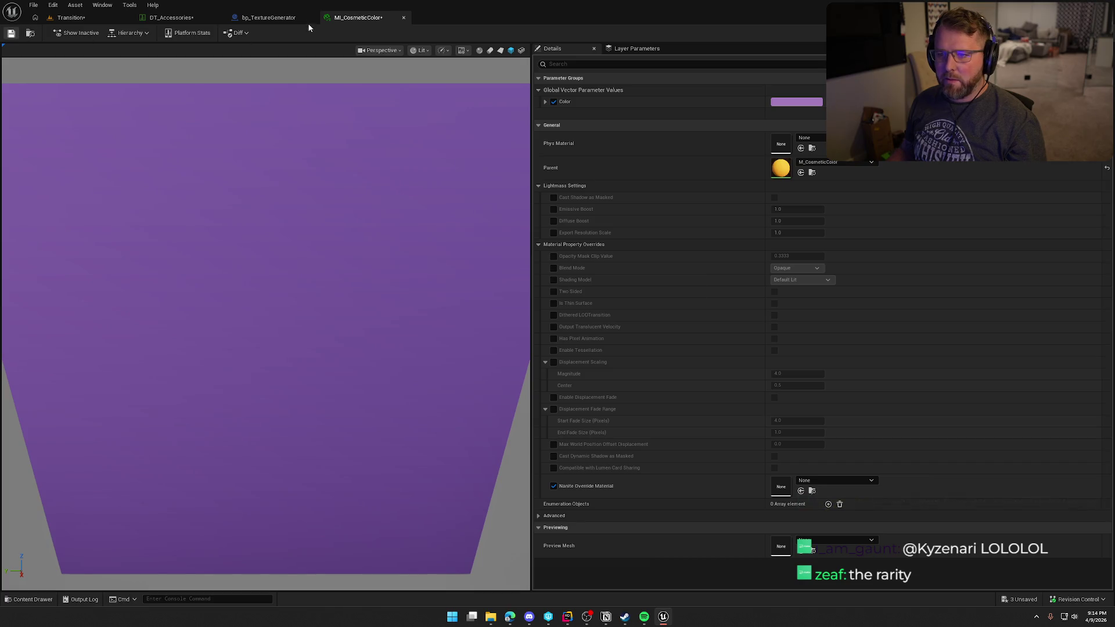
Step: Back in the Transition level, set the generator's Color name to Purple
click(269, 17)
click(171, 18)
click(96, 17)
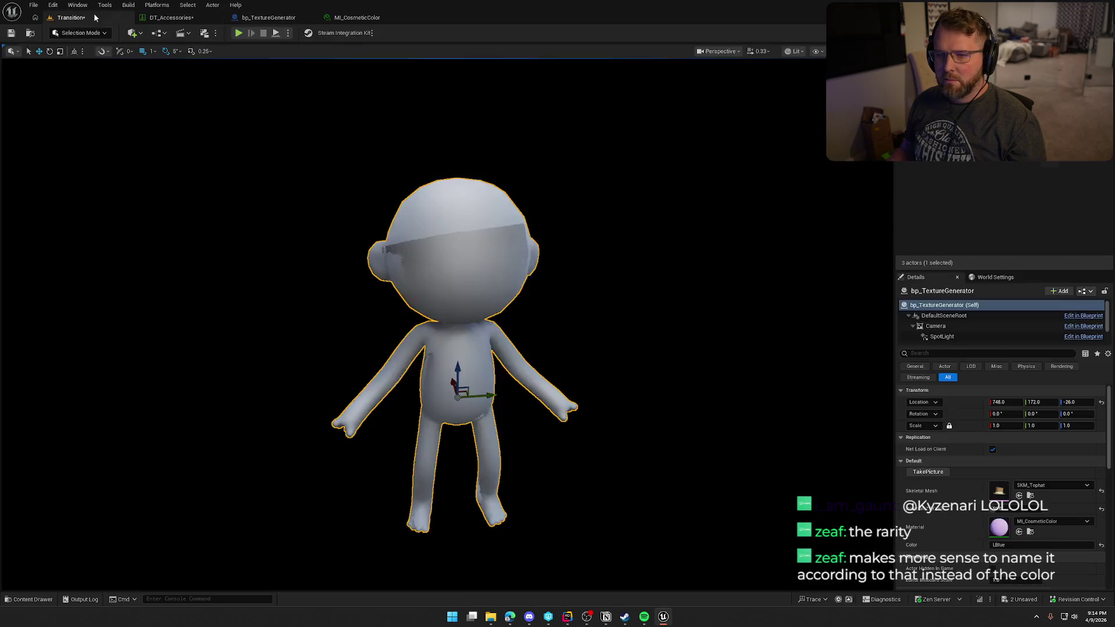
click(1039, 545)
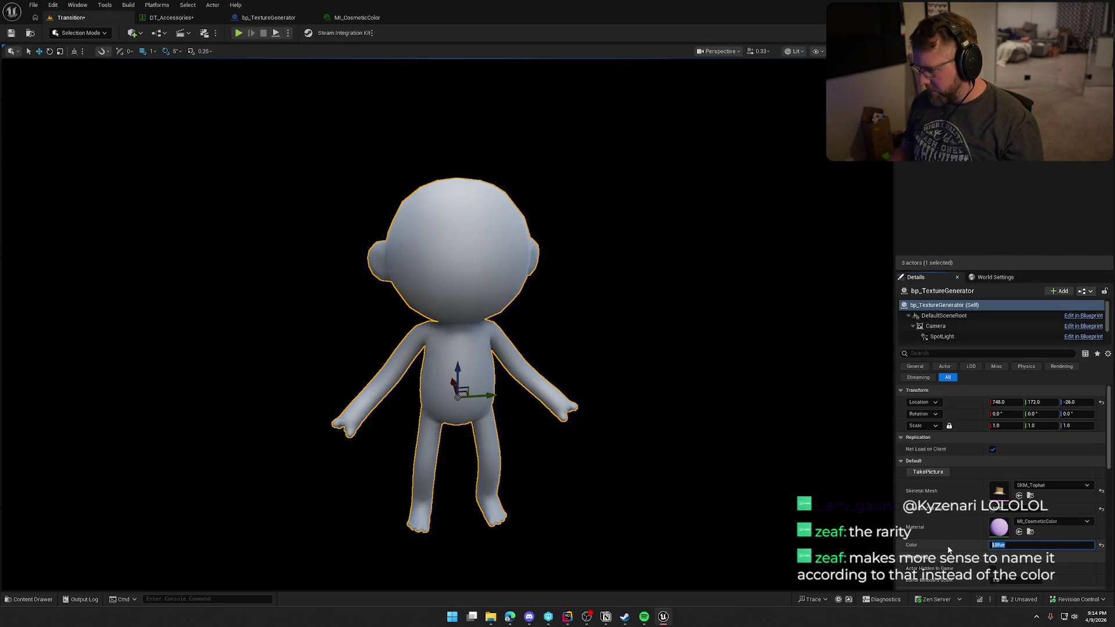
text(Purple)
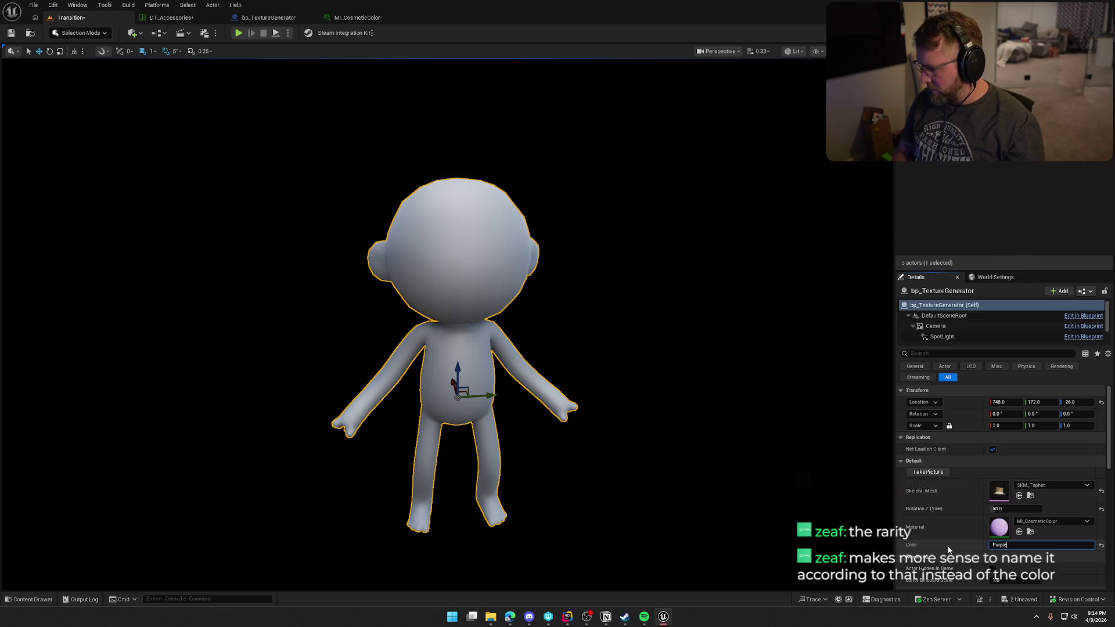
key(Return)
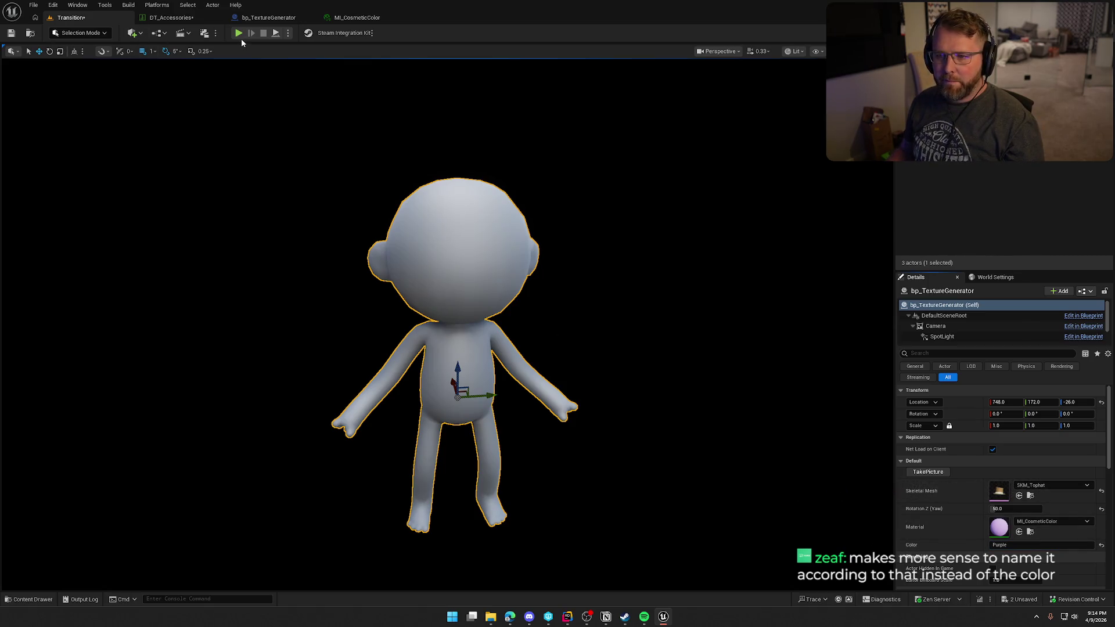
Step: Simulate the level, take a picture of the purple top hat, then stop the simulation
click(288, 33)
click(320, 123)
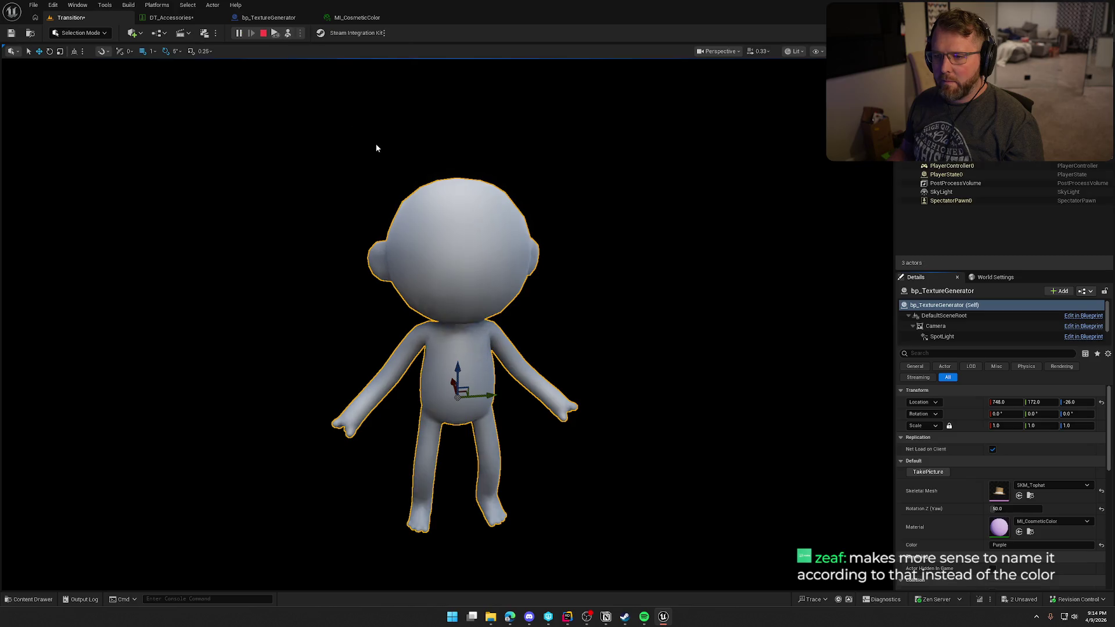
click(925, 474)
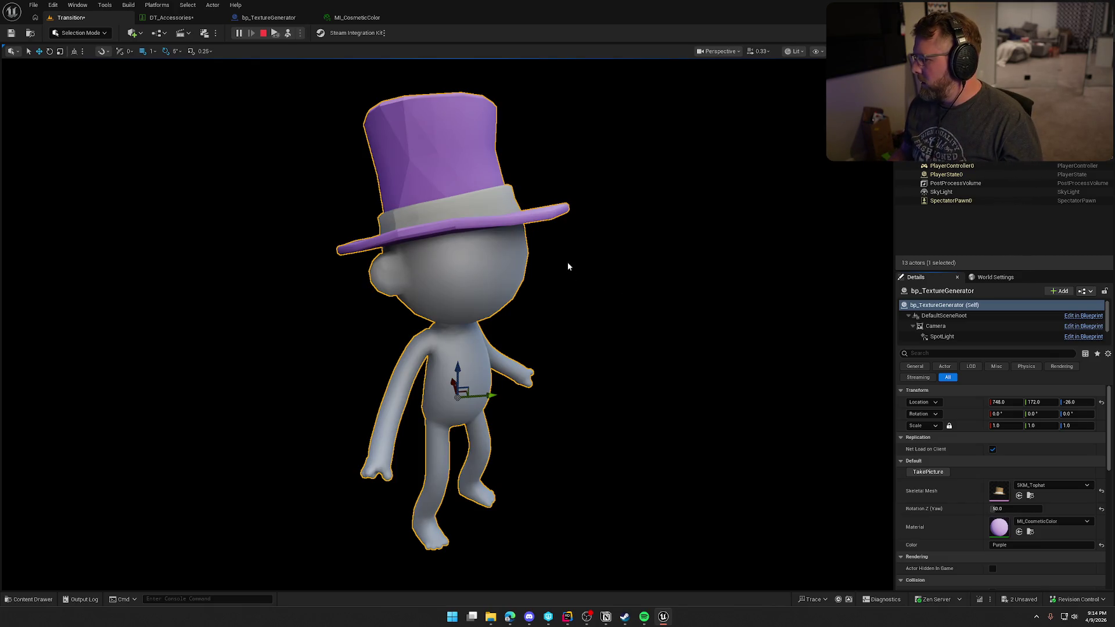
click(263, 34)
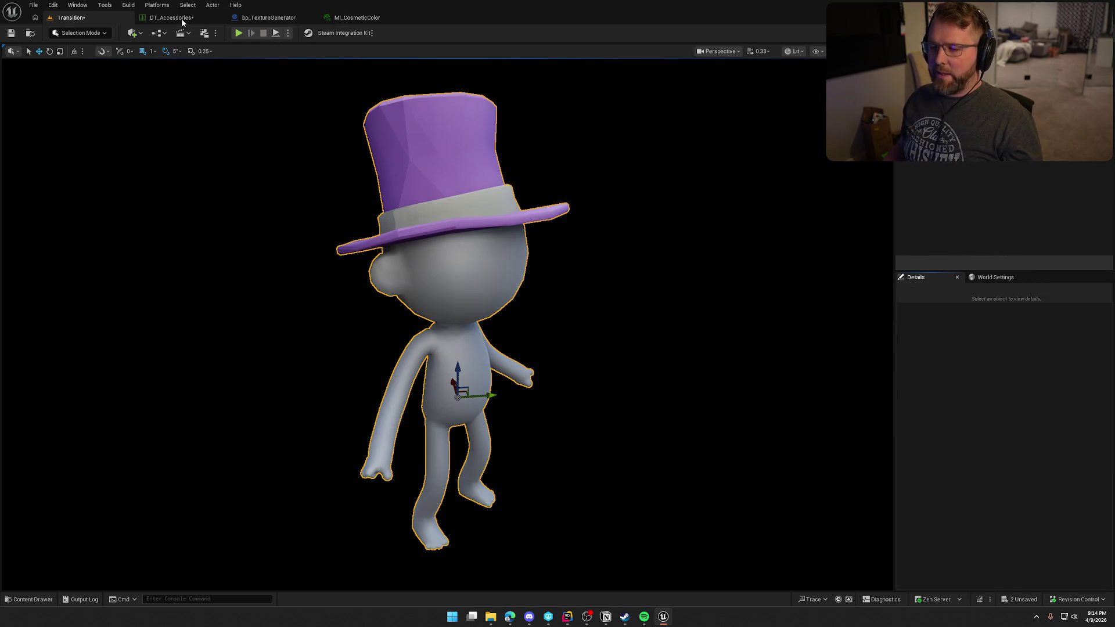
Step: Copy the blue hex code from row 1005's Cosmetic Color in DT_Accessories
click(175, 17)
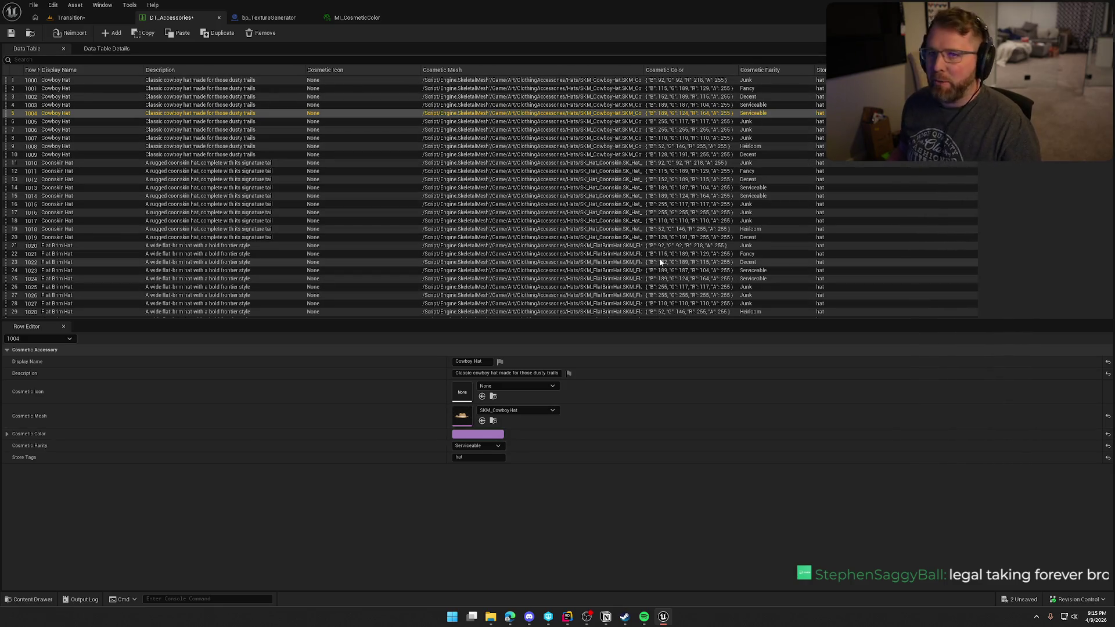
click(672, 123)
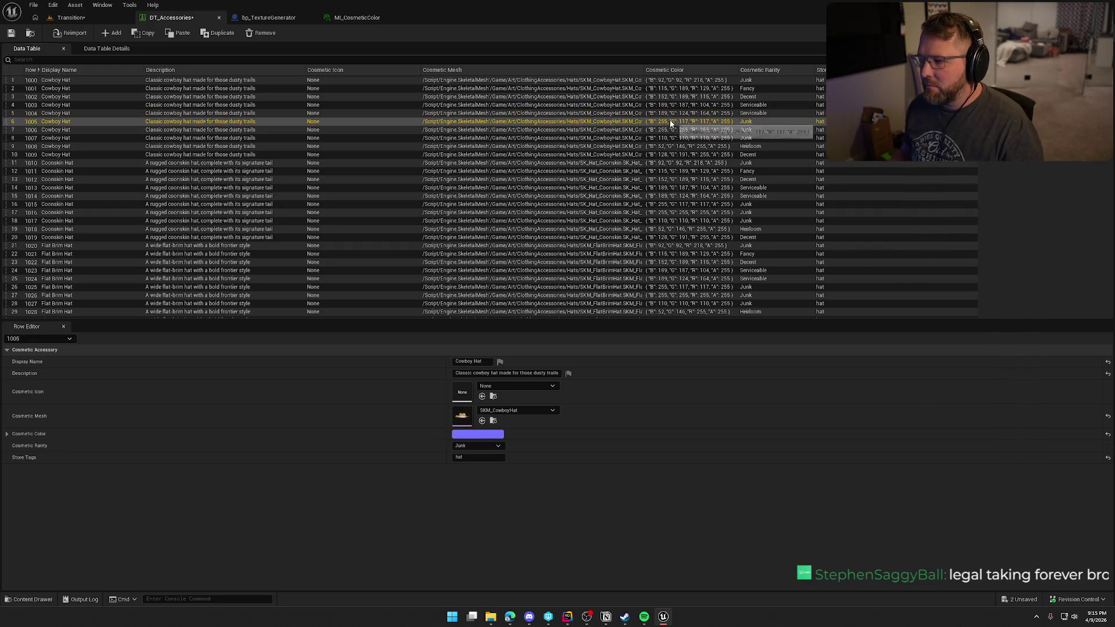
click(486, 437)
click(642, 512)
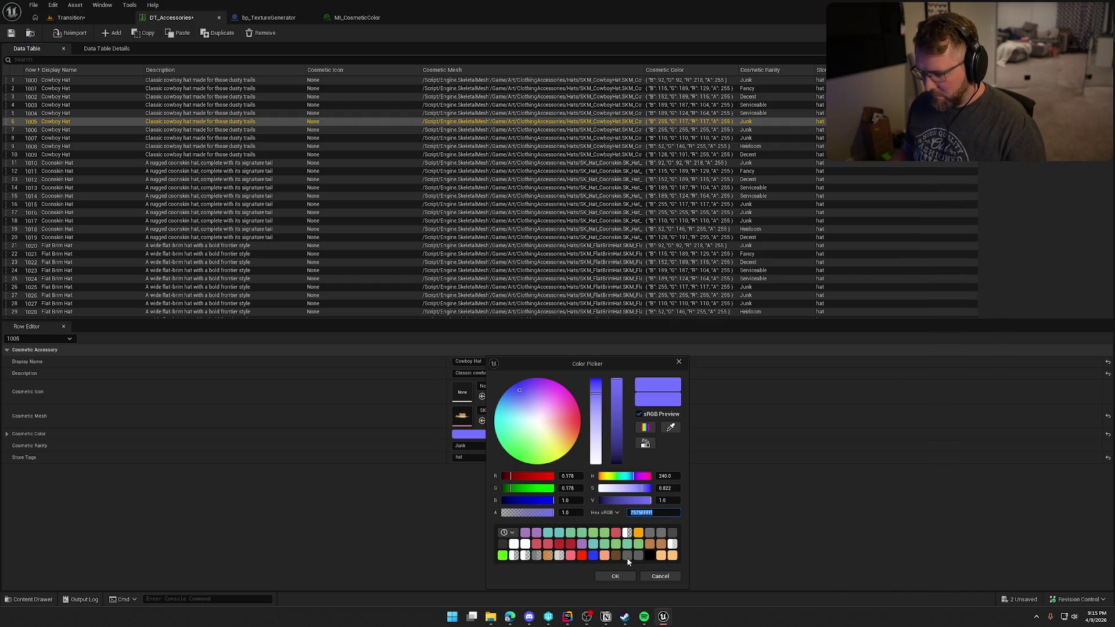
click(624, 577)
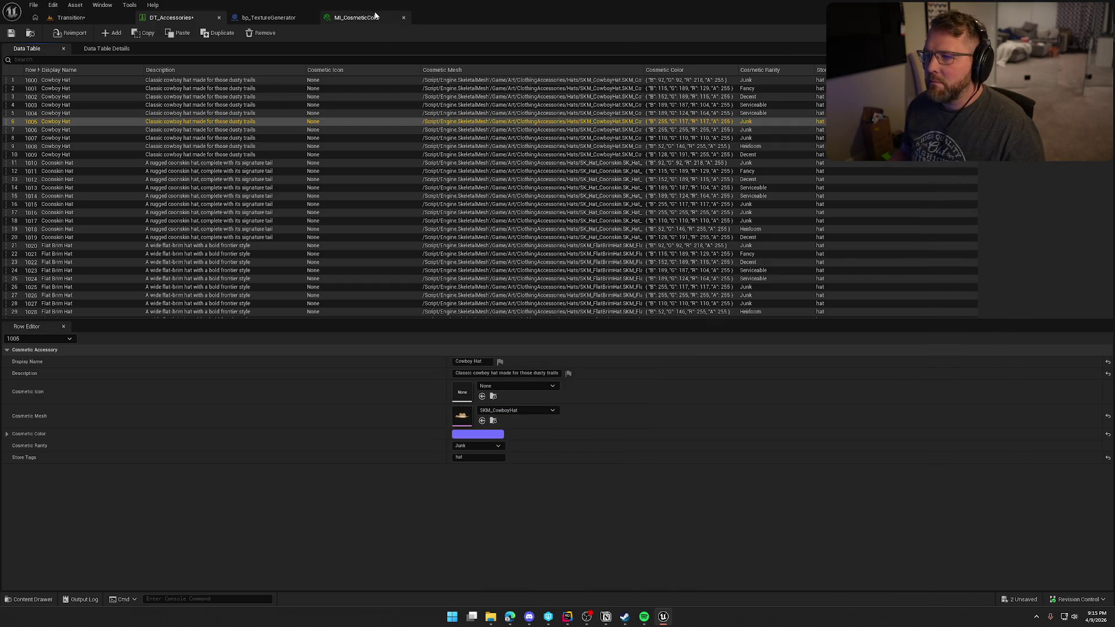
Step: Paste 7575FFFF into MI_CosmeticColor's Color parameter, then return to the Transition level
click(366, 16)
click(796, 102)
click(947, 262)
text(7575FFFF)
key(Return)
click(928, 324)
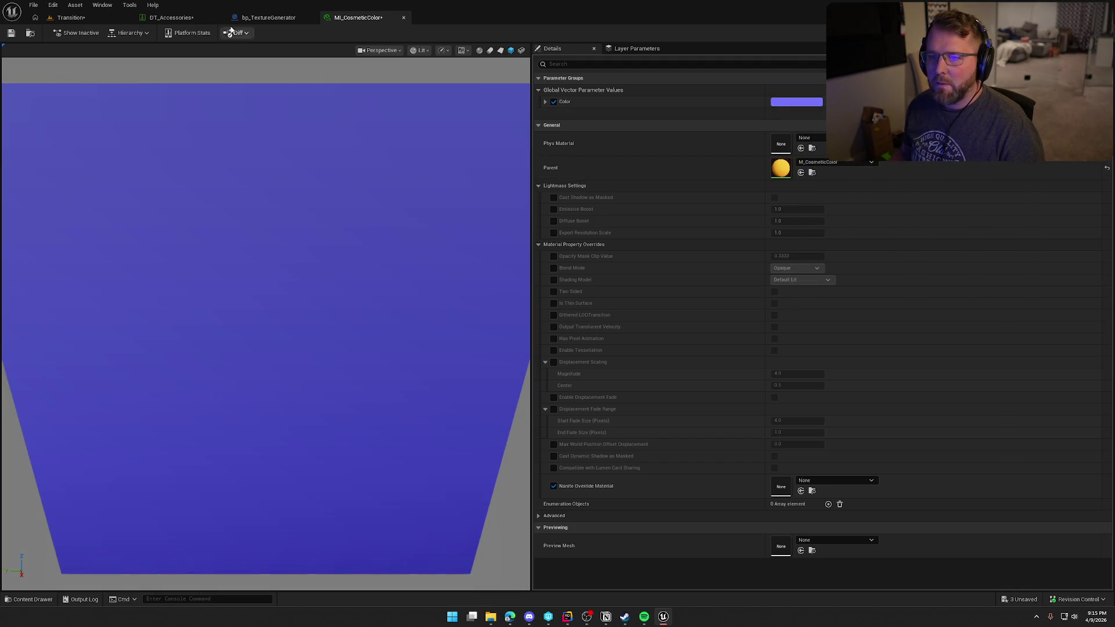
click(174, 18)
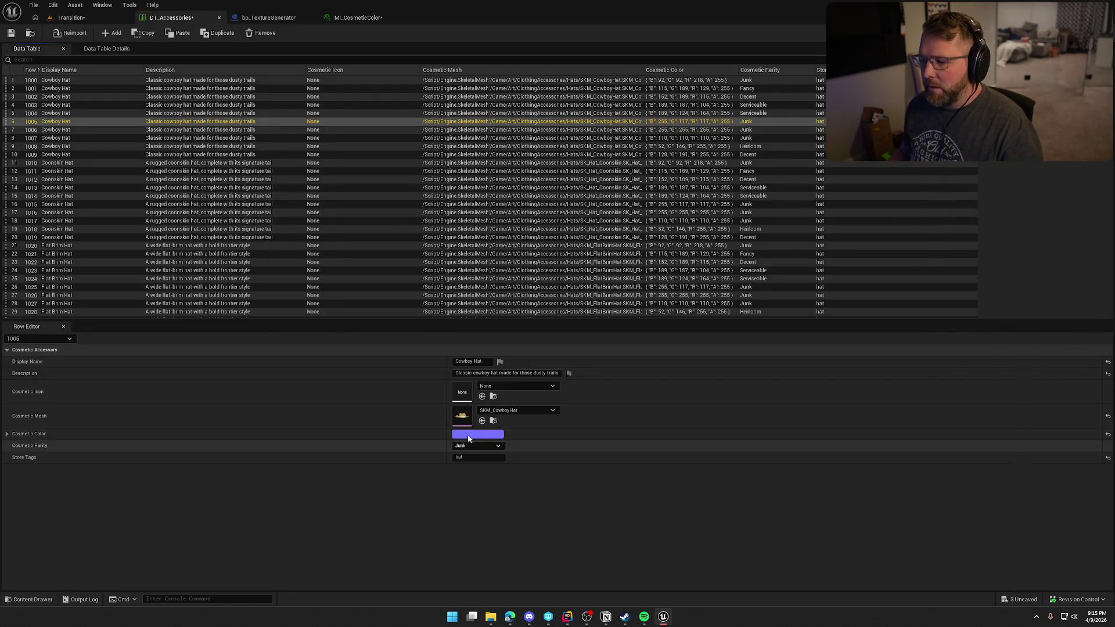
click(272, 22)
click(93, 18)
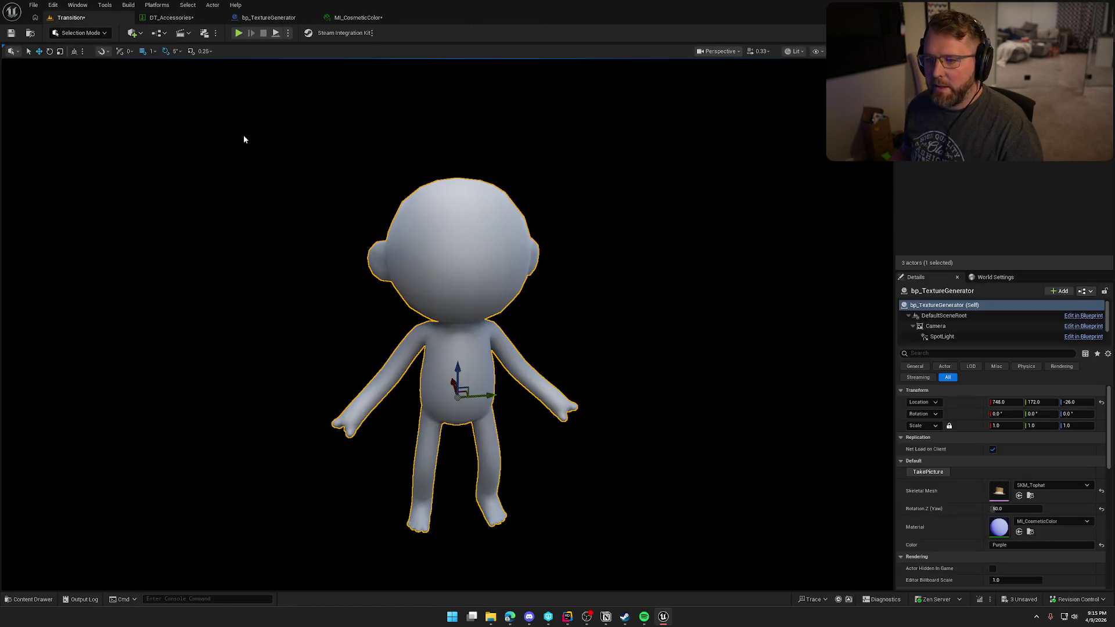
Step: Rename the generator's colour from Purple to Blue, simulate, take a picture, stop, and deselect
click(1019, 544)
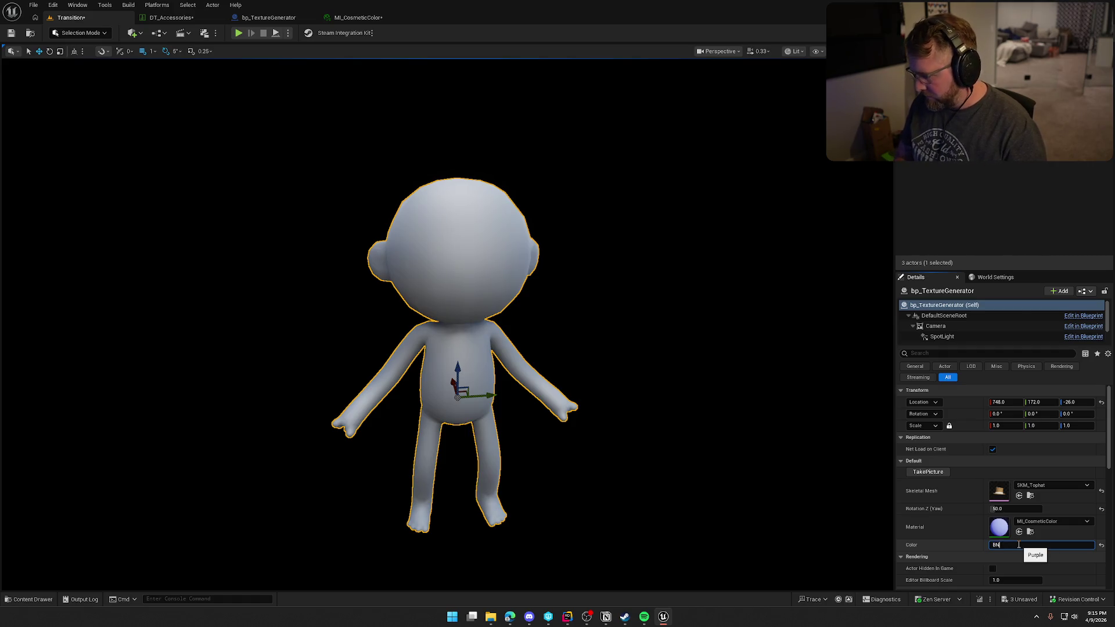
text(Blue)
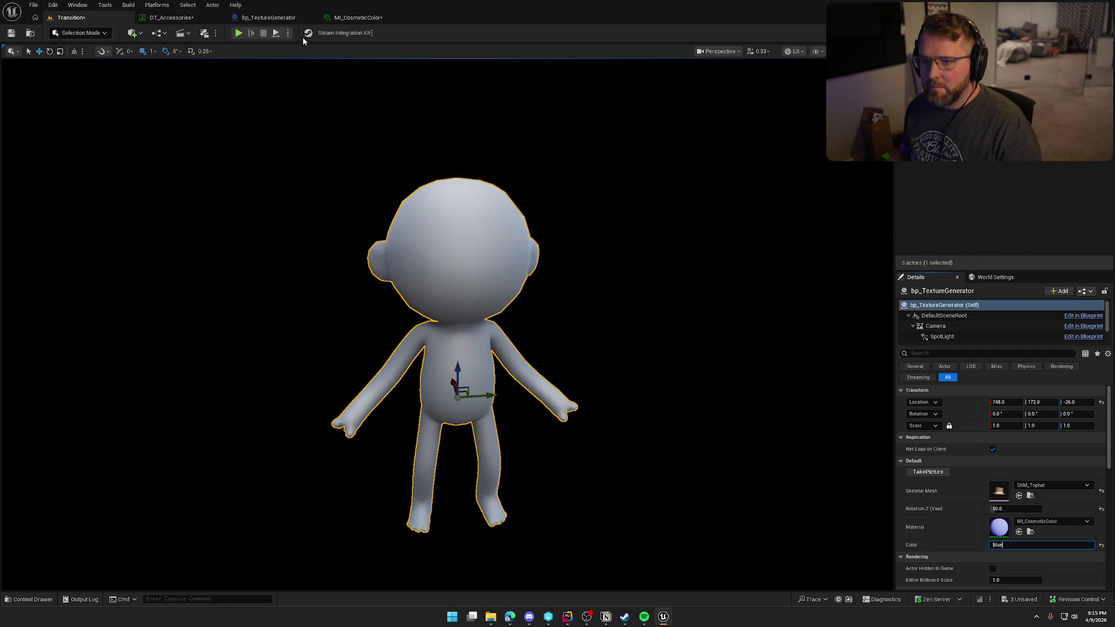
click(288, 33)
click(323, 121)
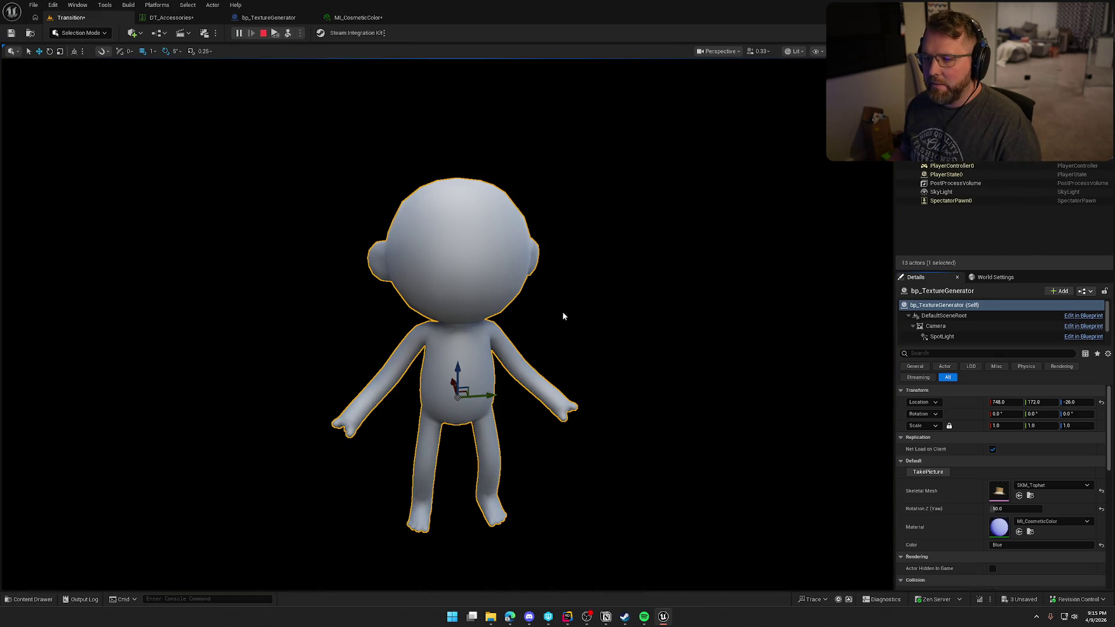
click(930, 472)
click(940, 472)
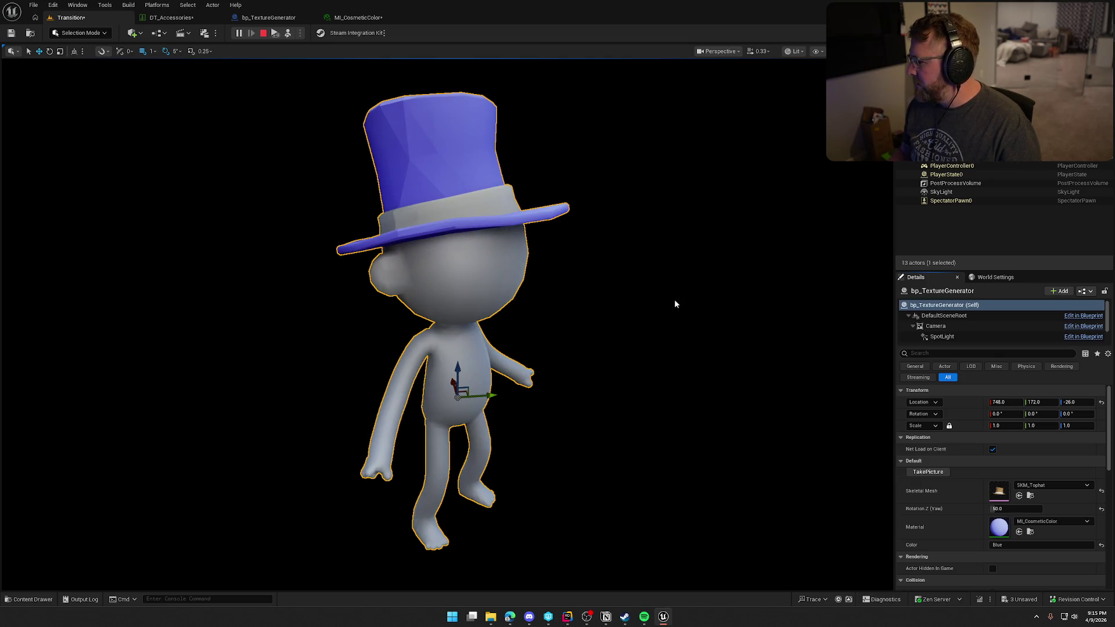
click(263, 36)
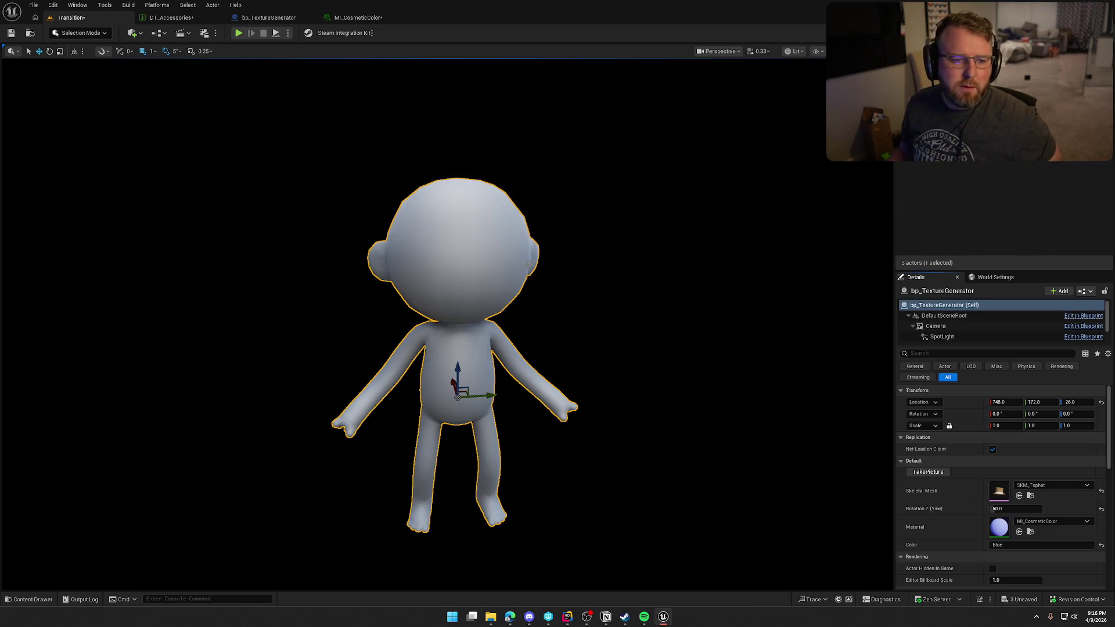
click(975, 218)
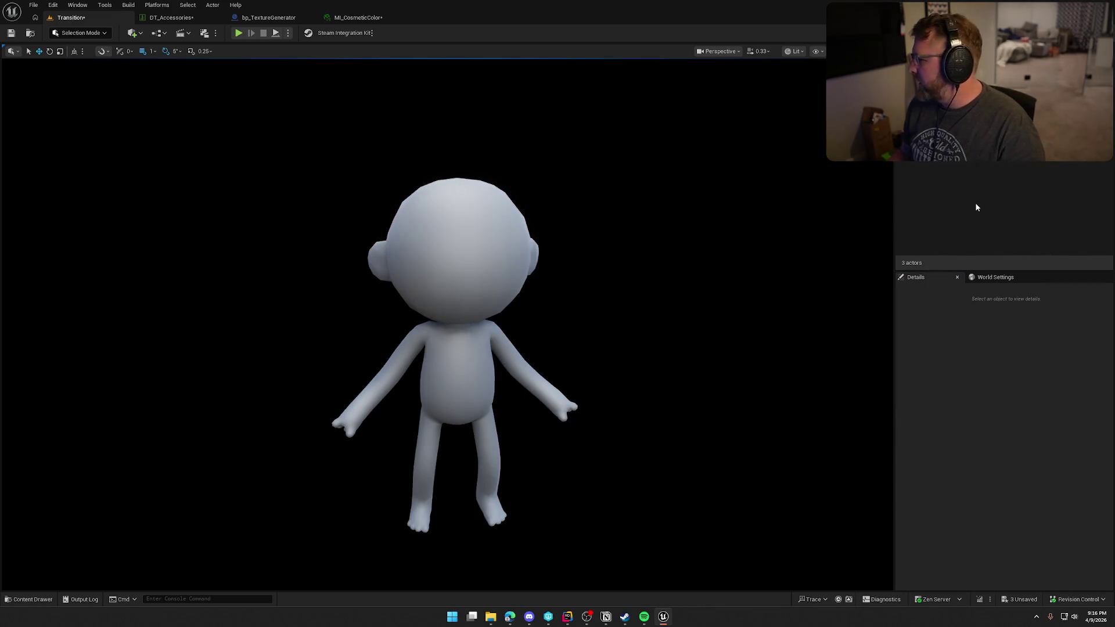
Step: Move the bp_TextureGenerator tab first, then bring the Item_Textures folder window over the graph
click(260, 18)
drag(259, 18, 174, 18)
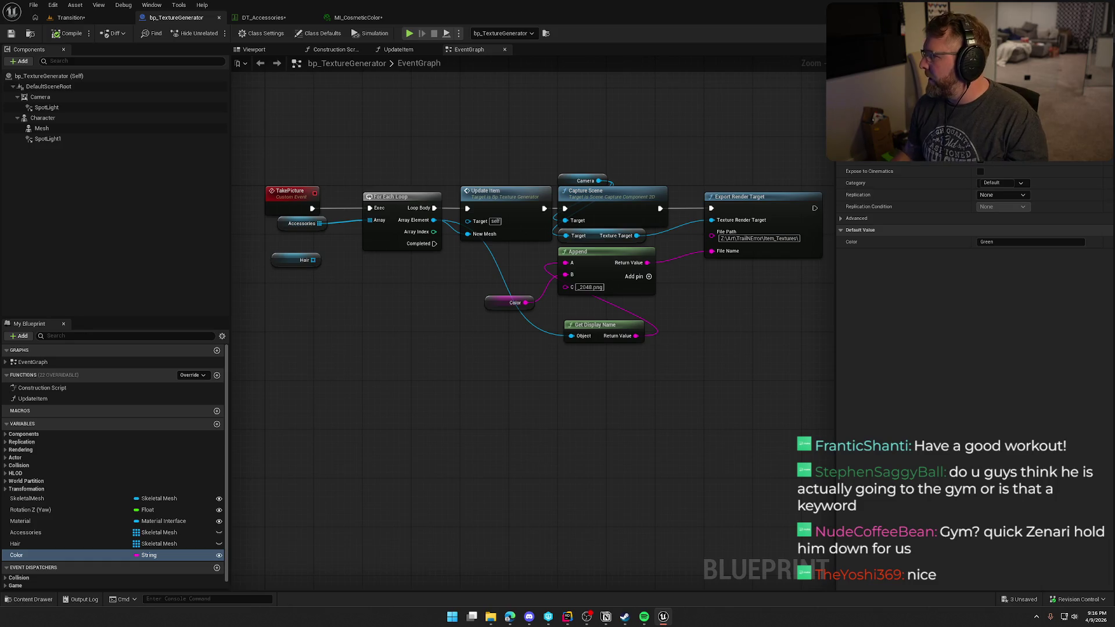
key(alt+Tab)
drag(973, 86, 449, 87)
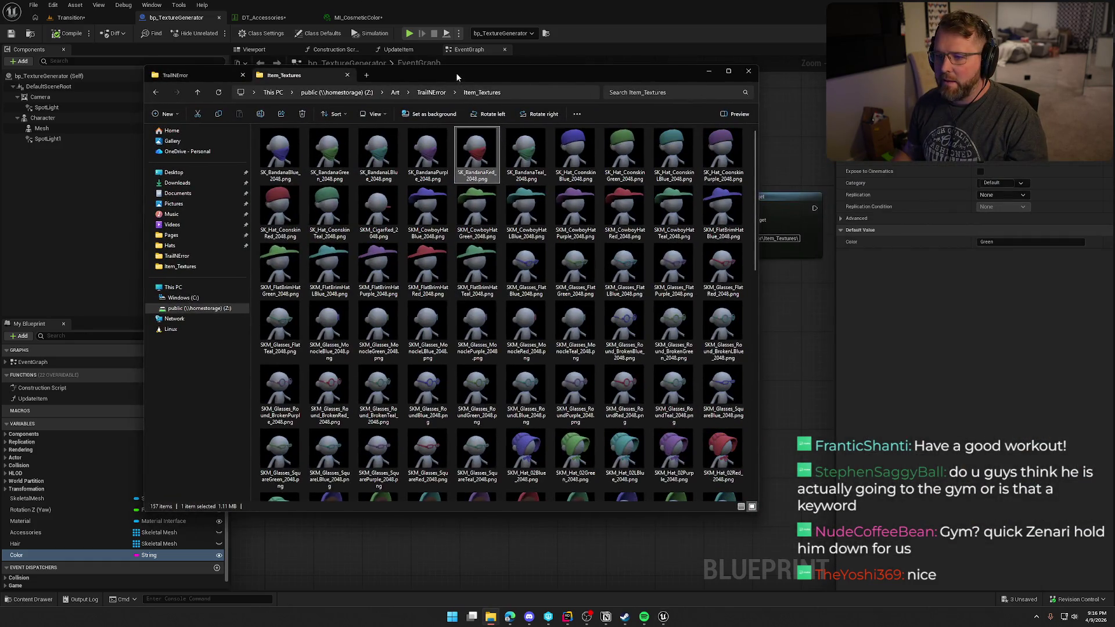
Step: Maximize Item_Textures and browse the renders from the bandana to SKM_Glasses_FlatGreen_2048.png
double_click(455, 69)
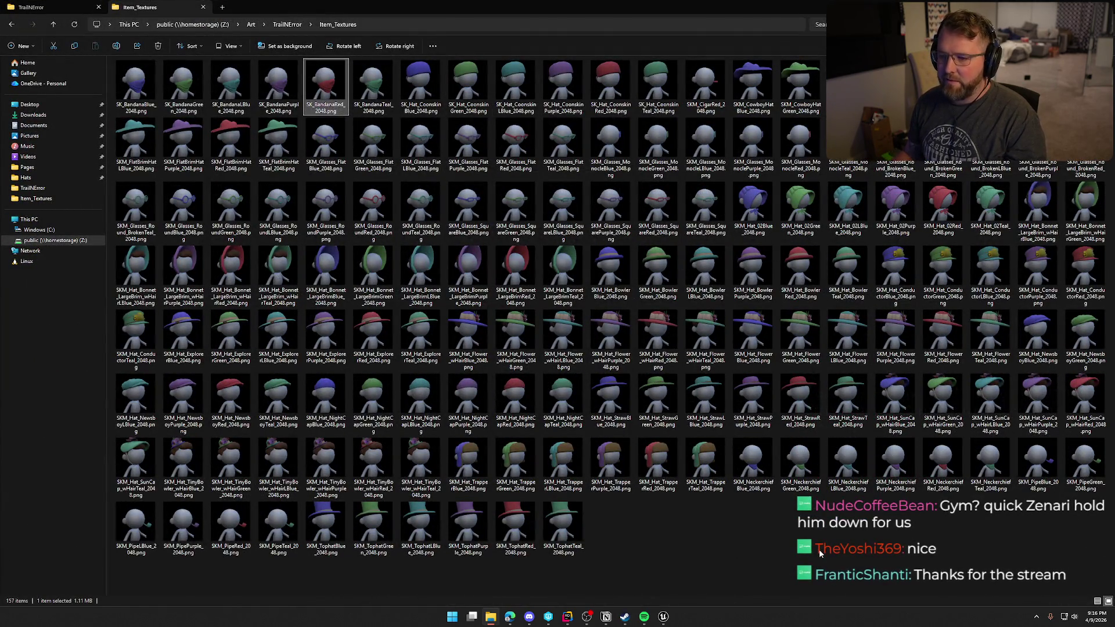
double_click(135, 84)
key(Right)
key(Right)
key(Right)
key(Right)
key(Right)
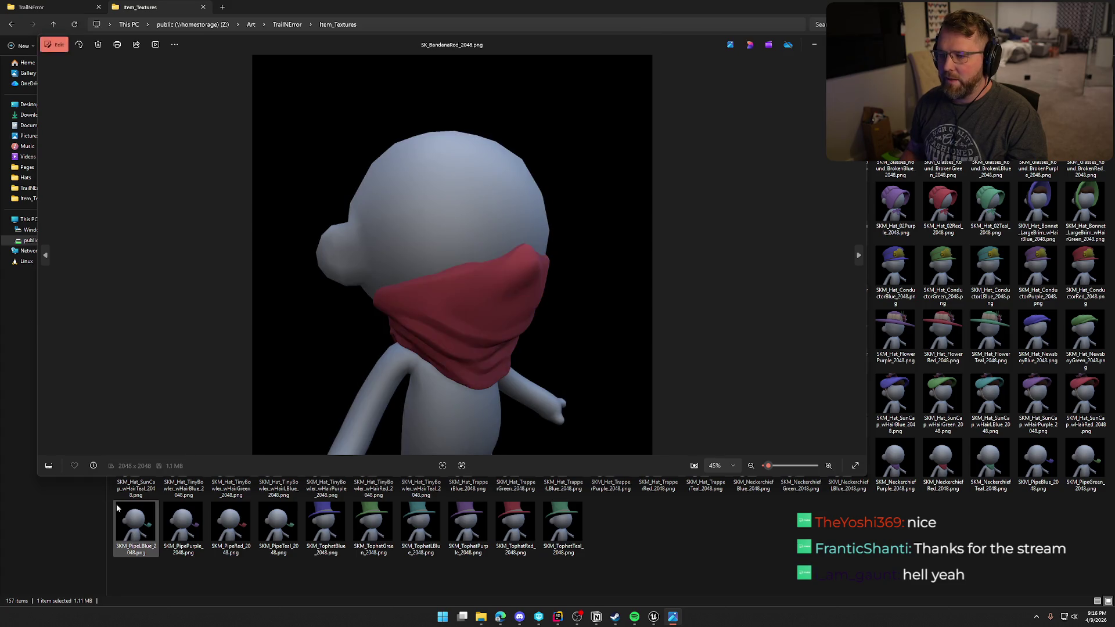
key(Right)
key(Right)
key(Right)
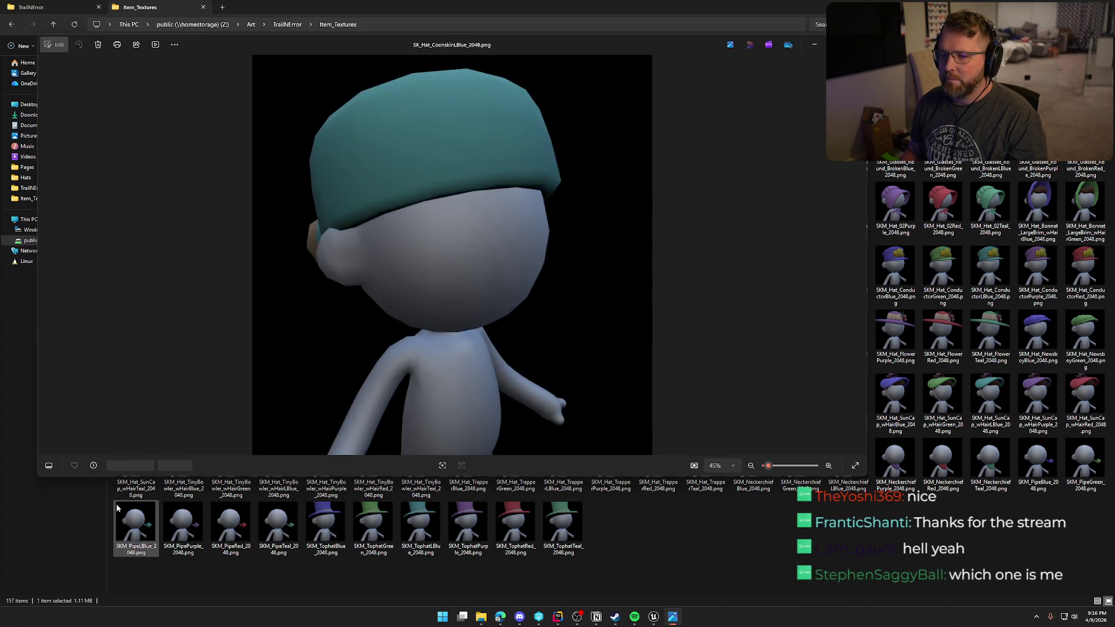
key(Right)
key(Right)
key(Right)
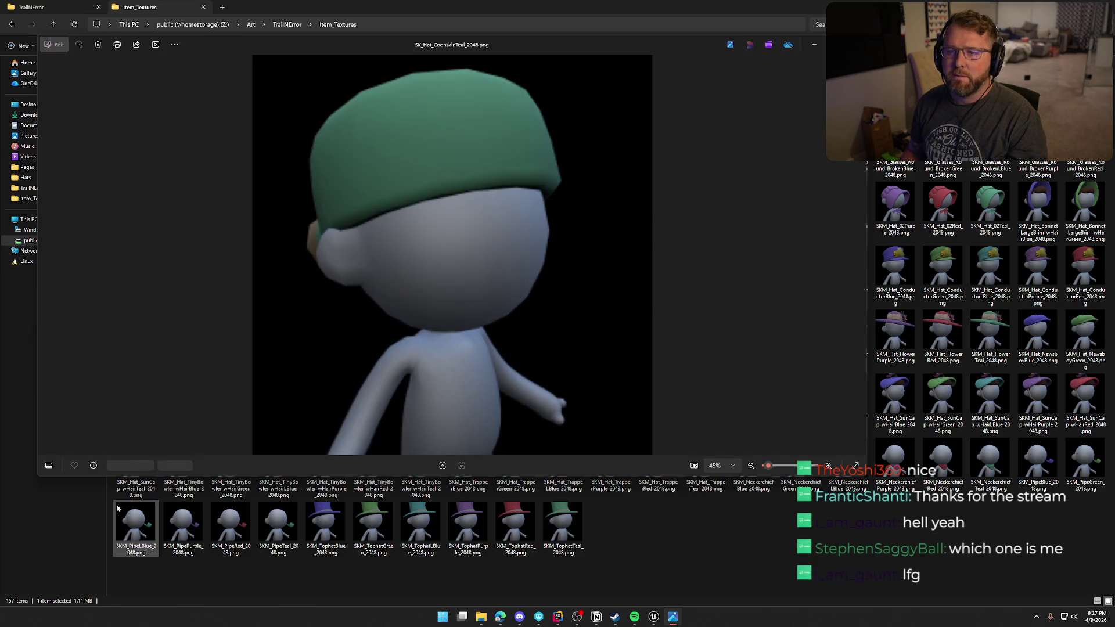
key(Right)
key(Right)
key(Right)
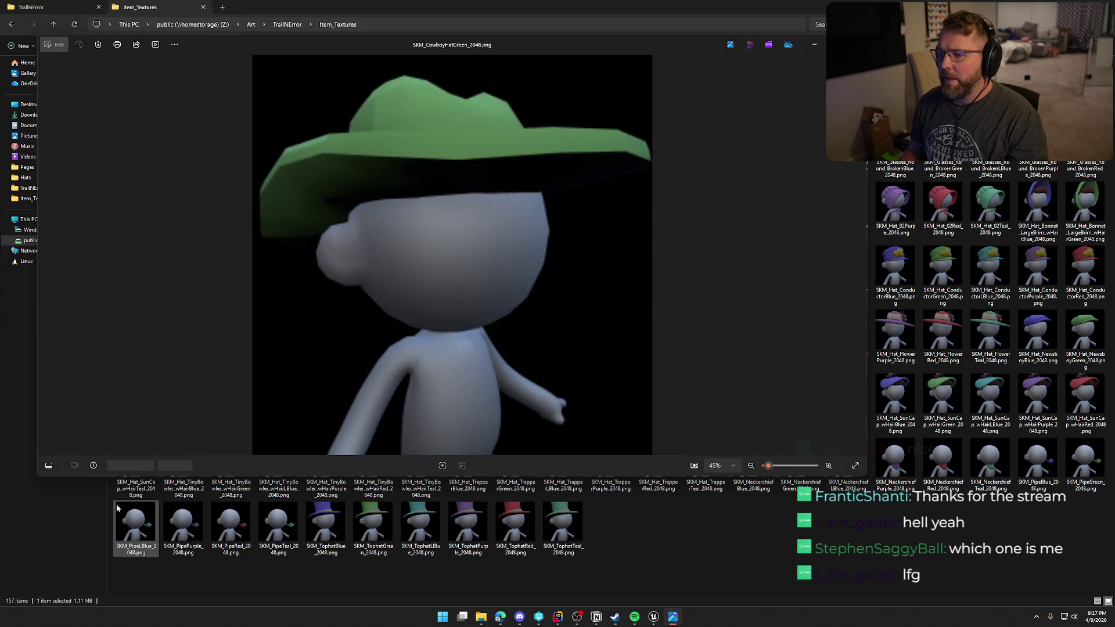
key(Right)
key(Right)
key(Right)
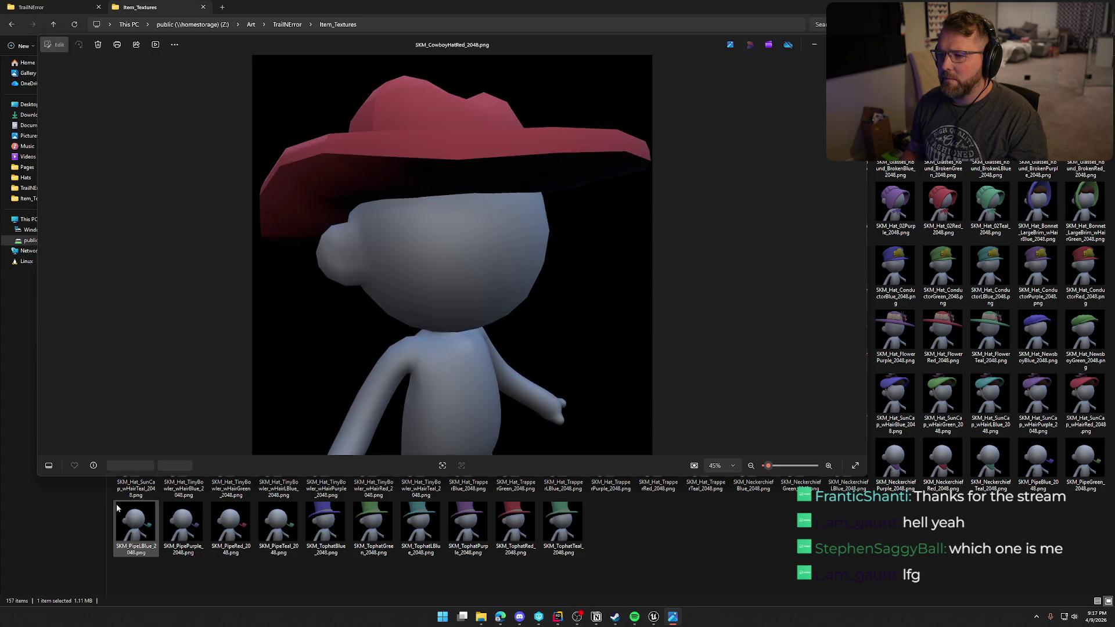
key(Right)
key(Right)
key(Right)
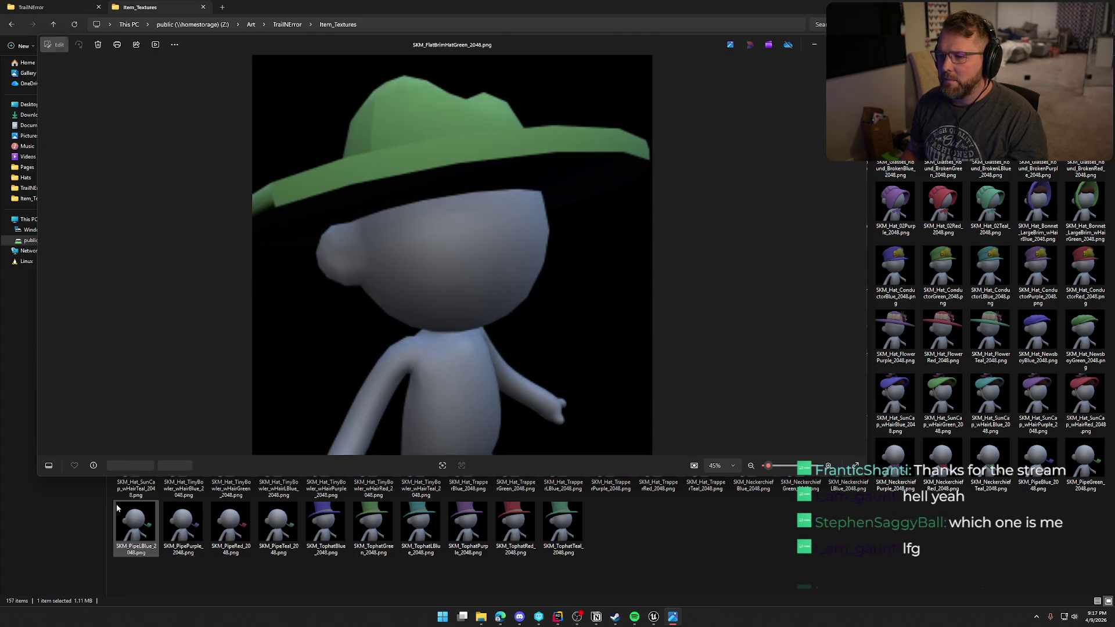
key(Right)
key(Right)
key(Right)
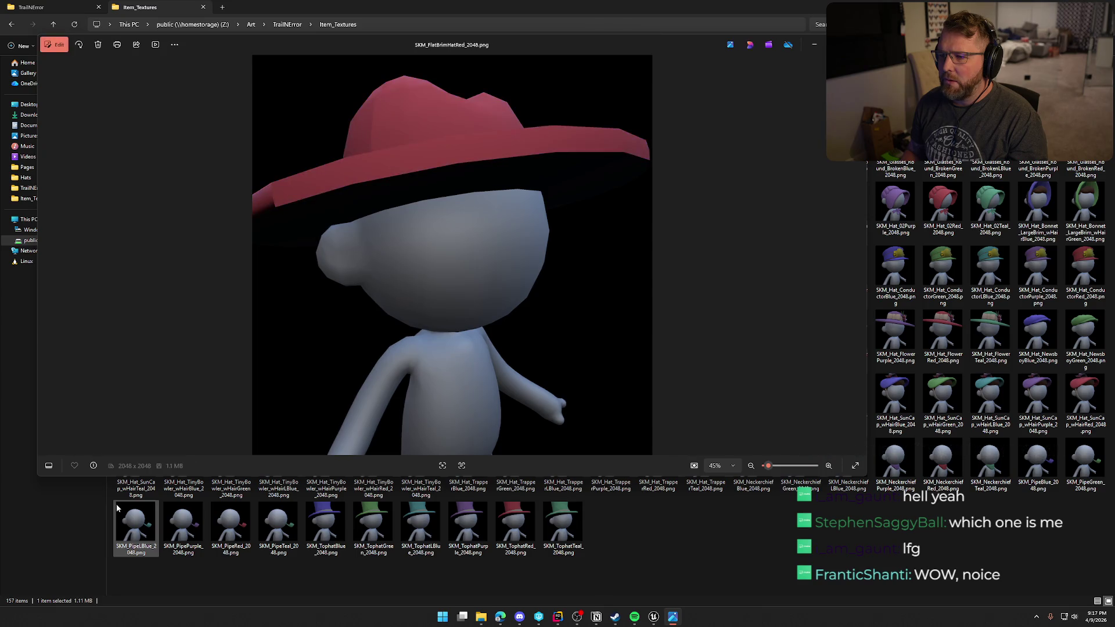
key(Right)
key(Right)
key(Right)
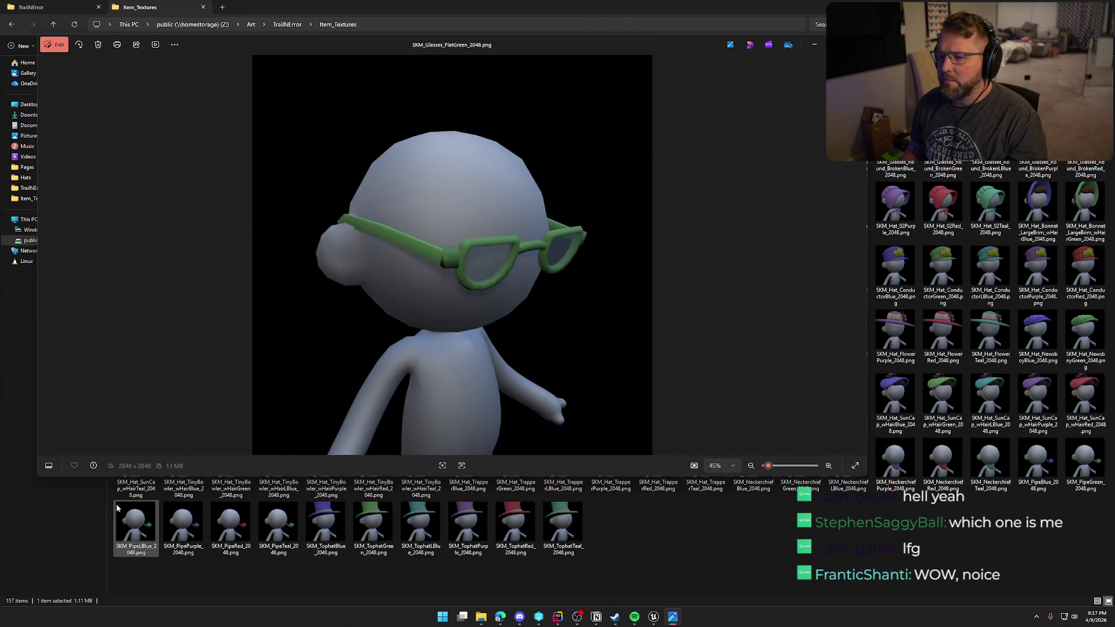
key(Right)
key(Right)
key(Right)
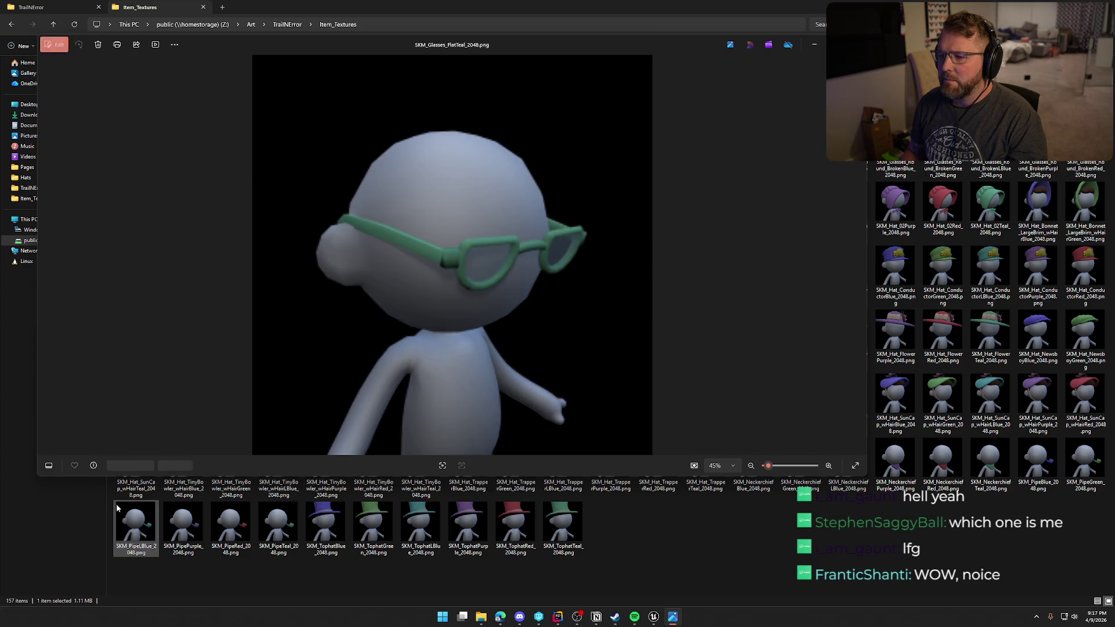